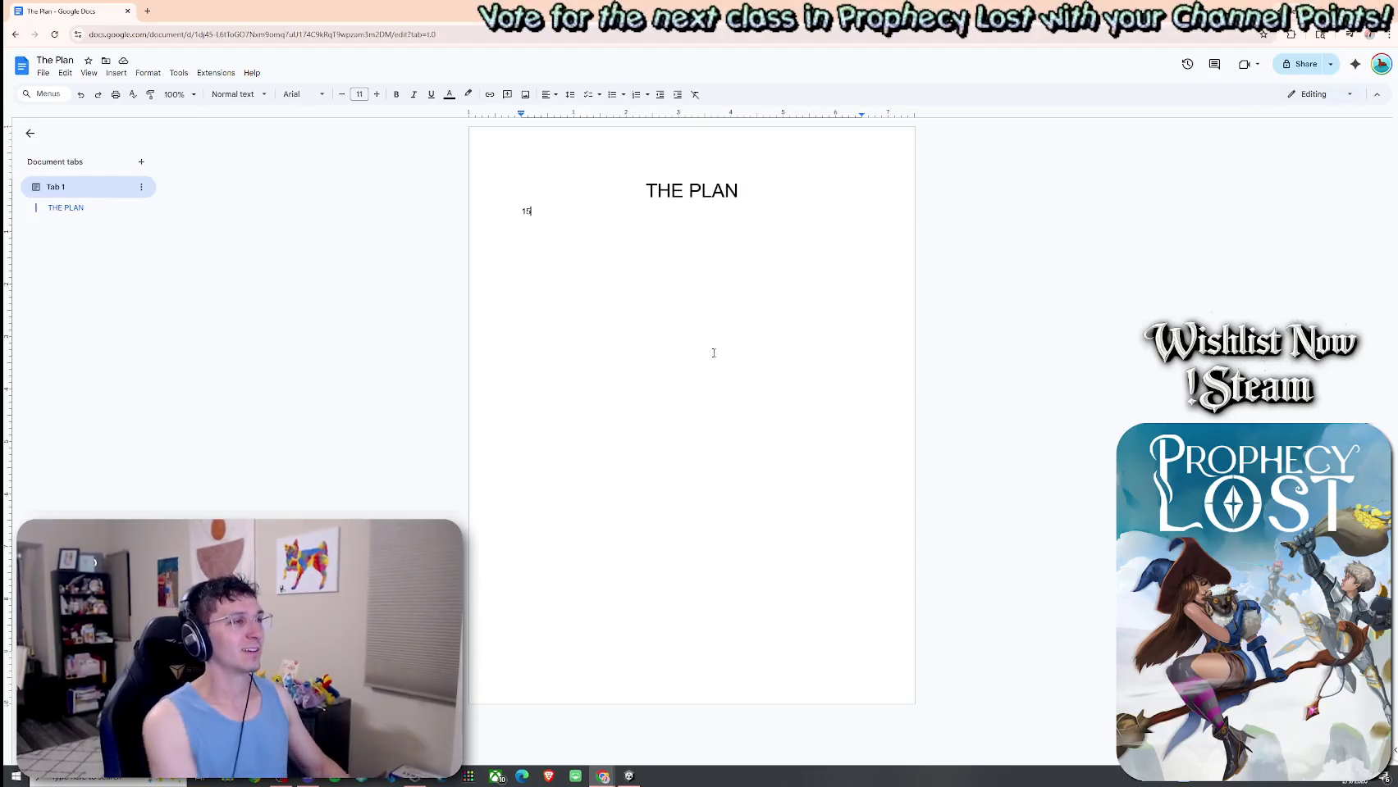
Make the '15 weeks' line a Subtitle and start a normal line below it.
type(" weeks")
key("shift+Home")
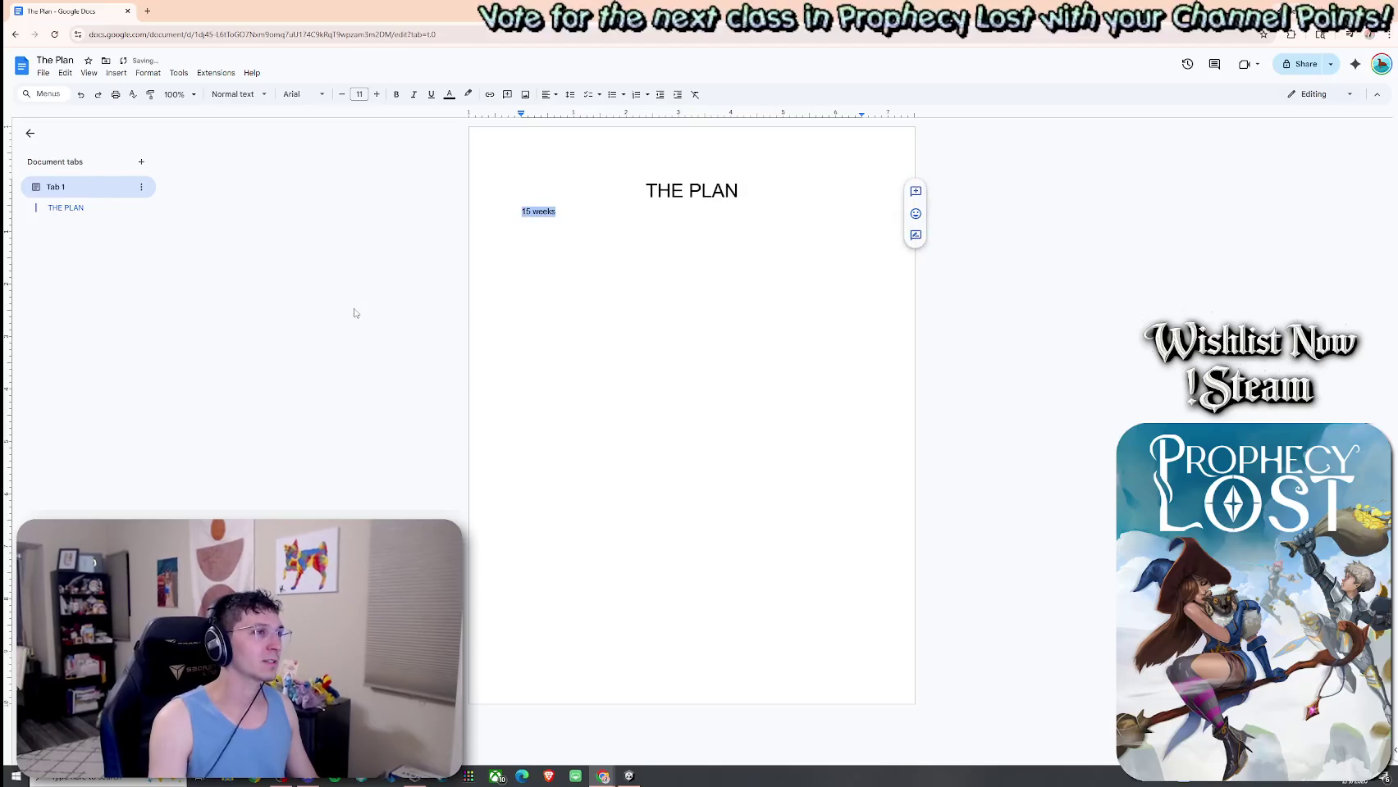
left_click(262, 94)
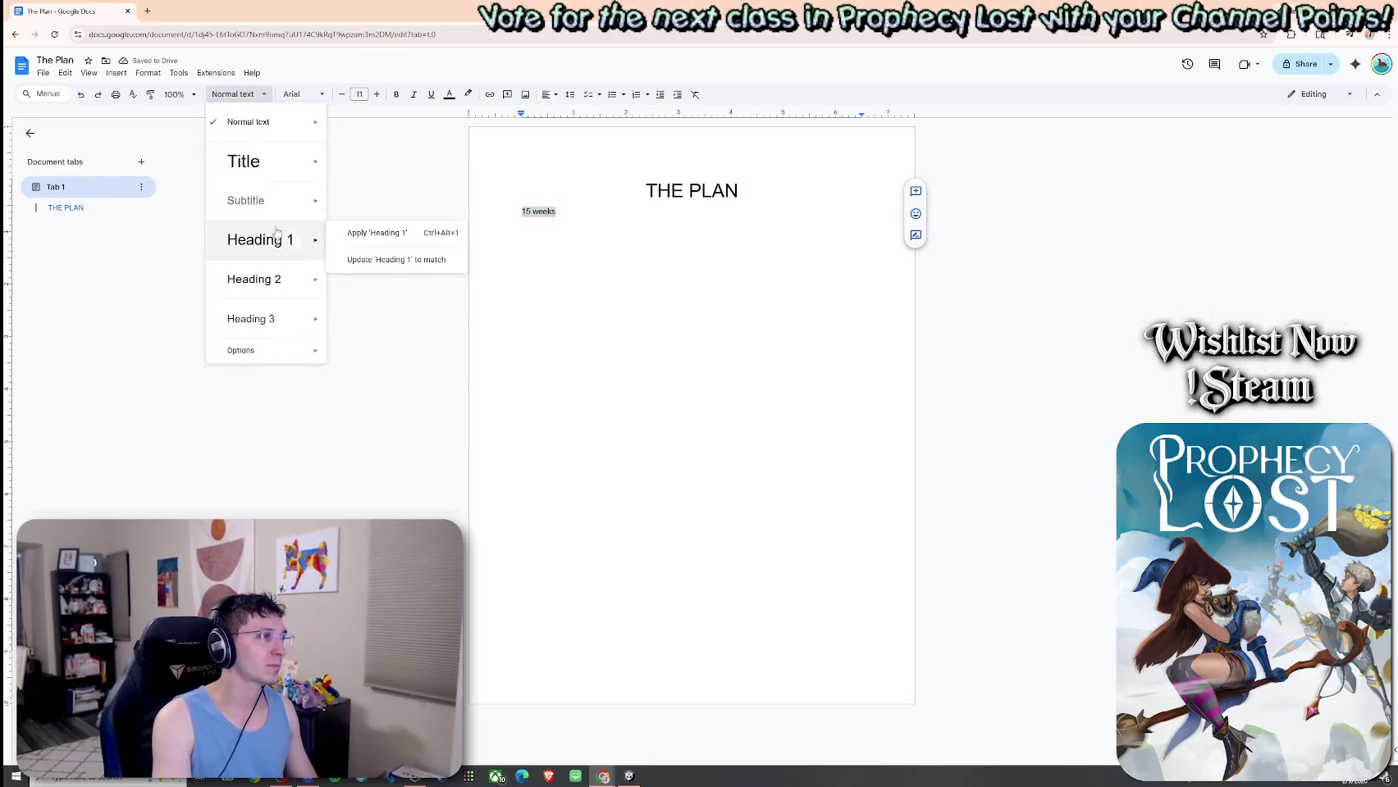
left_click(246, 199)
left_click(602, 315)
key("Return")
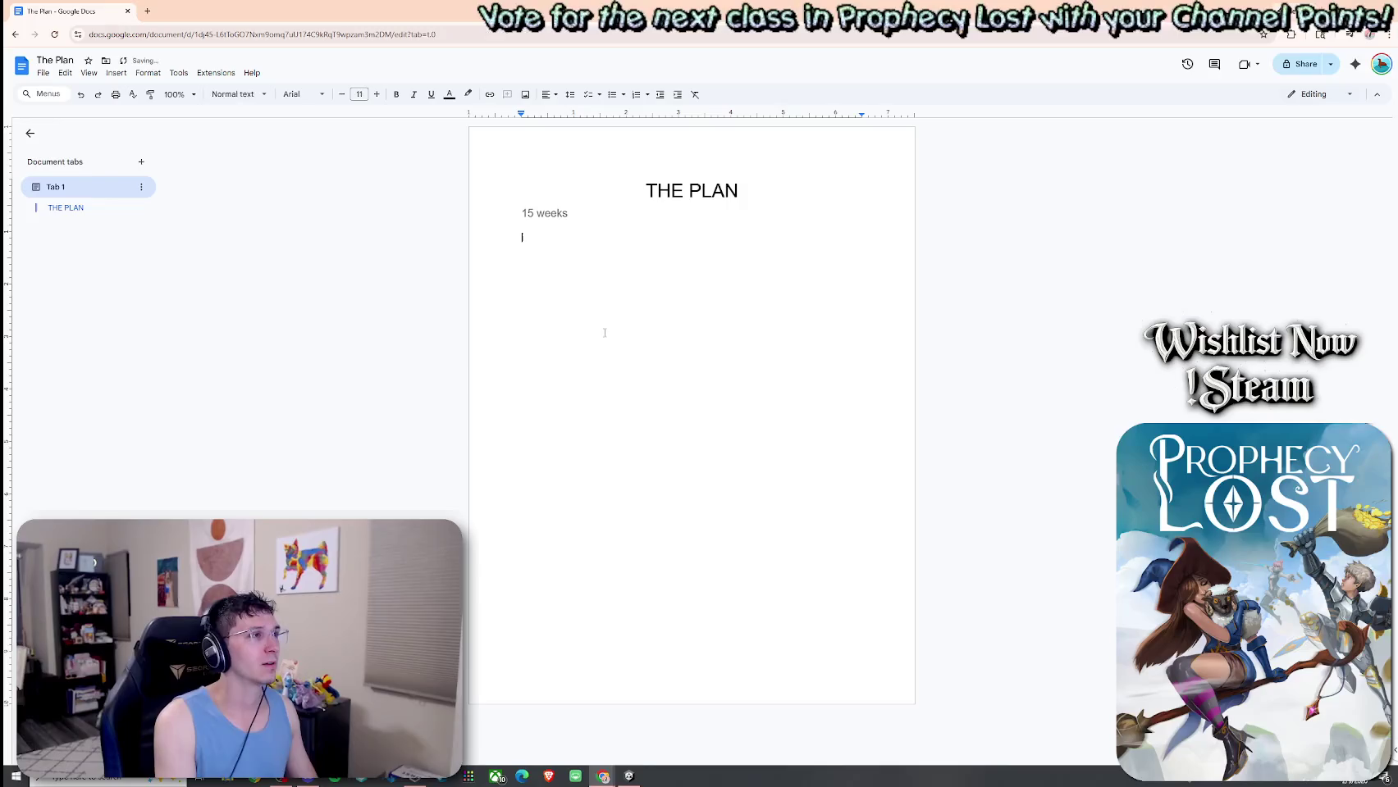
Add the 'Weeks 1-10' range with 'Development' on the line below it.
type("Week 1")
key("Return")
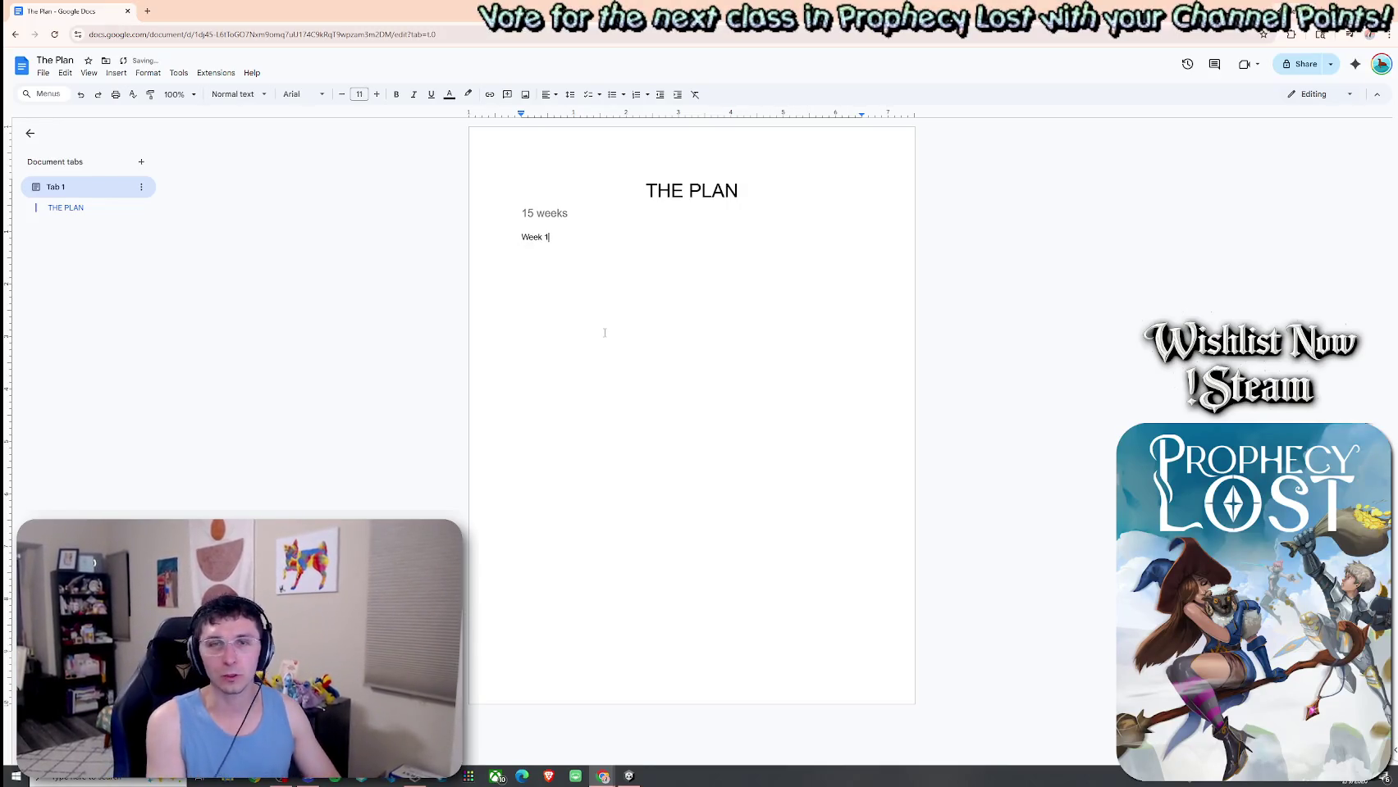
type("-10")
key("Return")
type("Development")
key("Return")
Add the 'Weeks 11-15' range with 'Testing and Bug Fixing' beneath it.
type("W")
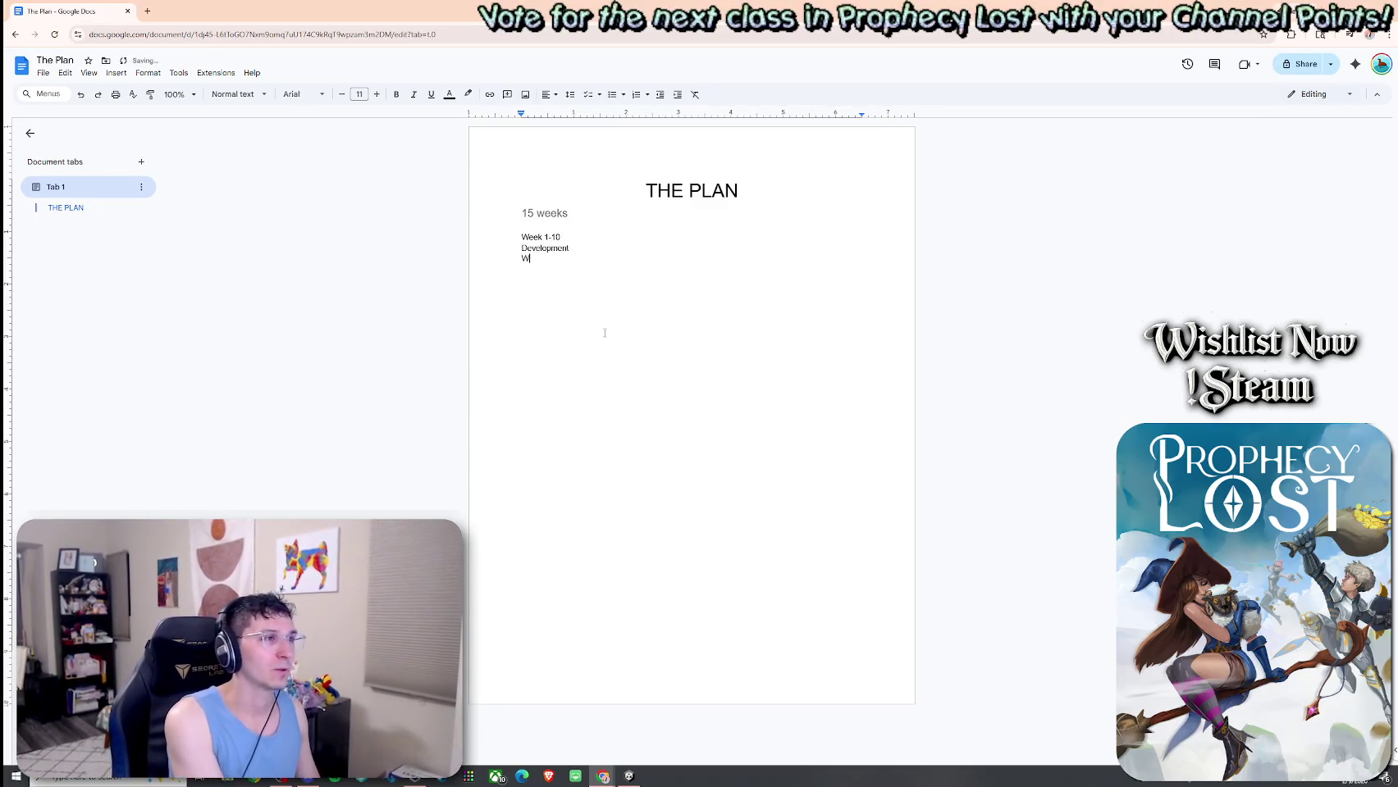
type("eekss")
key("Down")
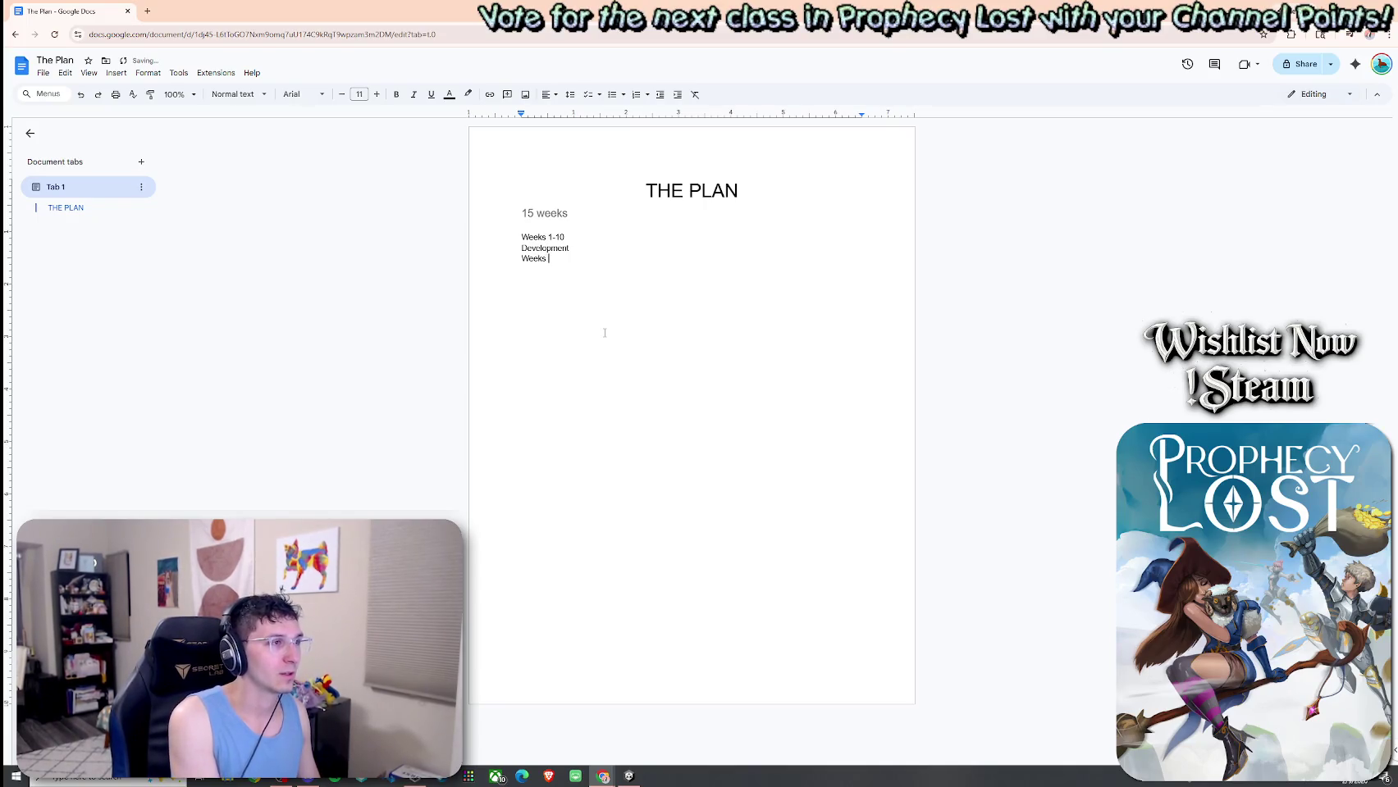
type("11-14")
key("Return")
type("Test")
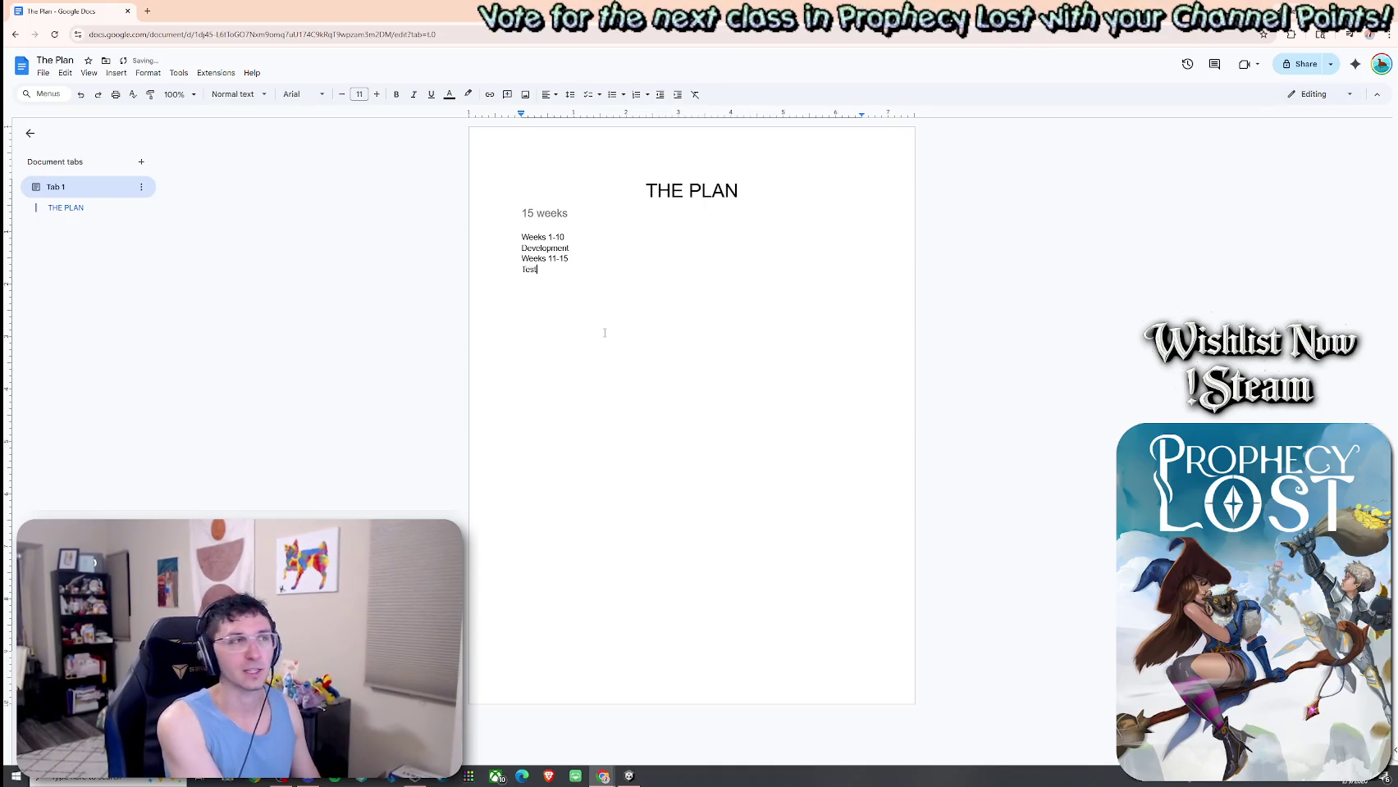
type("ing and Bug Fixing")
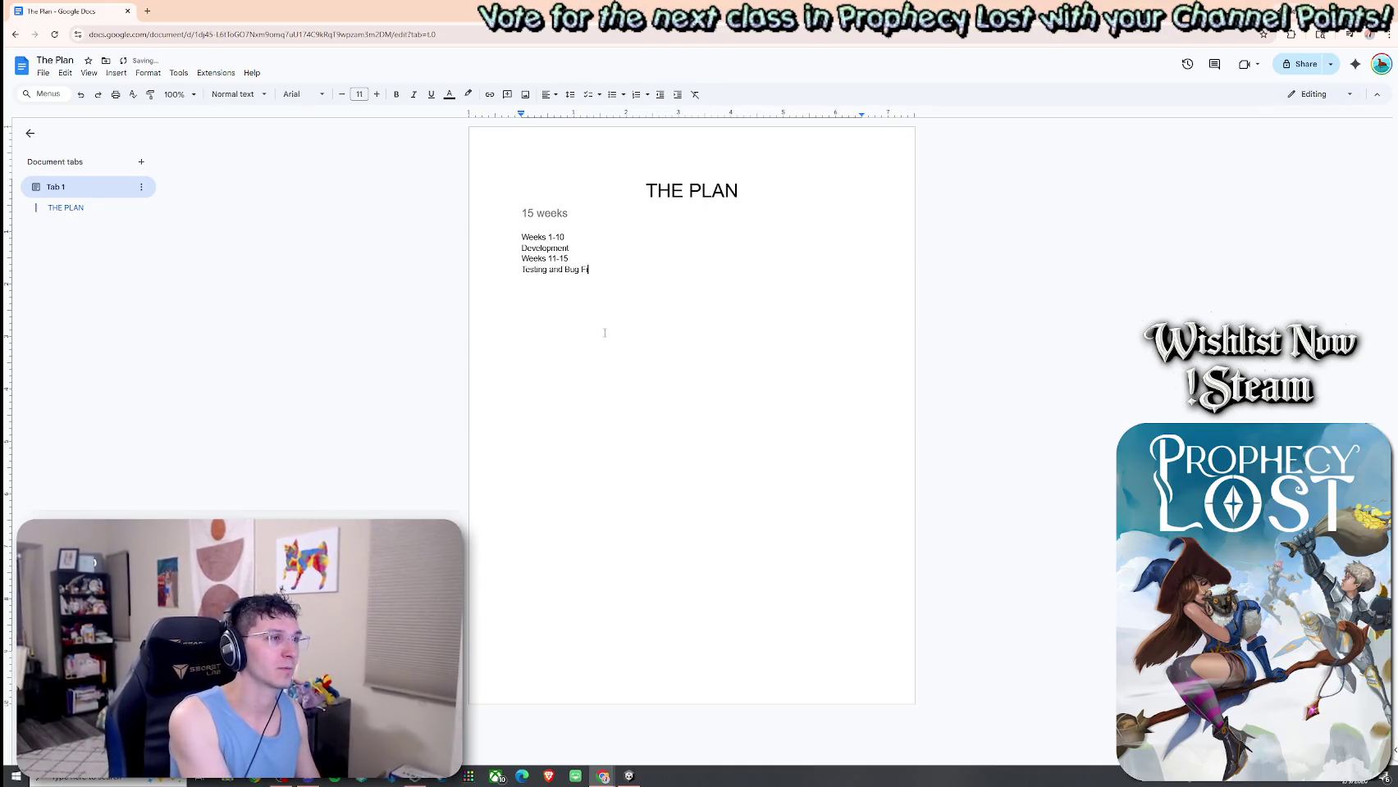
Add a blank line after Development, then type and delete 'Demo Features'.
left_click(591, 249)
key("Return")
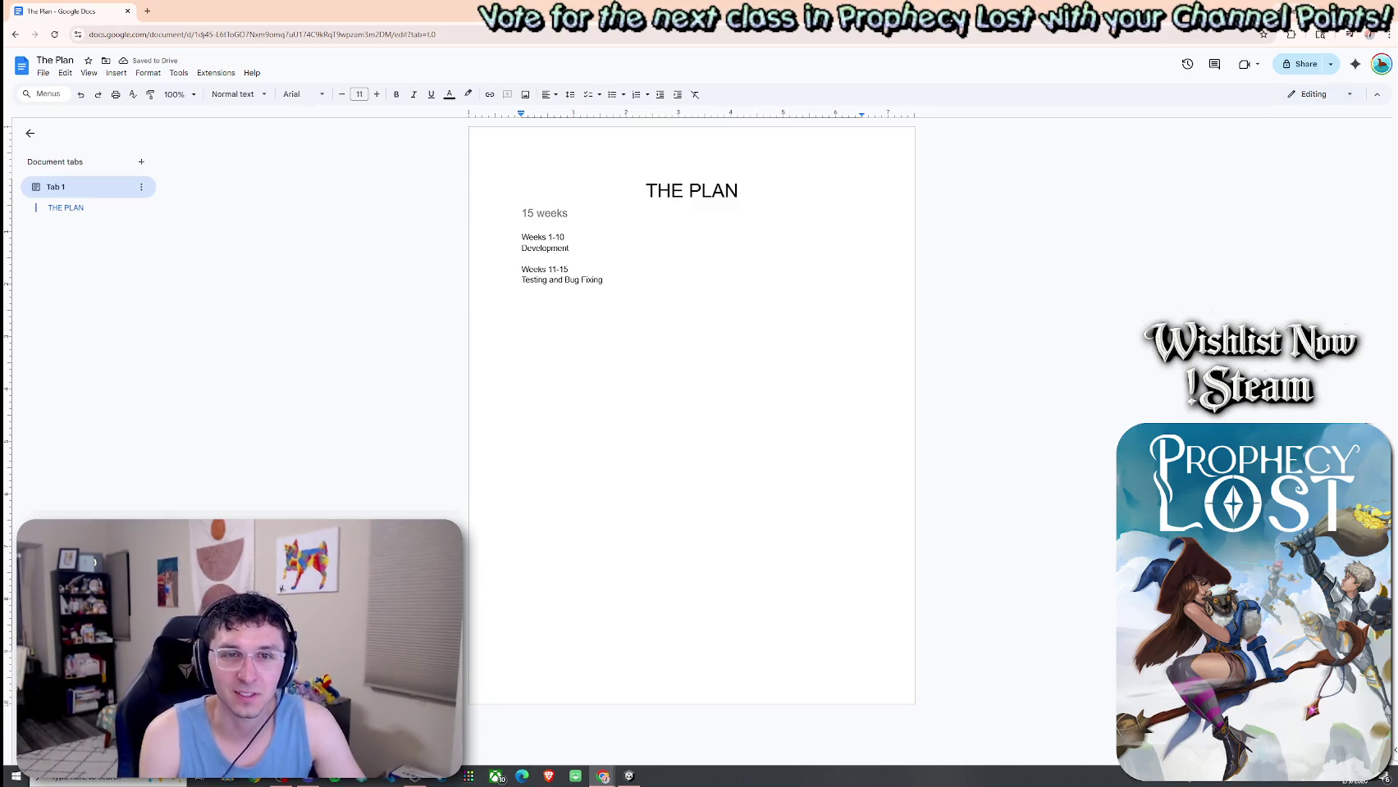
key("Up")
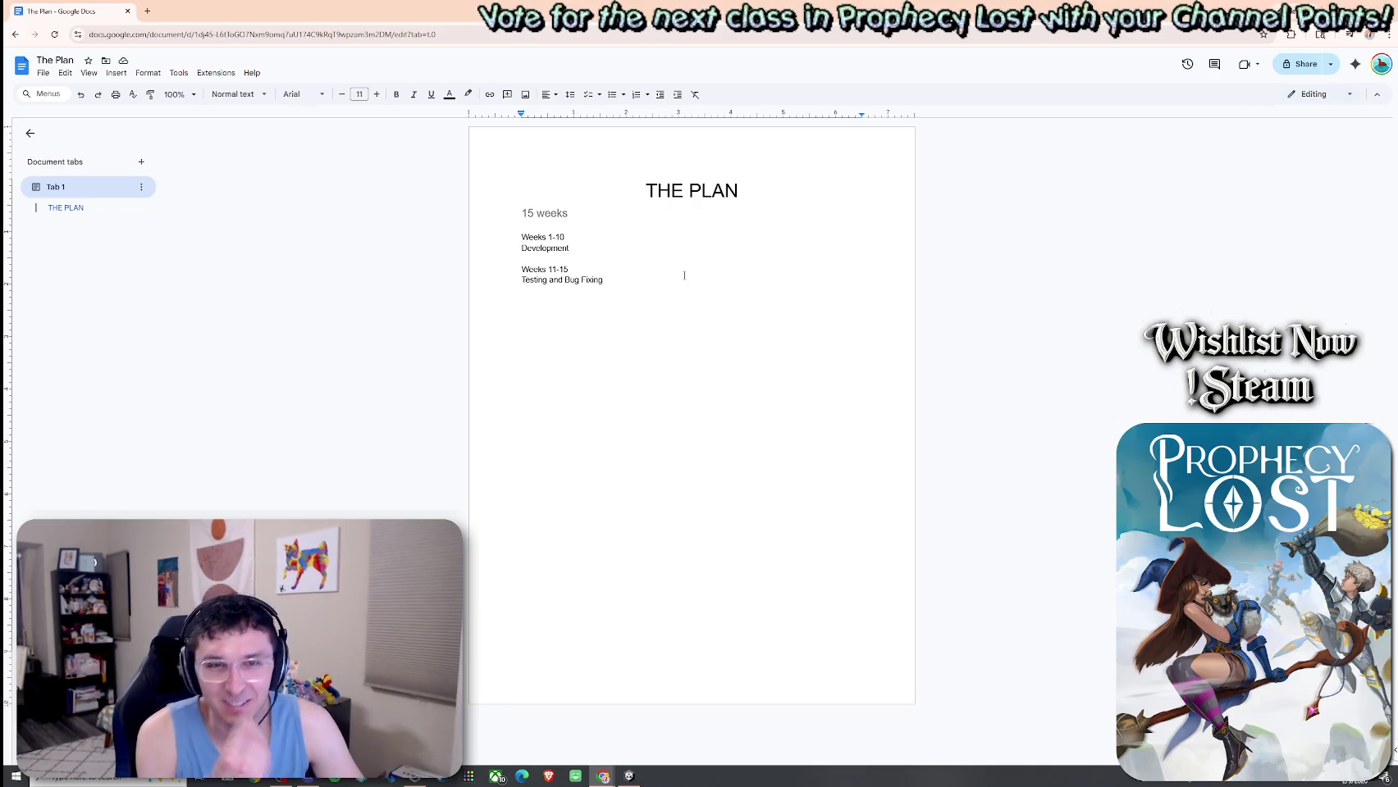
type("Demo Featur")
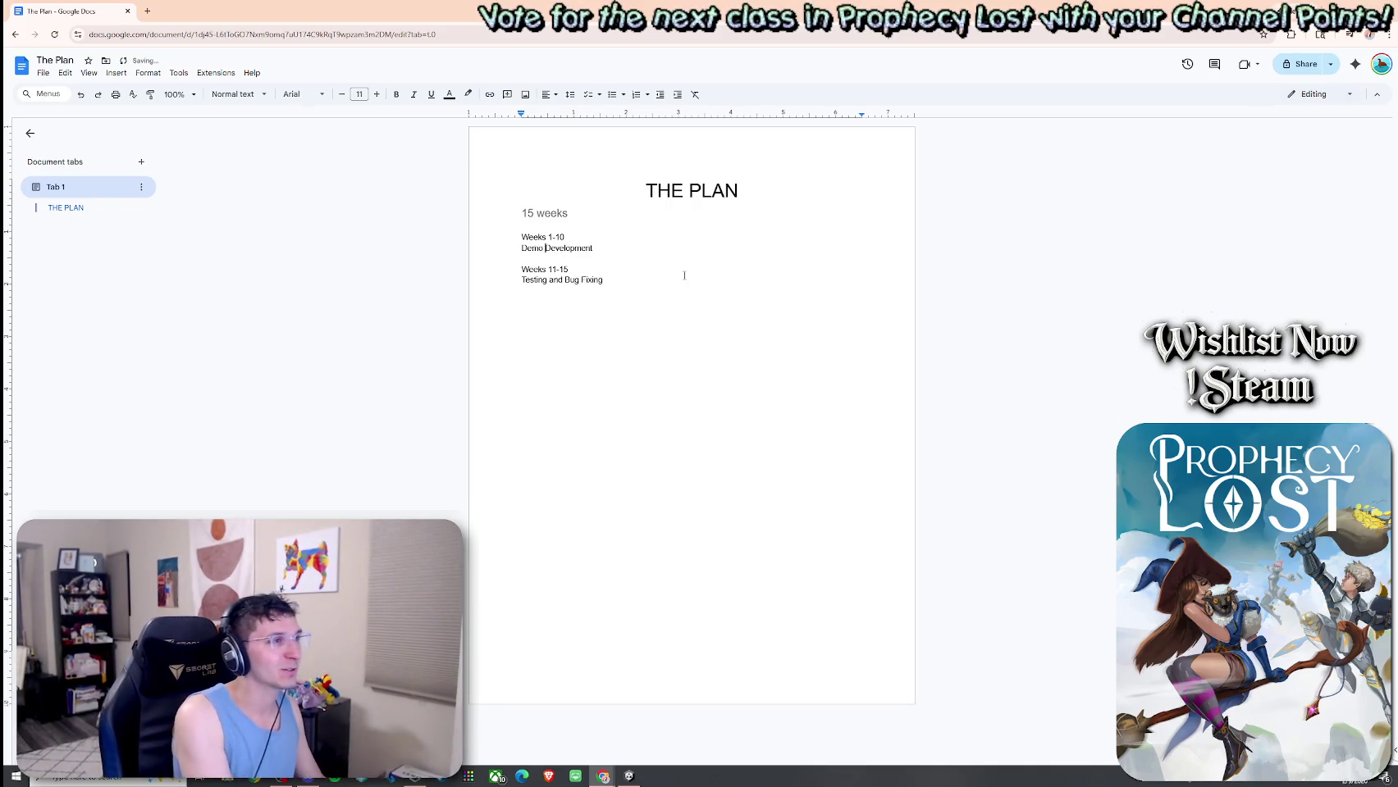
type("es")
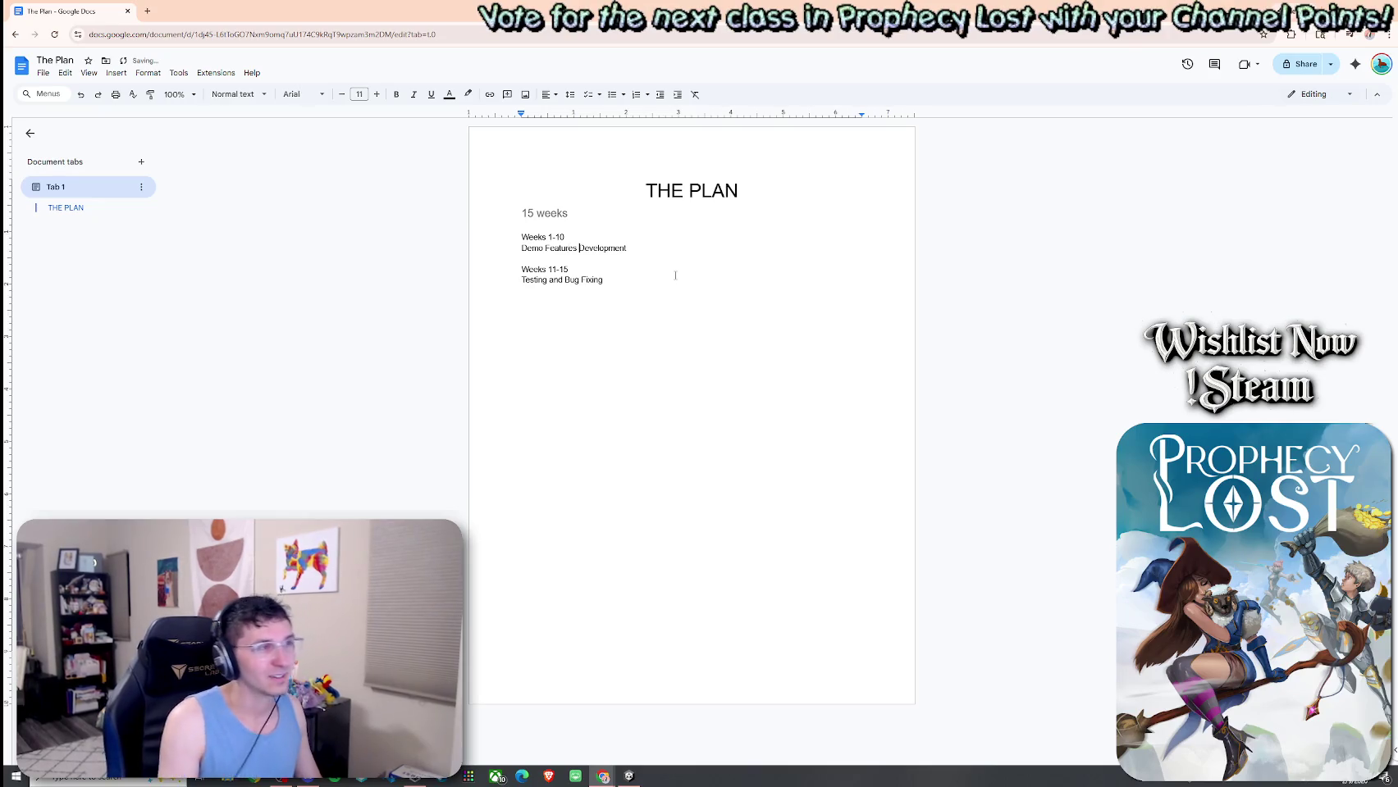
key("ctrl+shift+Left")
key("ctrl+shift+Left")
key("BackSpace")
Bold Development and Testing and Bug Fixing, and make Weeks 11-15 bold italic.
key("Return")
left_click_drag(570, 248, 521, 249)
key("ctrl+b")
left_click_drag(611, 291, 480, 277)
key("ctrl+b")
key("ctrl+b")
key("ctrl+i")
Make Weeks 1-10 bold italic and select the empty line below Development.
left_click_drag(566, 237, 507, 242)
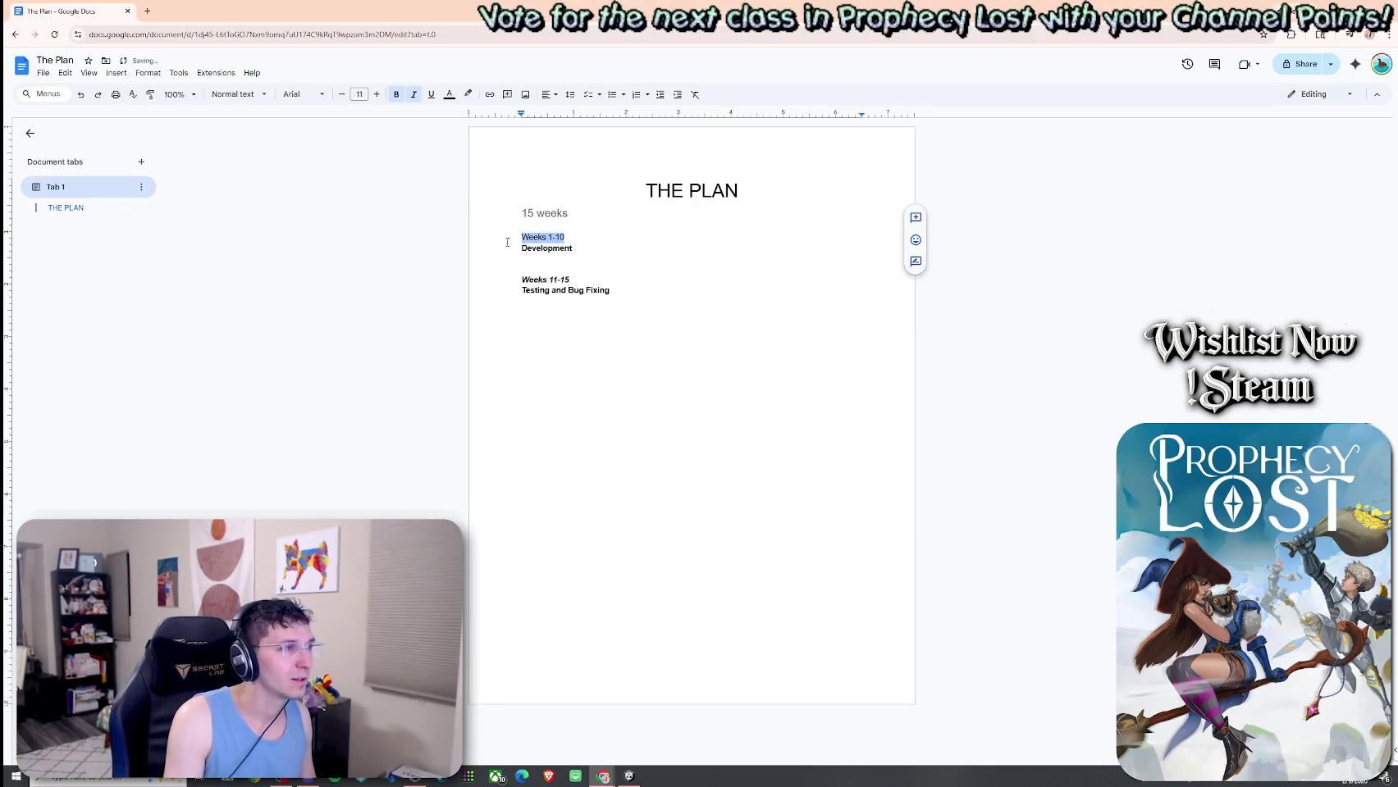
key("ctrl+b")
key("ctrl+i")
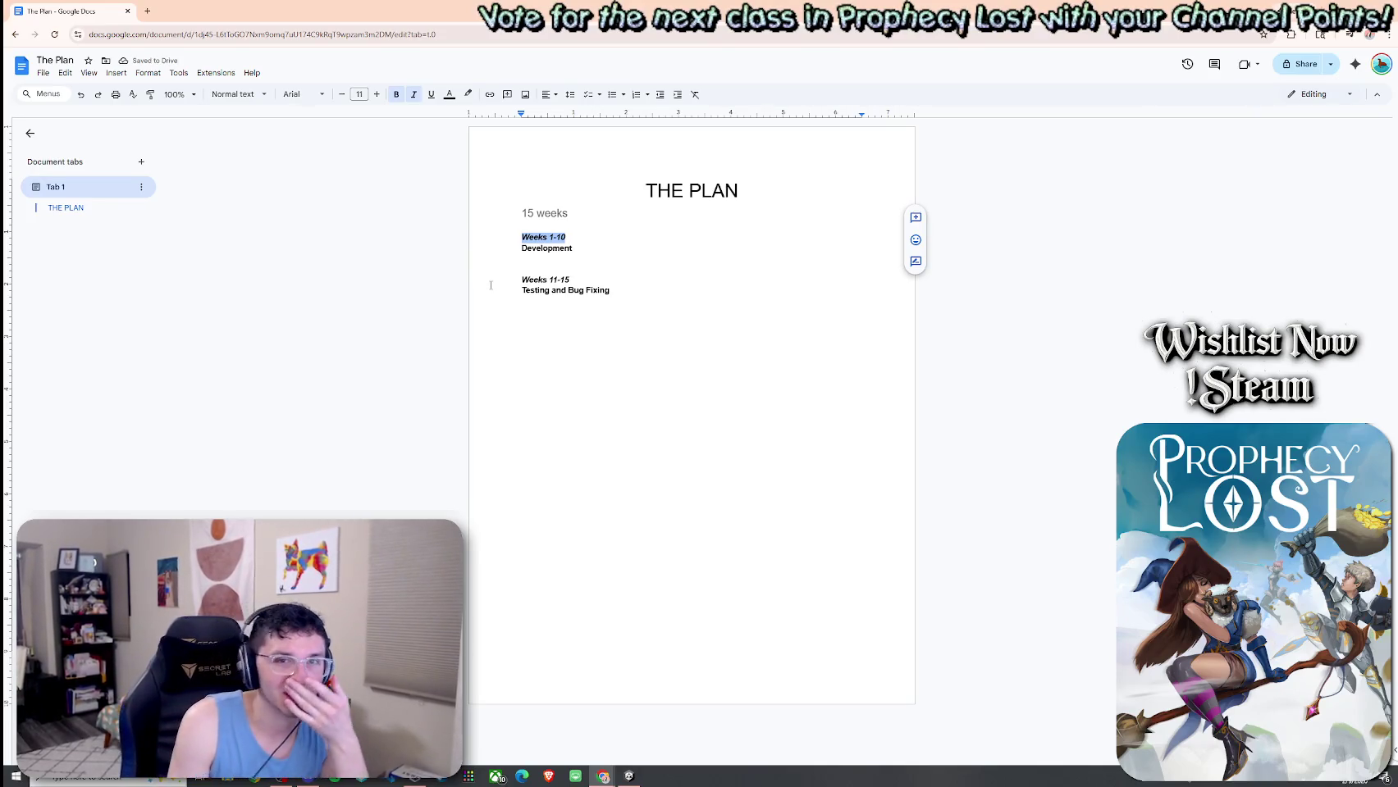
left_click(525, 258)
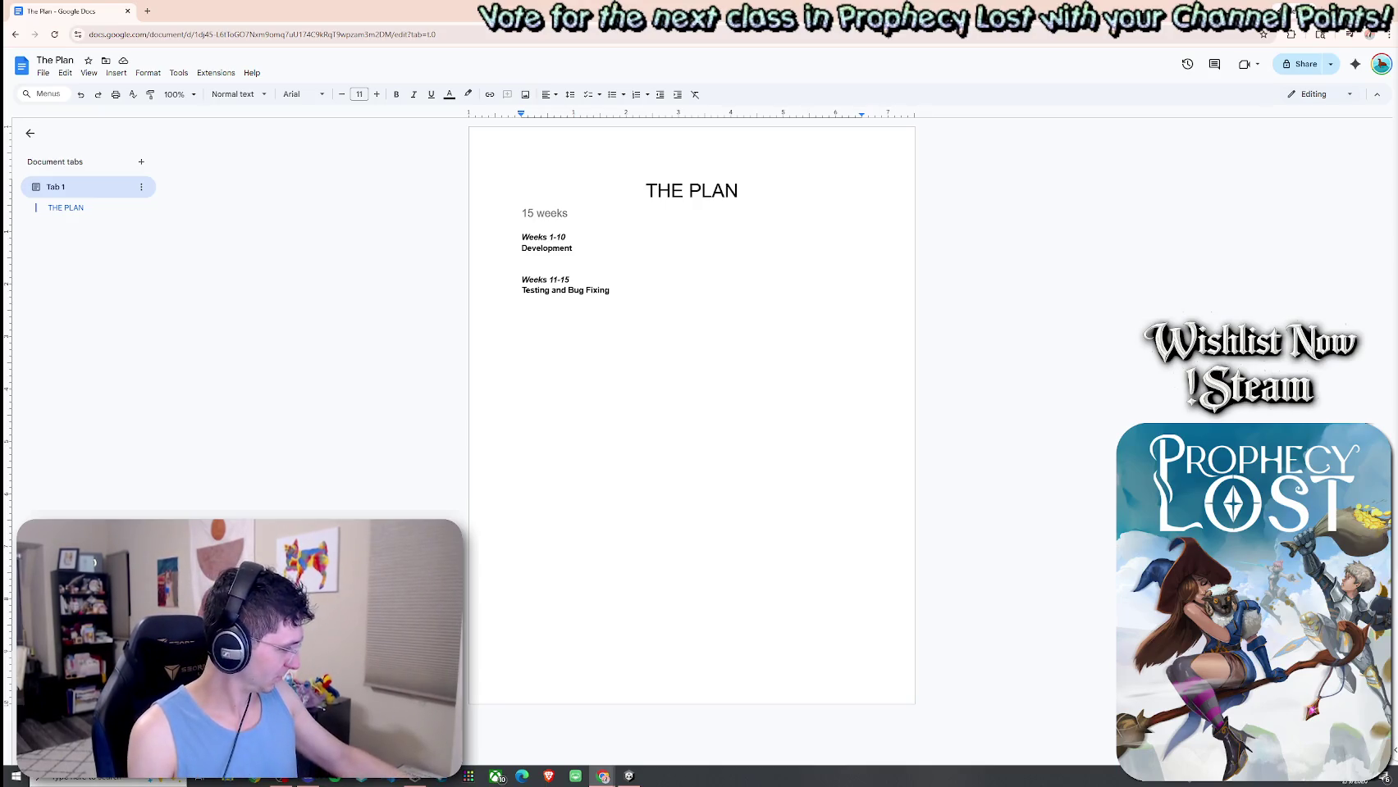
triple_click(562, 266)
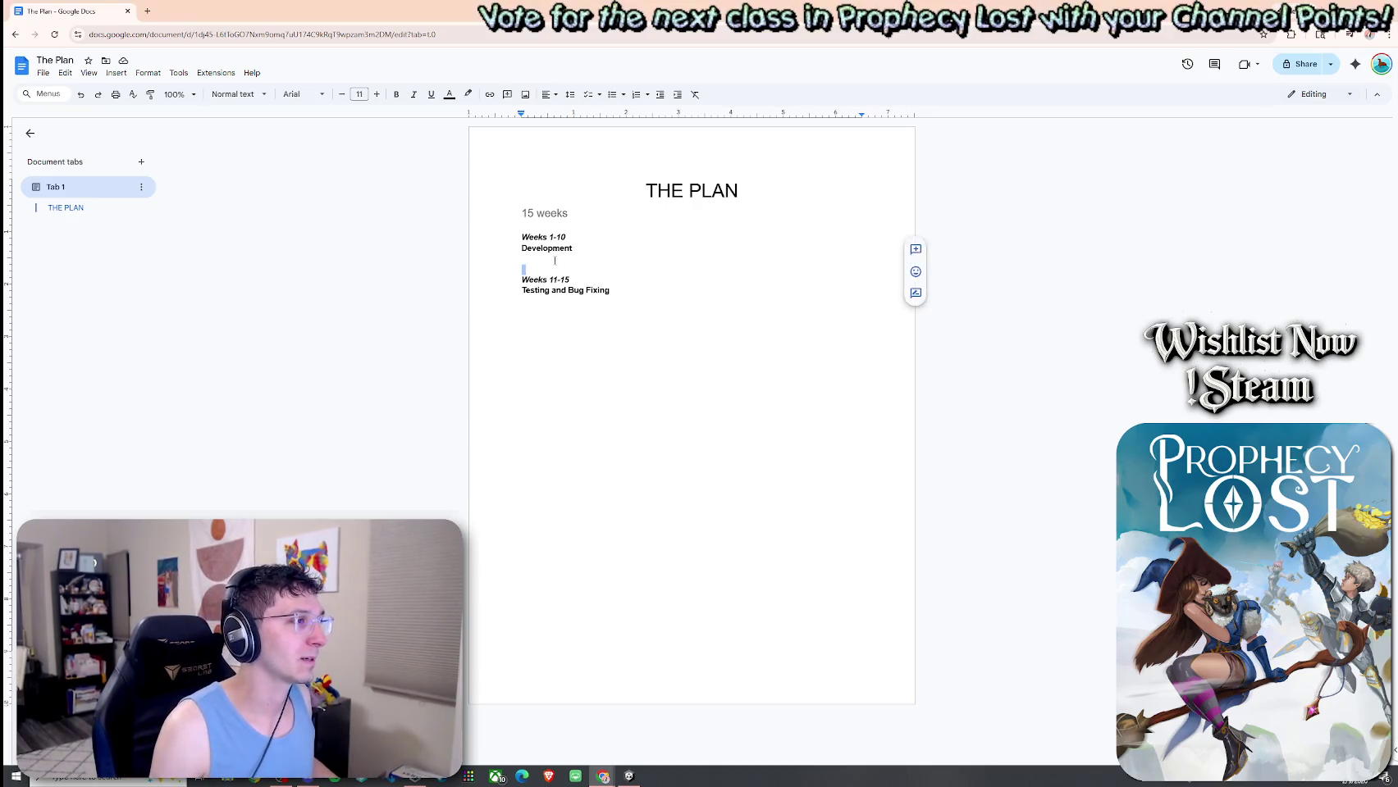
Add a 'Week 1:' line under Development, then switch to the Unity editor.
key("Return")
type("Week 1:")
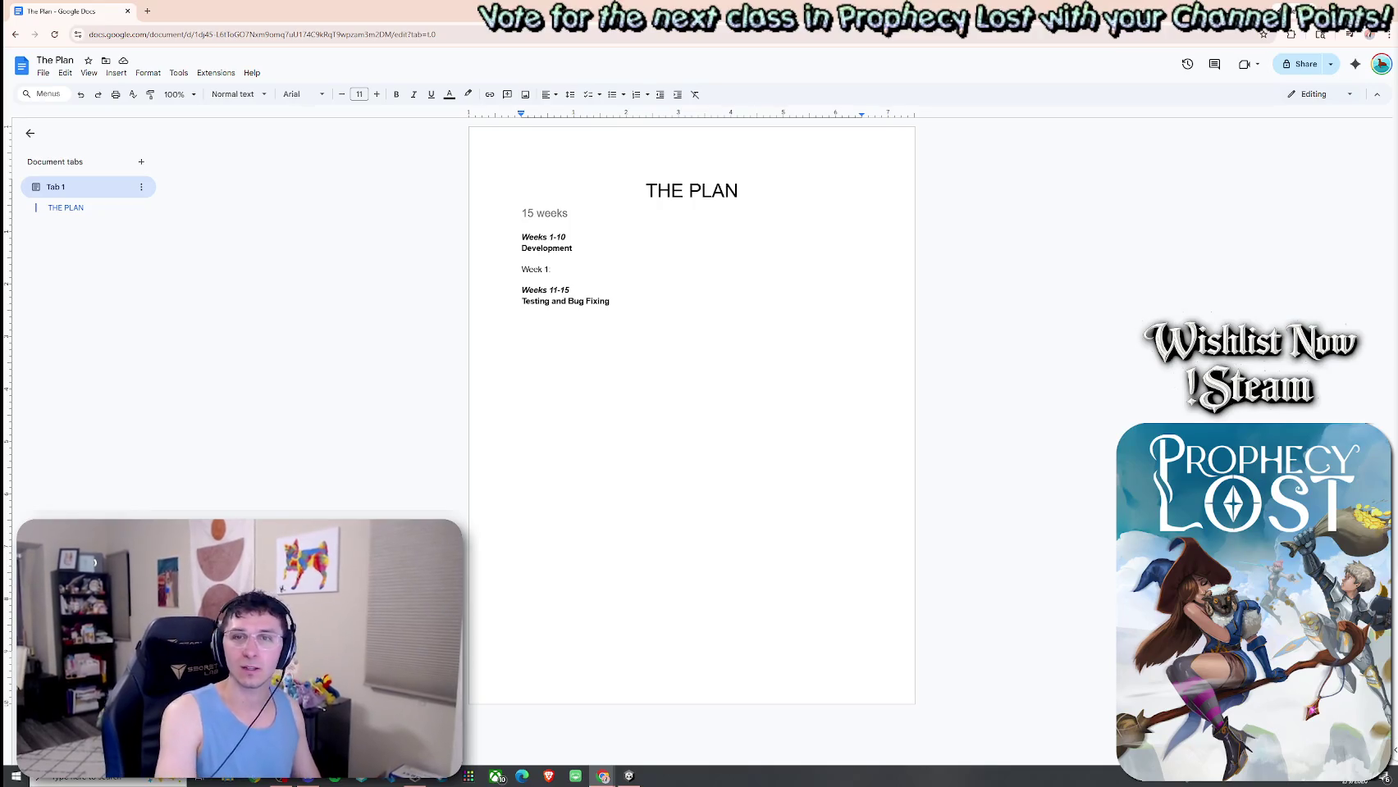
key("alt+Tab")
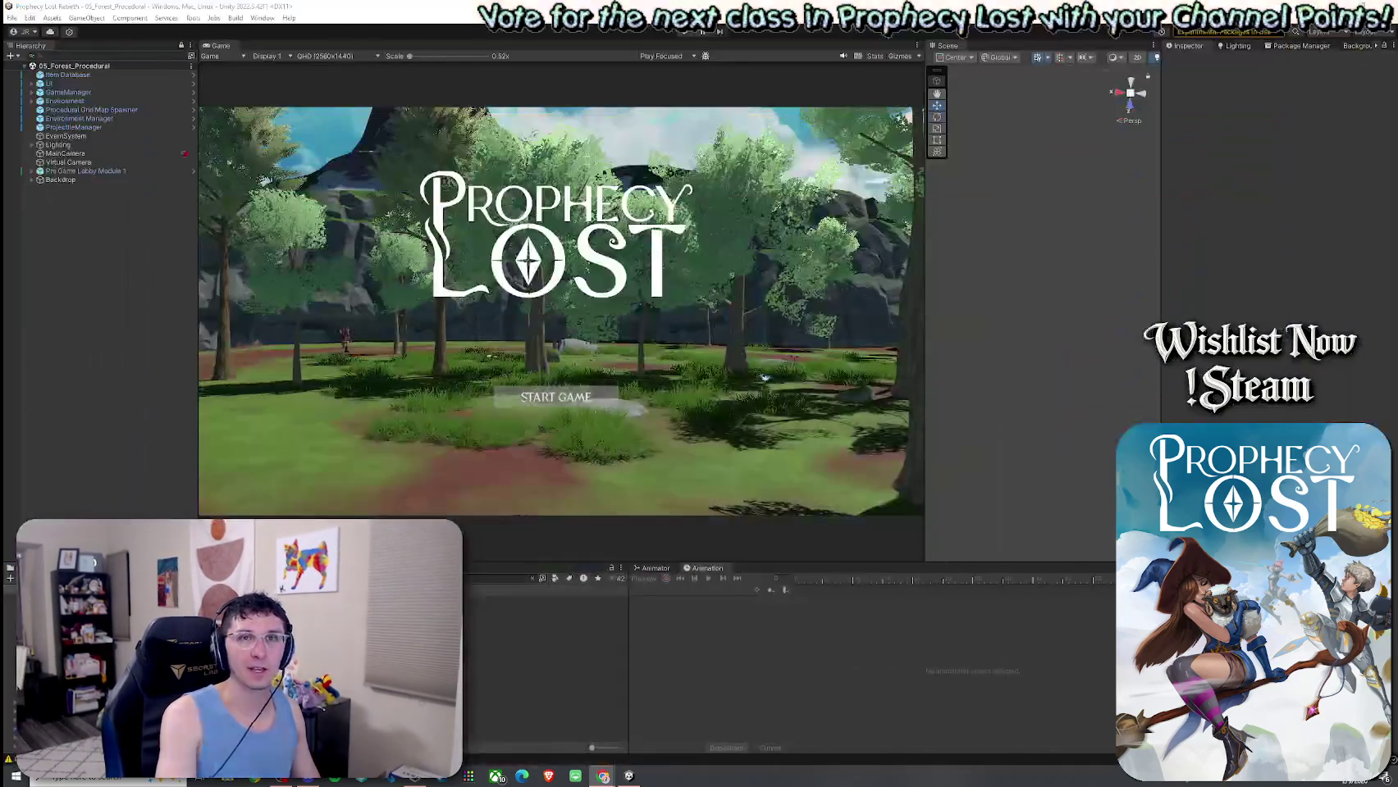
key("alt+Tab")
key("alt+Tab")
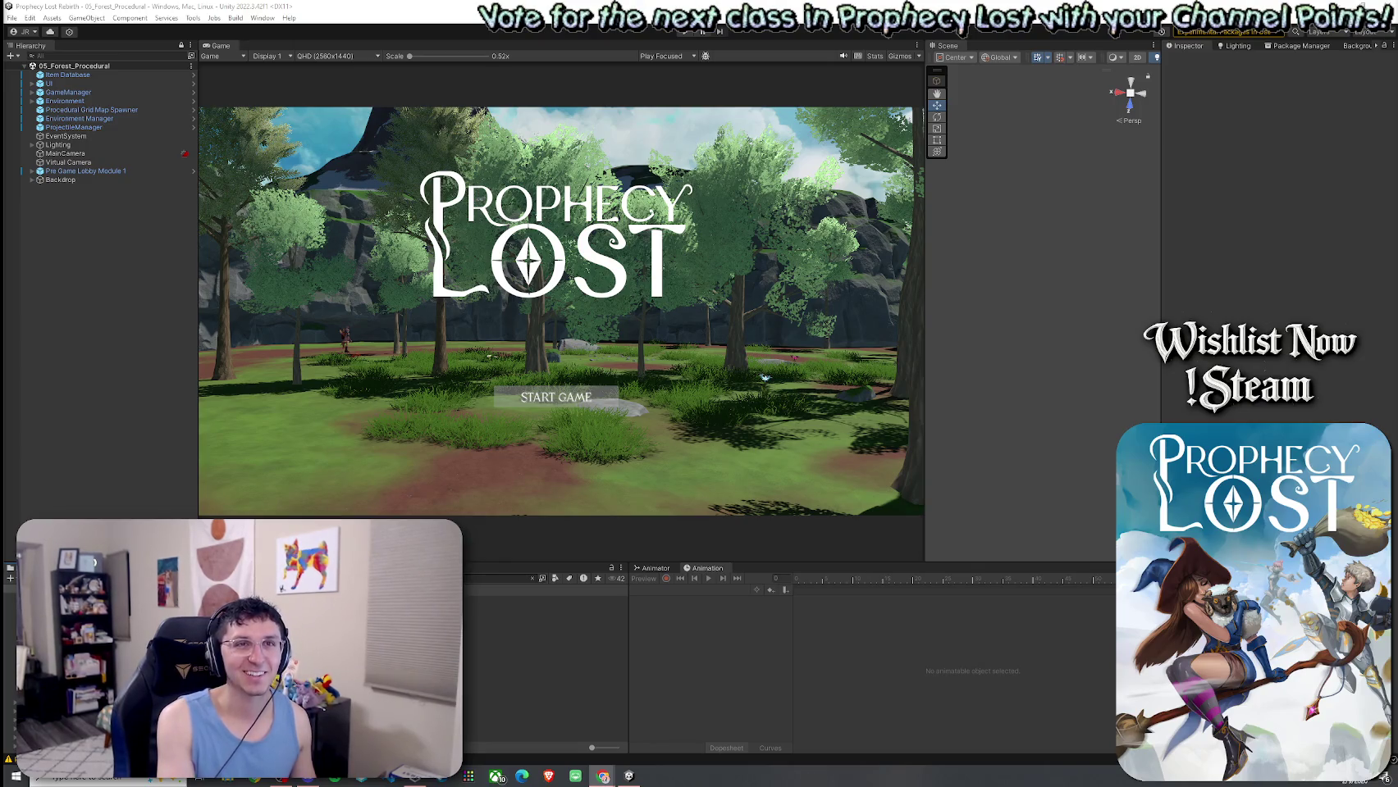
key("super+shift+Left")
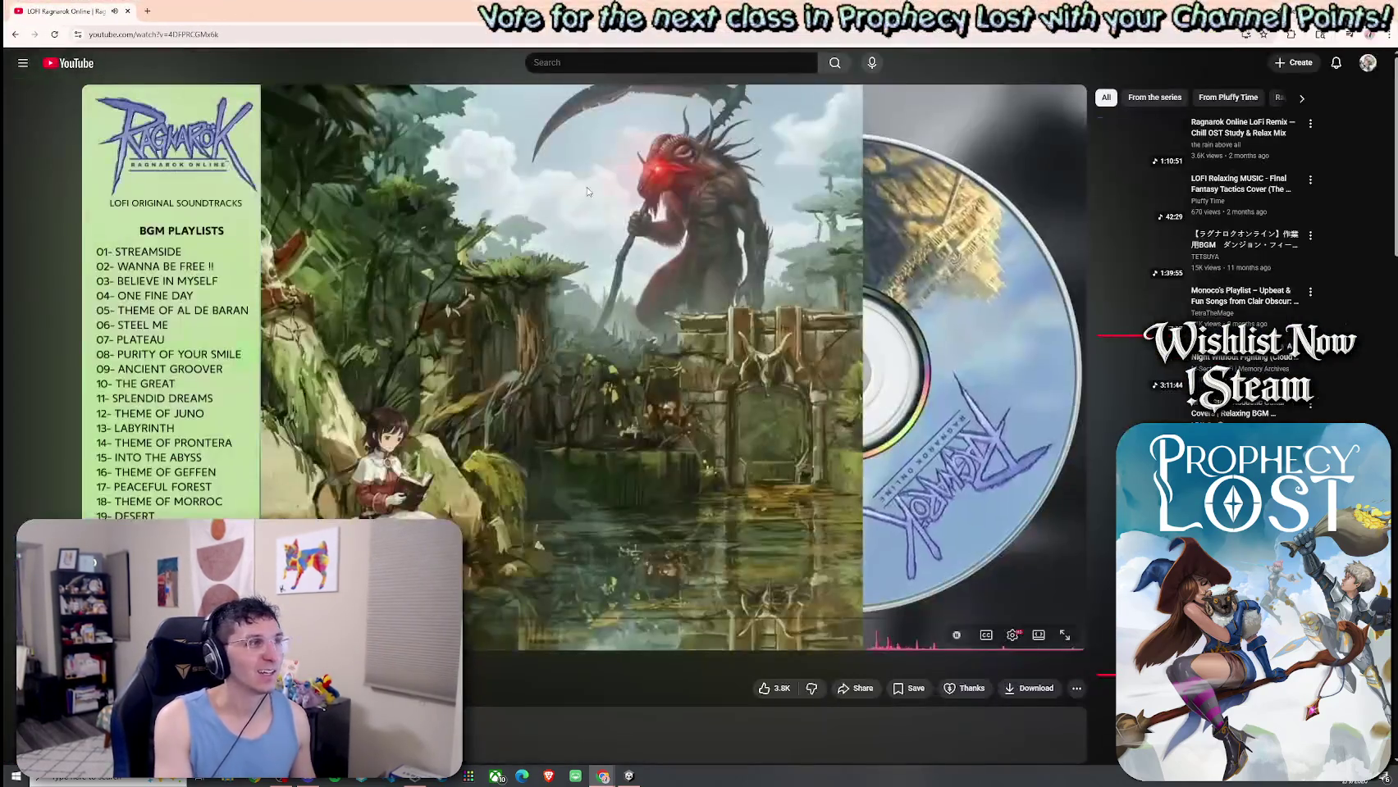
scroll(472, 468, "down", 1)
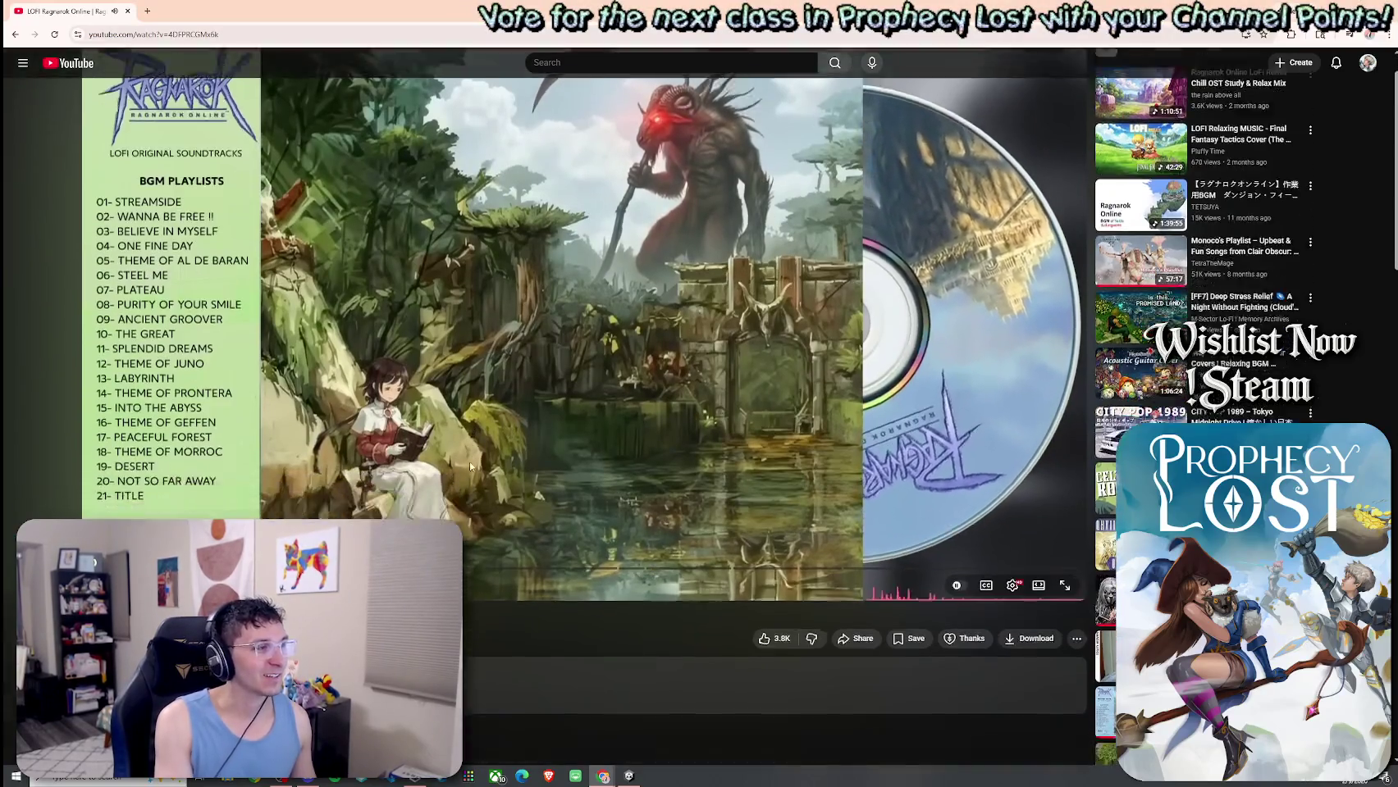
scroll(525, 369, "up", 1)
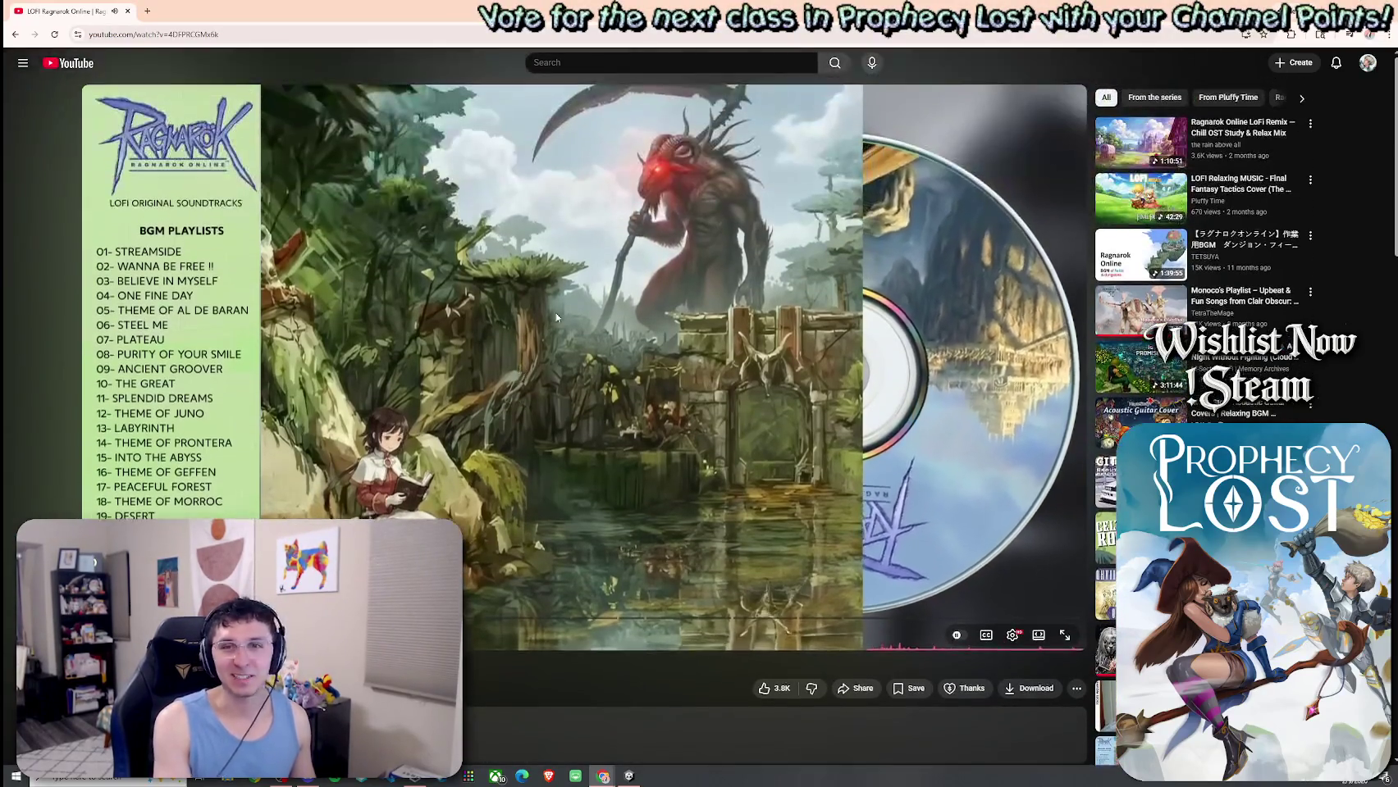
key("super+shift+Right")
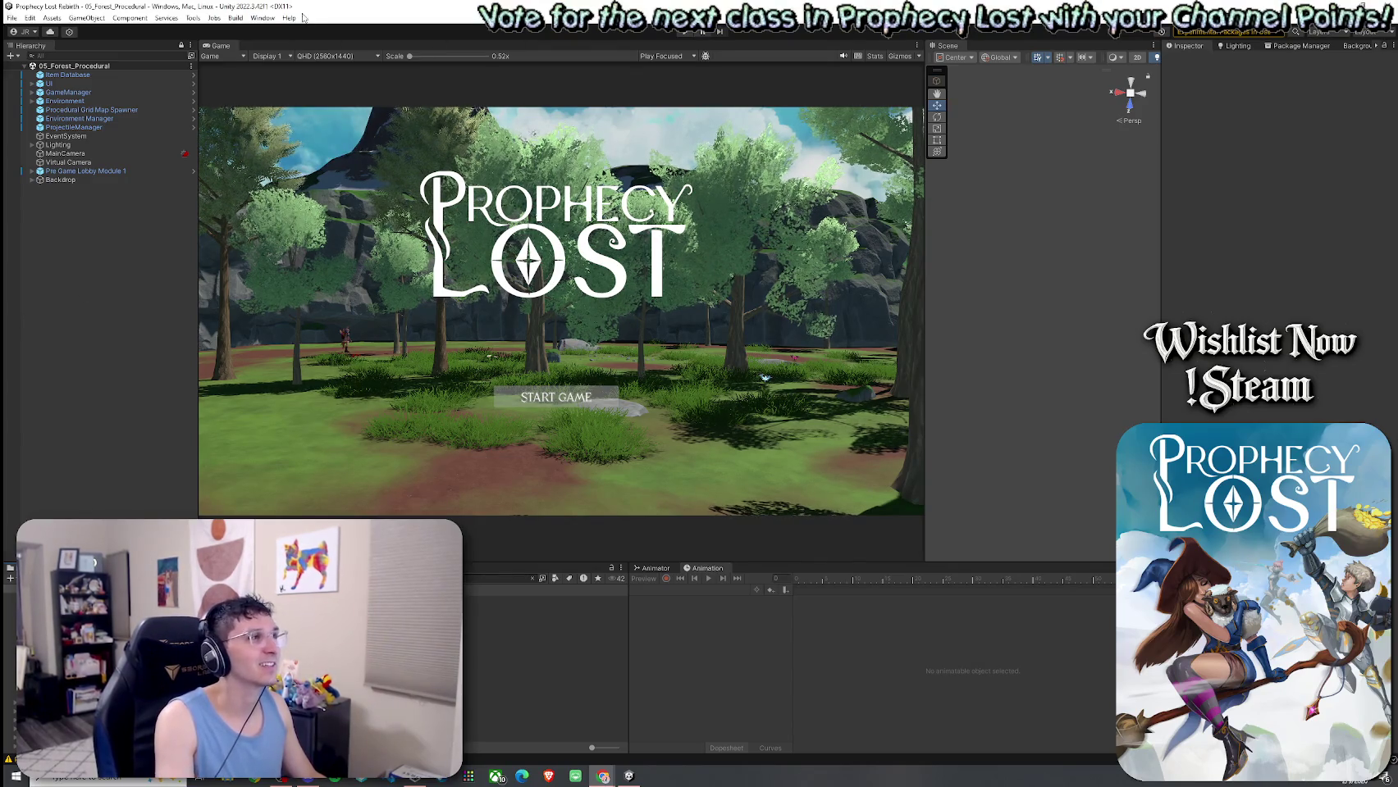
left_click(14, 31)
key("Escape")
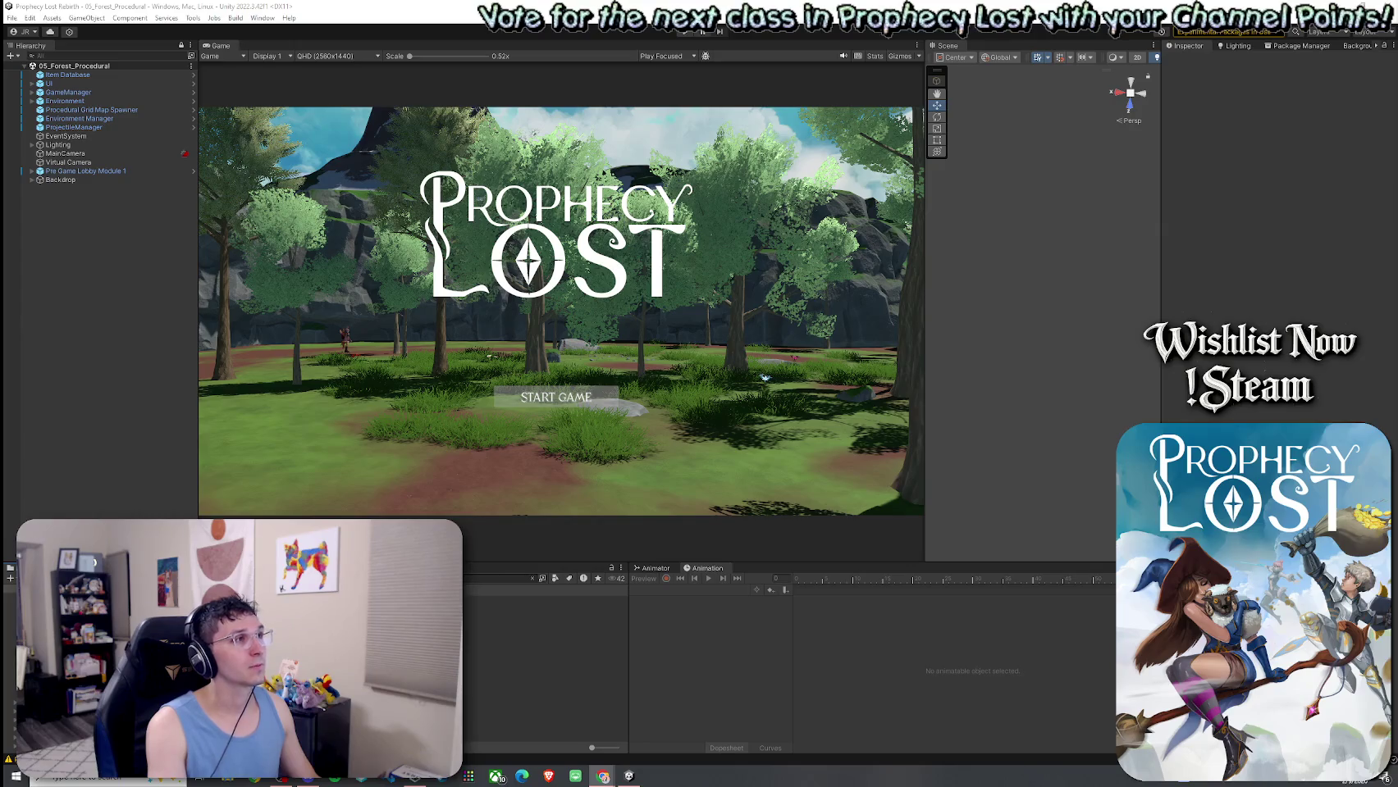
scroll(287, 366, "up", 1)
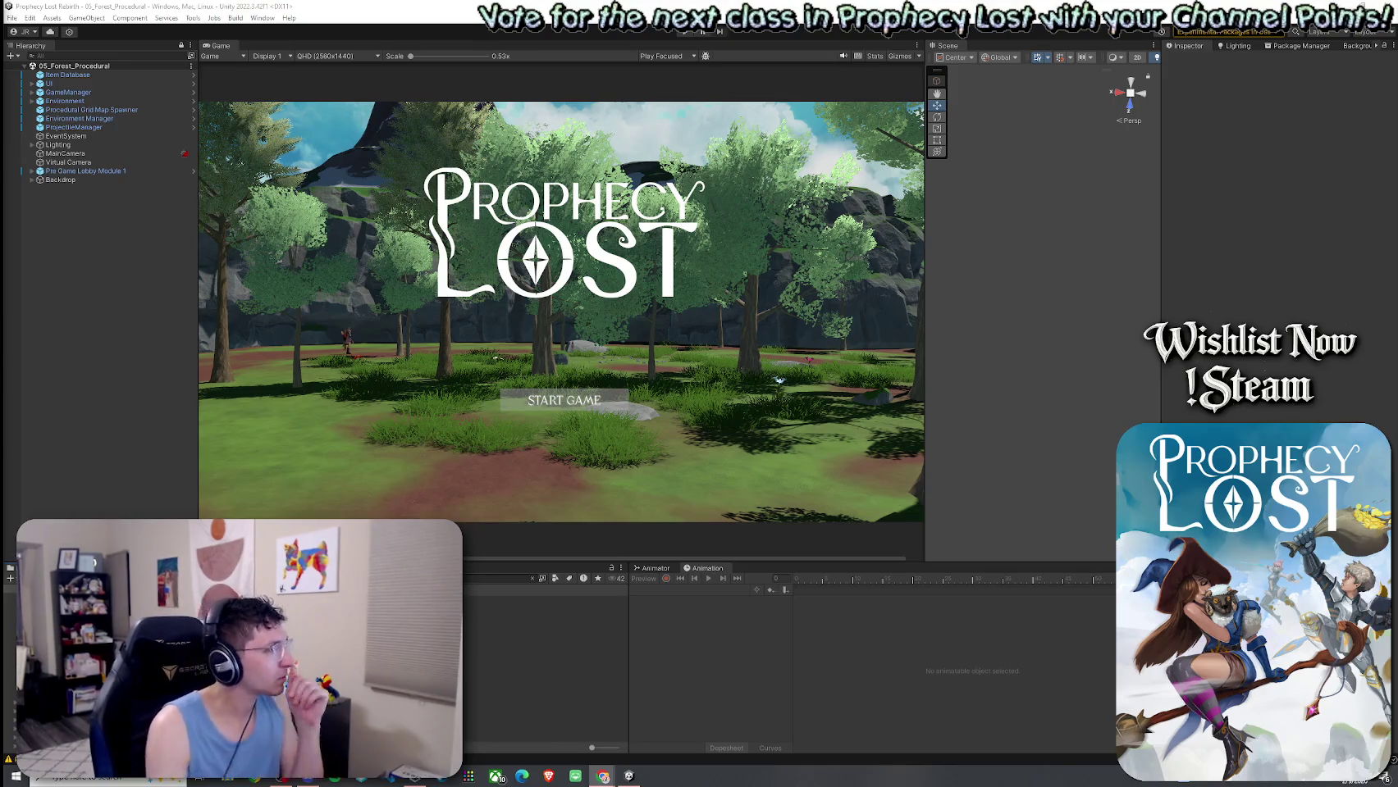
key("alt+Tab")
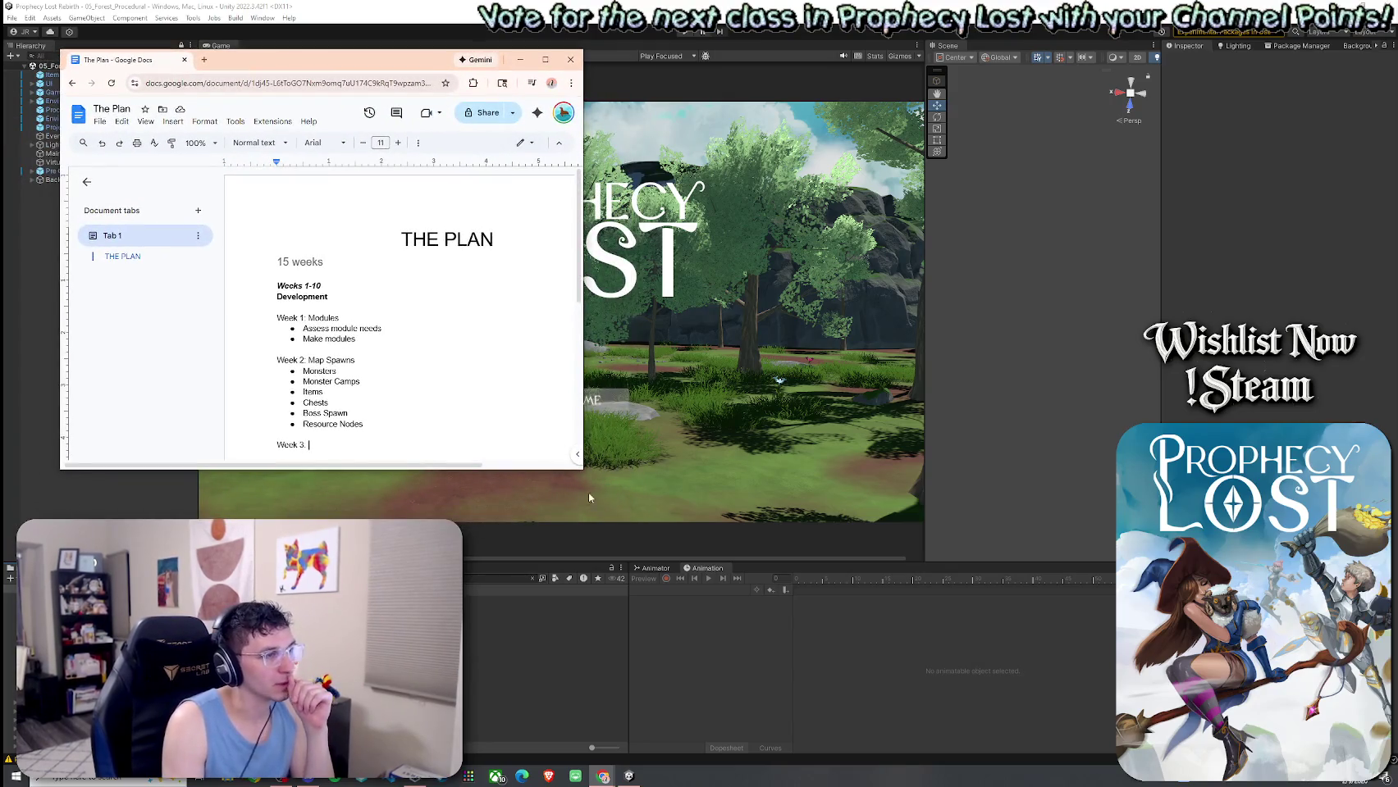
Resize The Plan window to show its week-by-week list, including Week 2: Map Spawns.
mouse_move(583, 470)
left_mouse_down()
mouse_move(714, 565)
mouse_move(792, 714)
left_mouse_up()
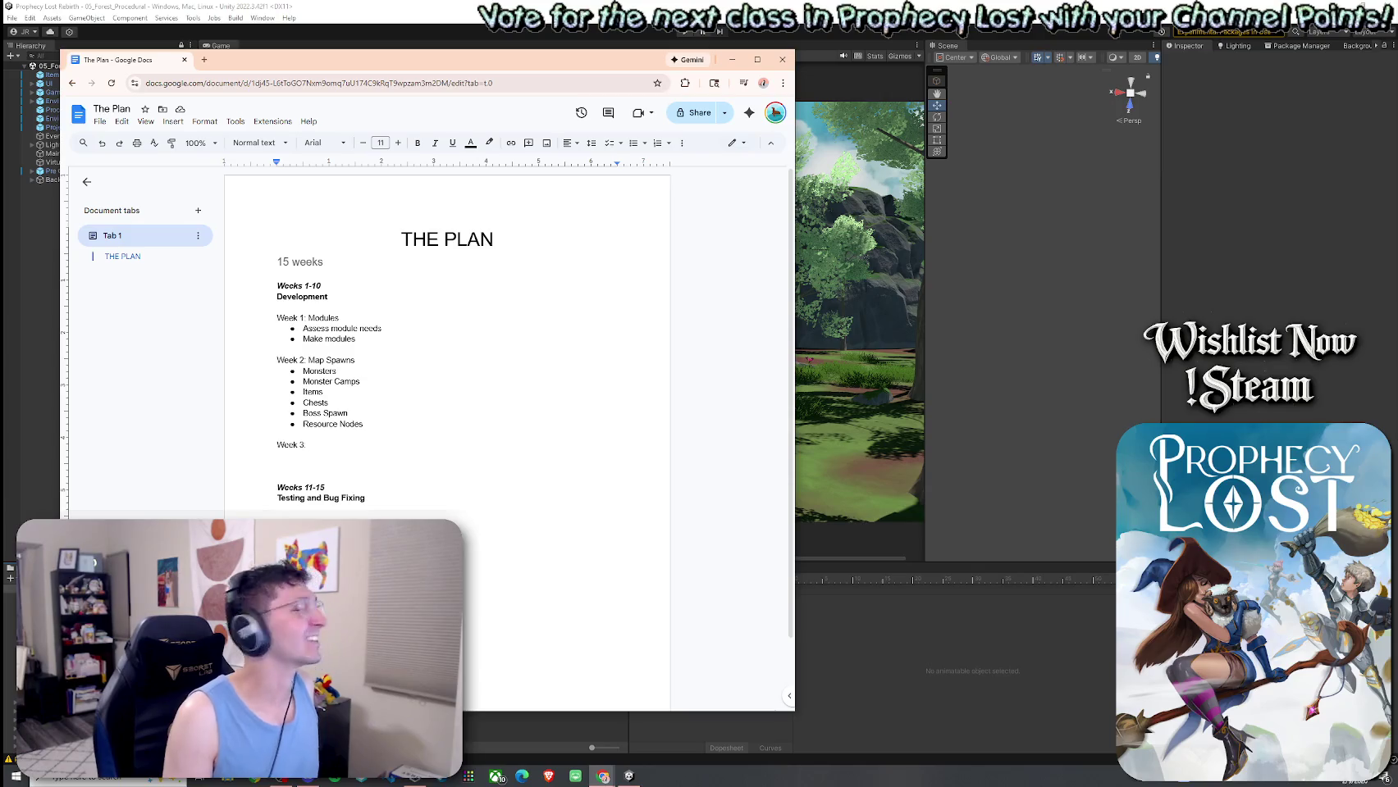
mouse_move(2, 93)
left_mouse_down()
mouse_move(574, 77)
mouse_move(2, 93)
left_mouse_up()
scroll(689, 279, "up", 5)
scroll(689, 279, "down", 5)
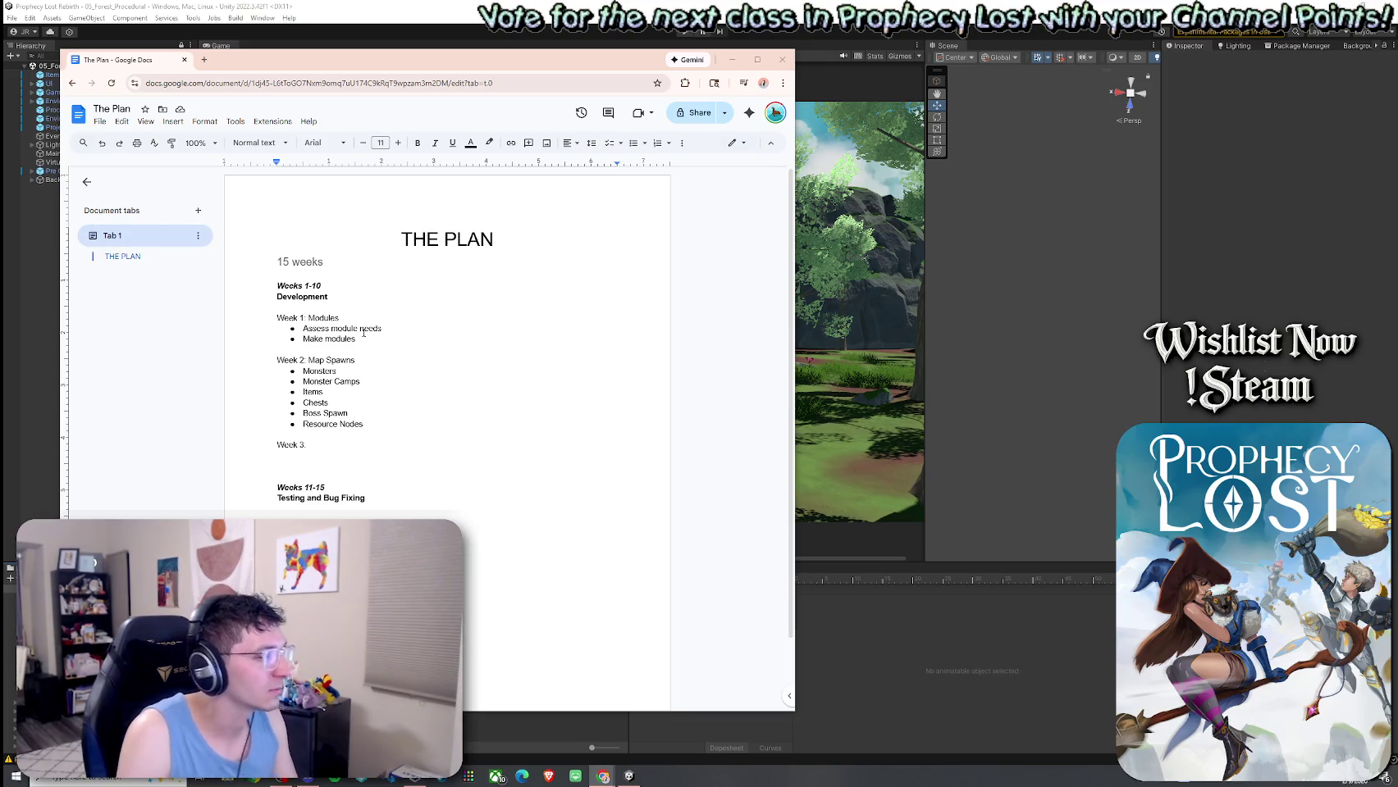
left_click_drag(547, 707, 548, 490)
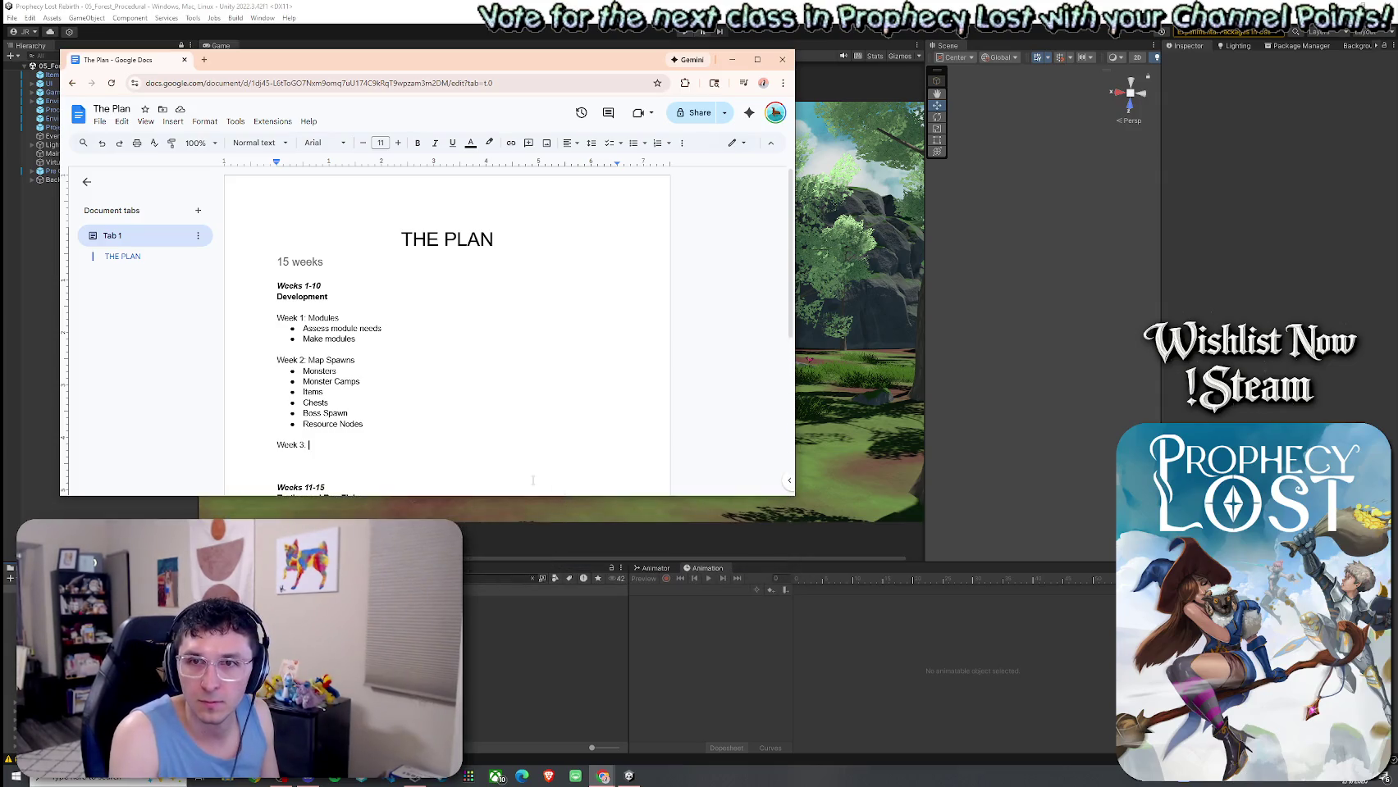
scroll(443, 420, "down", 1)
left_click_drag(376, 449, 283, 207)
left_click(368, 292)
Insert 'Map' before Modules so the Week 1 heading reads 'Map Modules'.
left_click(366, 284)
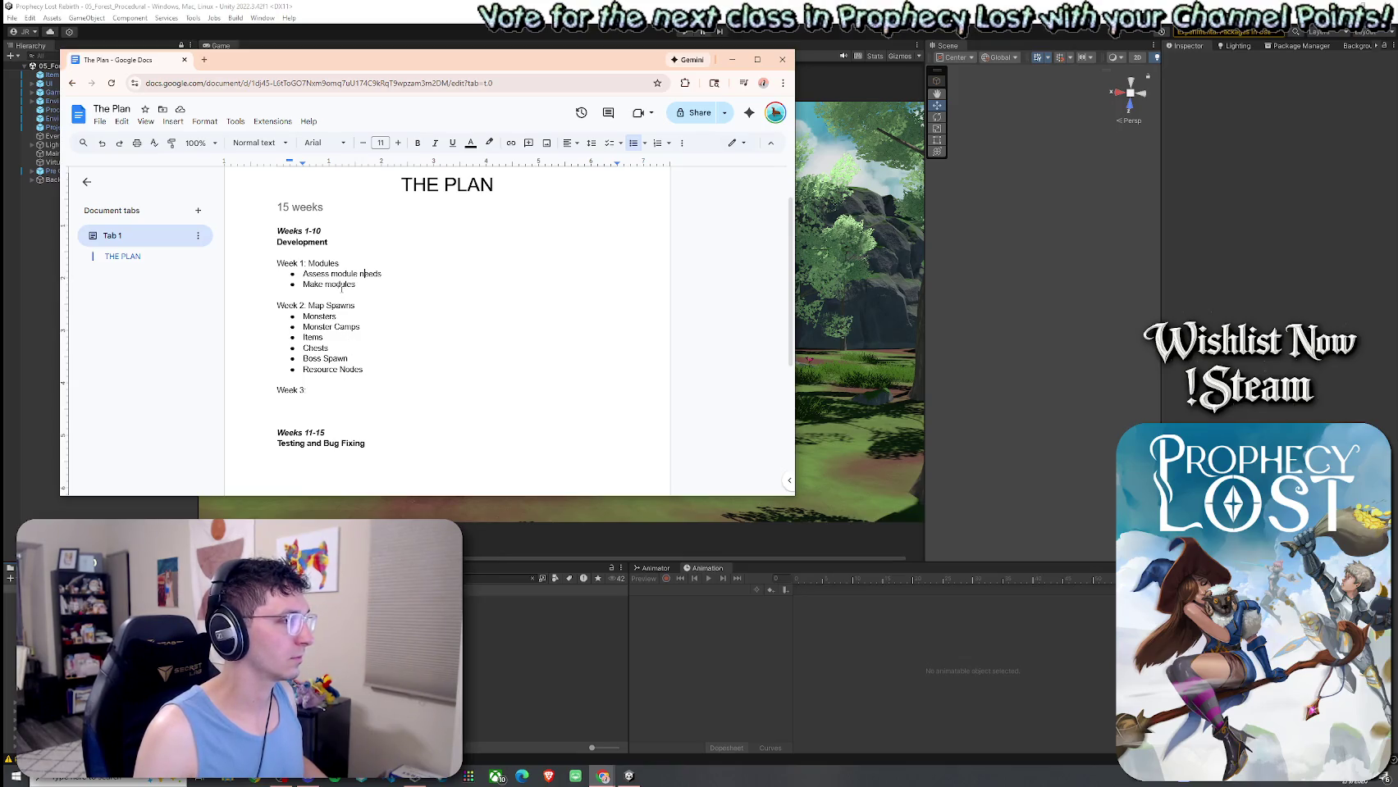
left_click(307, 263)
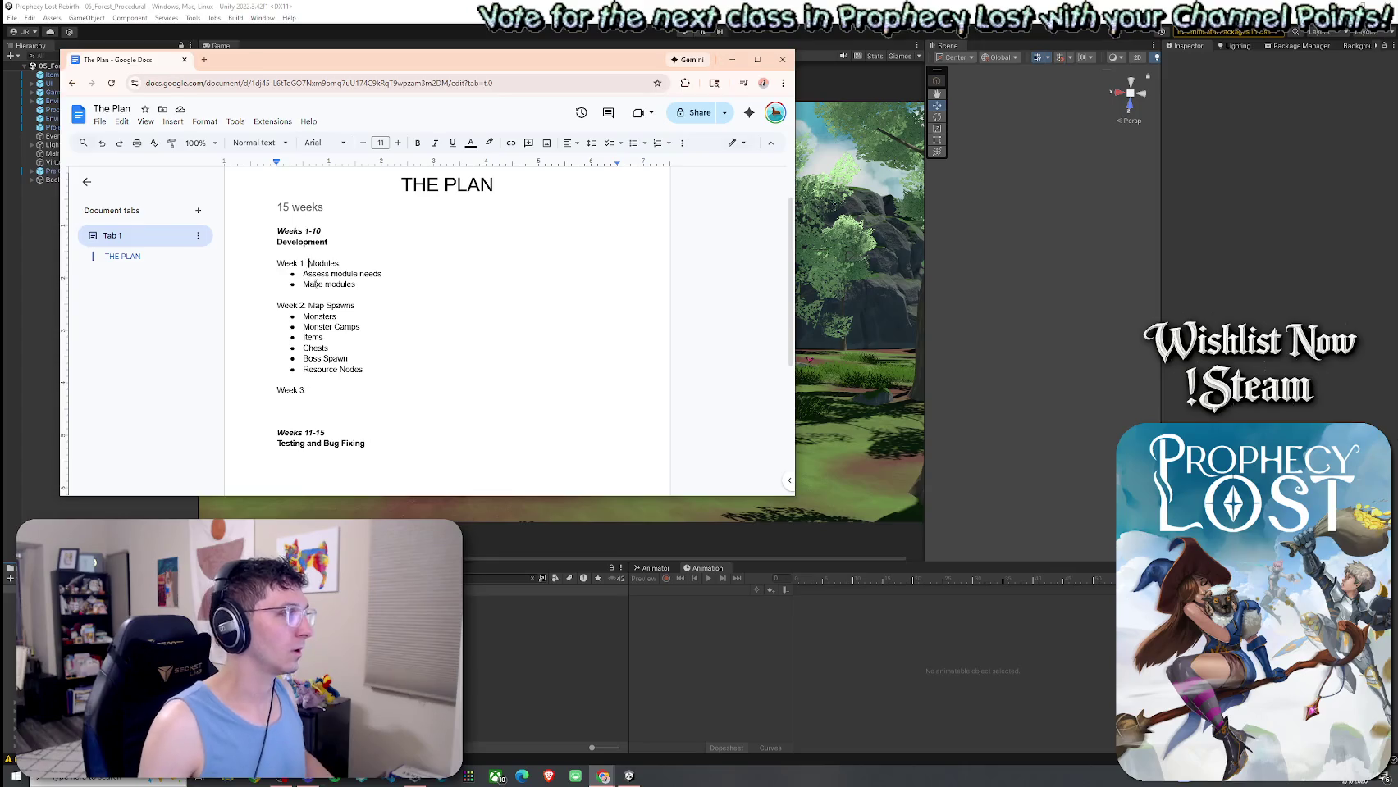
type("Map")
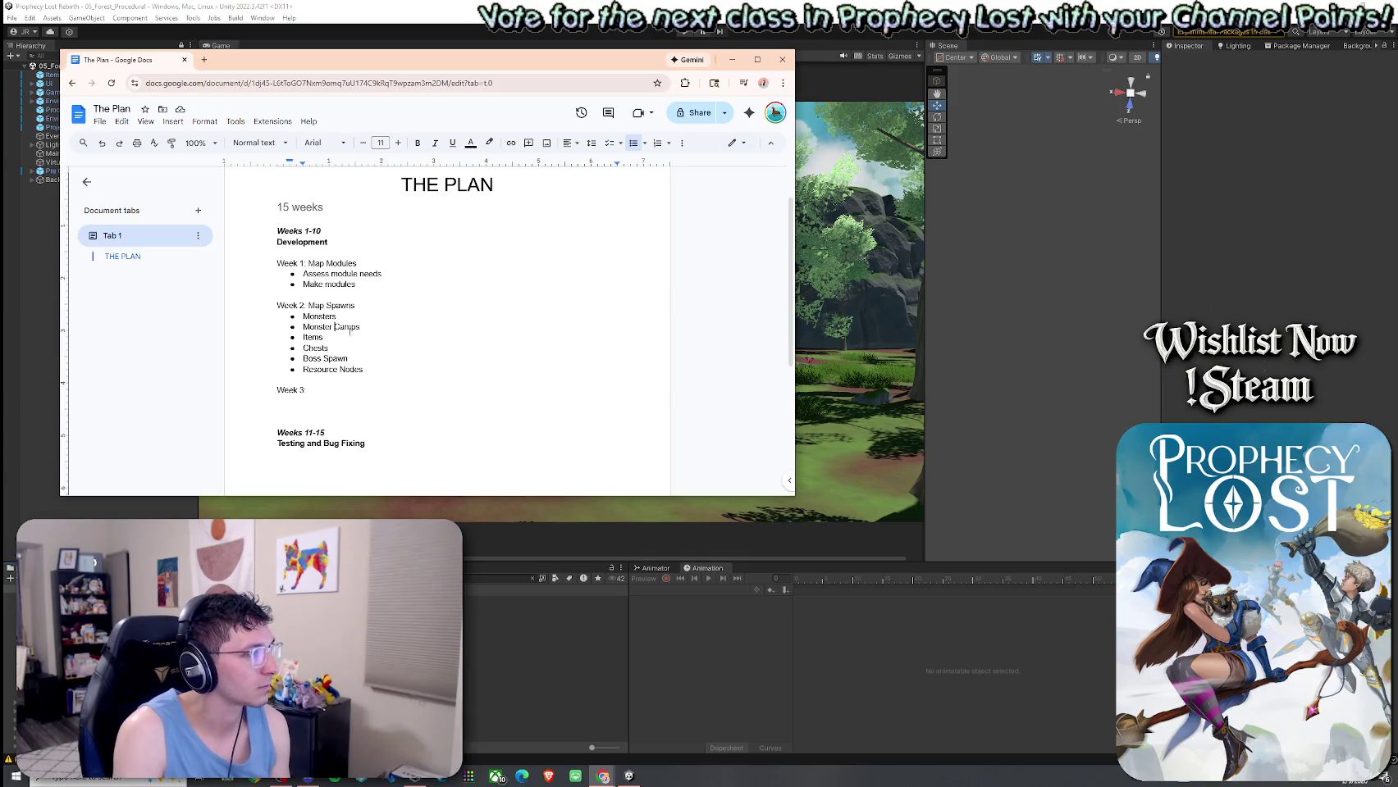
left_click_drag(361, 326, 303, 328)
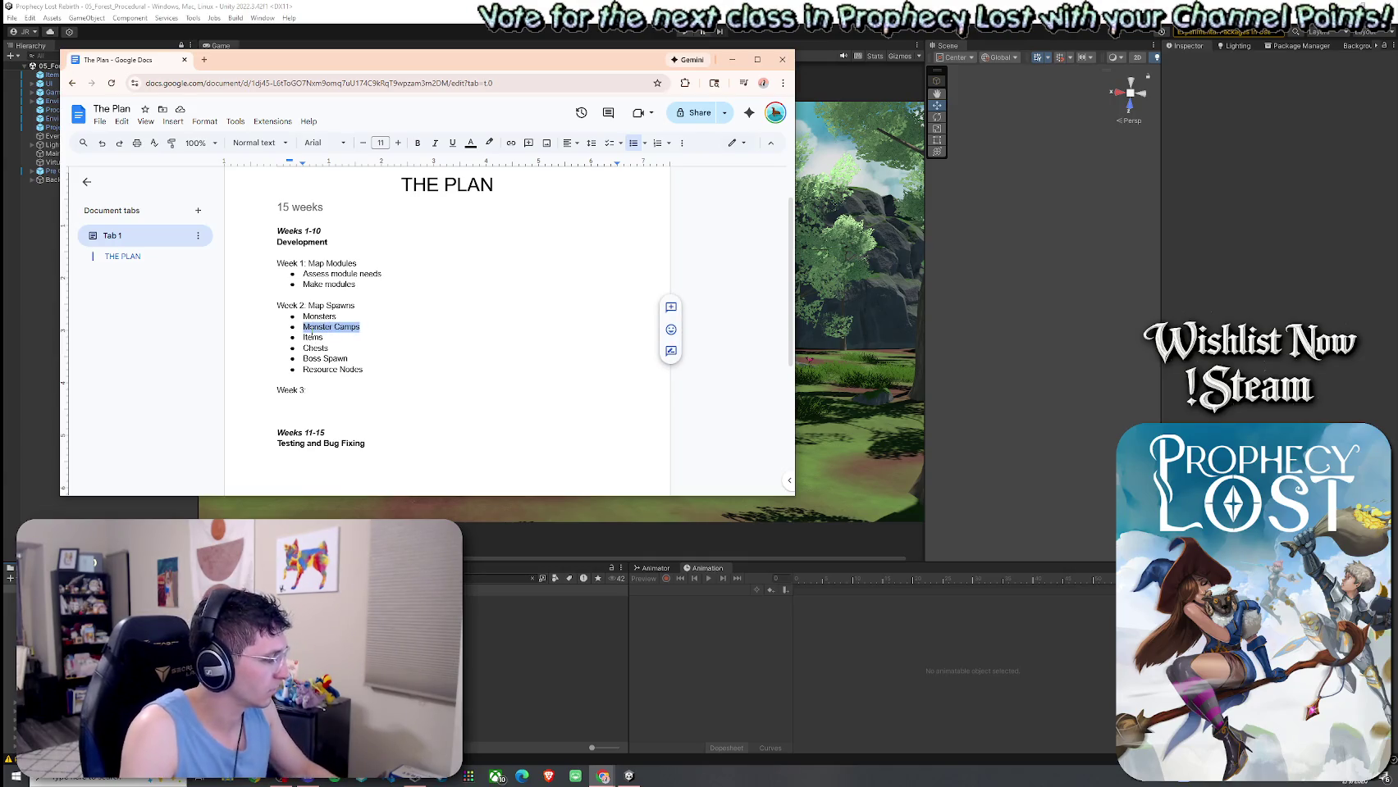
Italicize the Monster Camps and Boss Spawn items under Week 2.
key("ctrl+i")
left_click(369, 317)
left_click(370, 327)
left_click(362, 326)
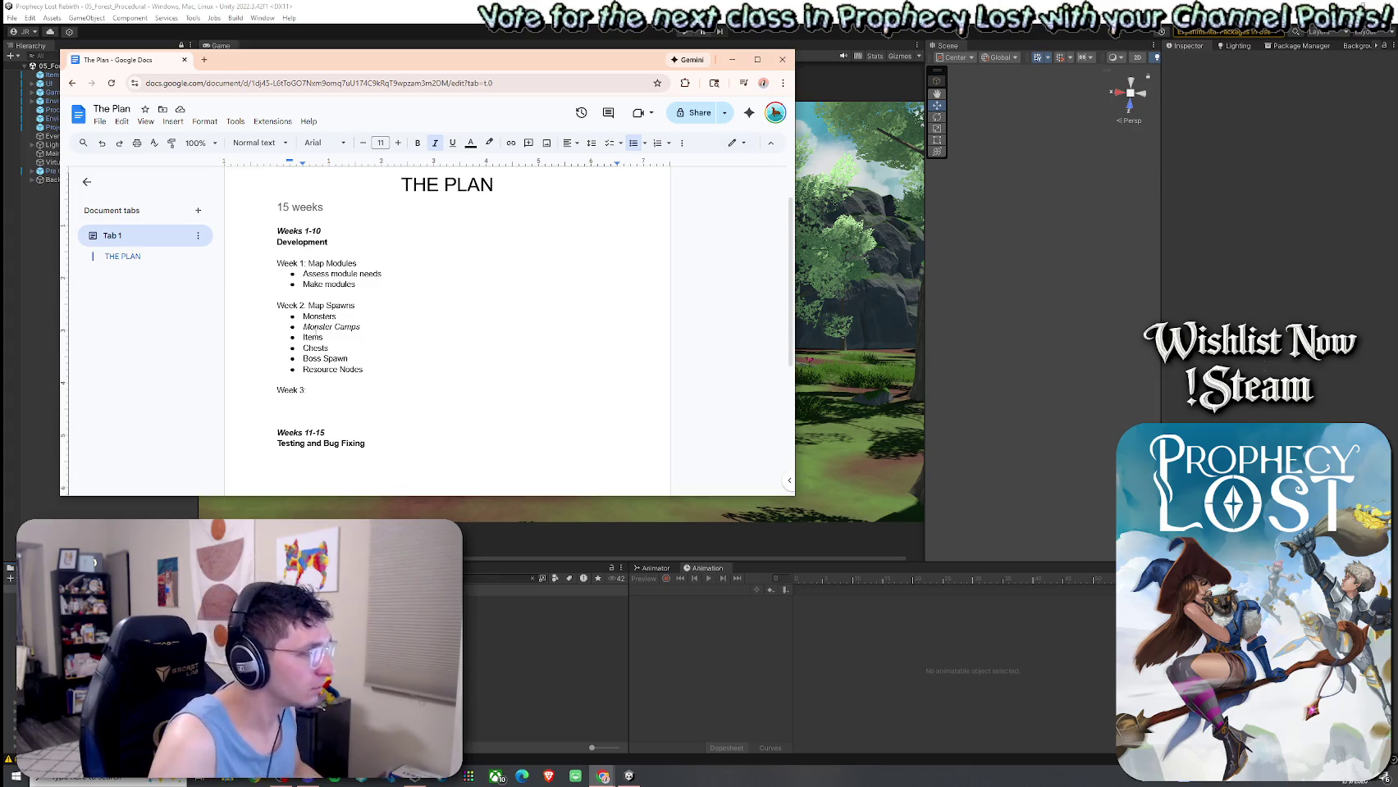
left_click(320, 337)
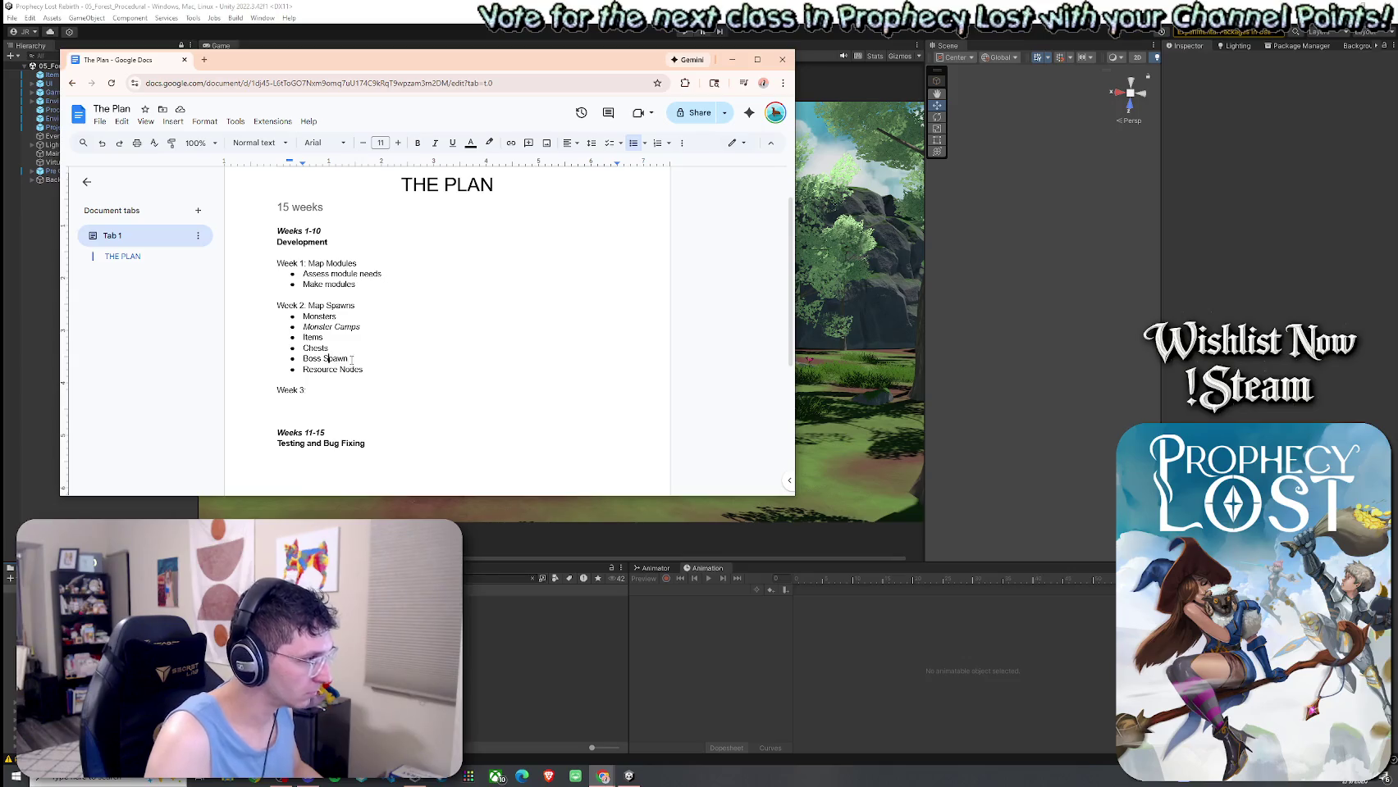
left_click_drag(351, 359, 302, 358)
key("ctrl+i")
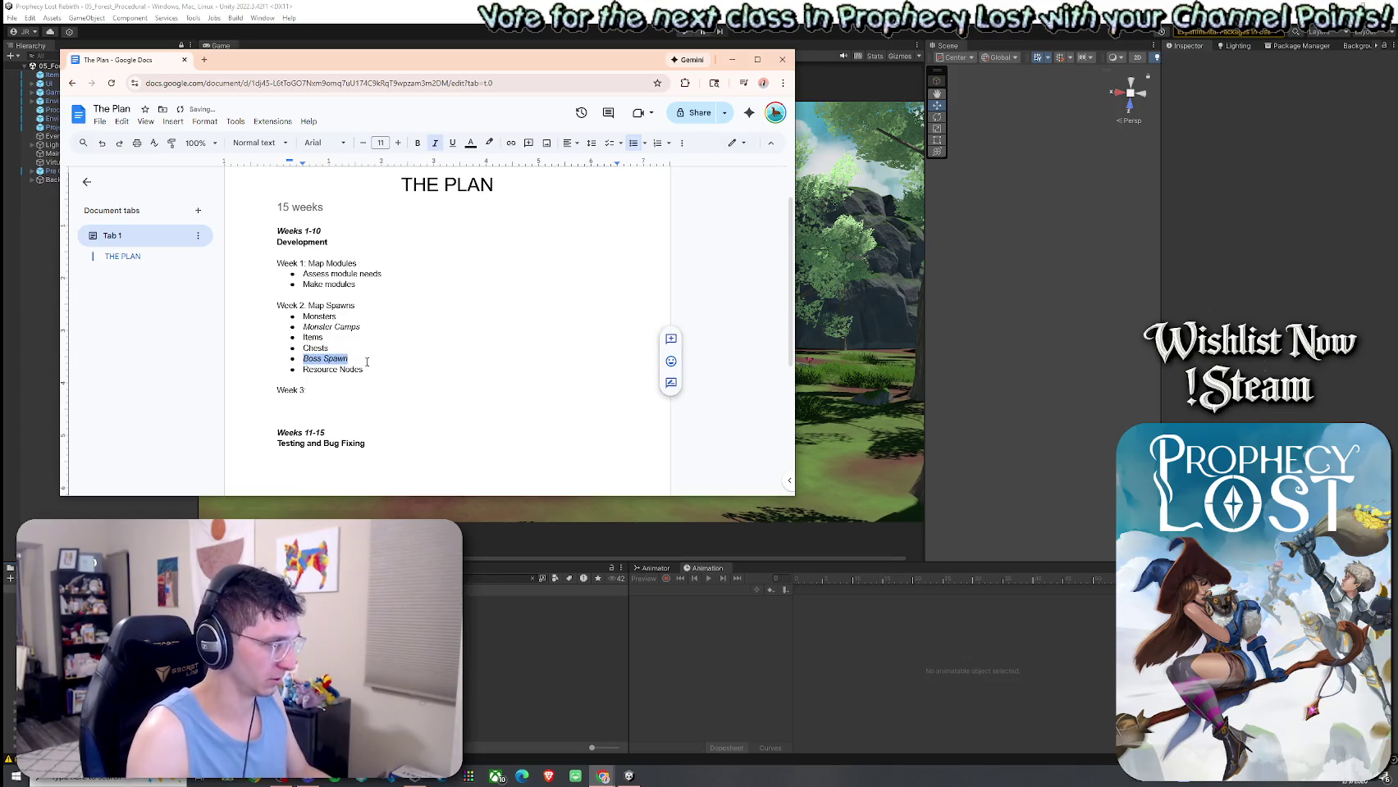
key("Right")
Delete the Resource Nodes bullet so Week 2 ends at Boss Spawn.
left_click(315, 370)
key("shift+Home")
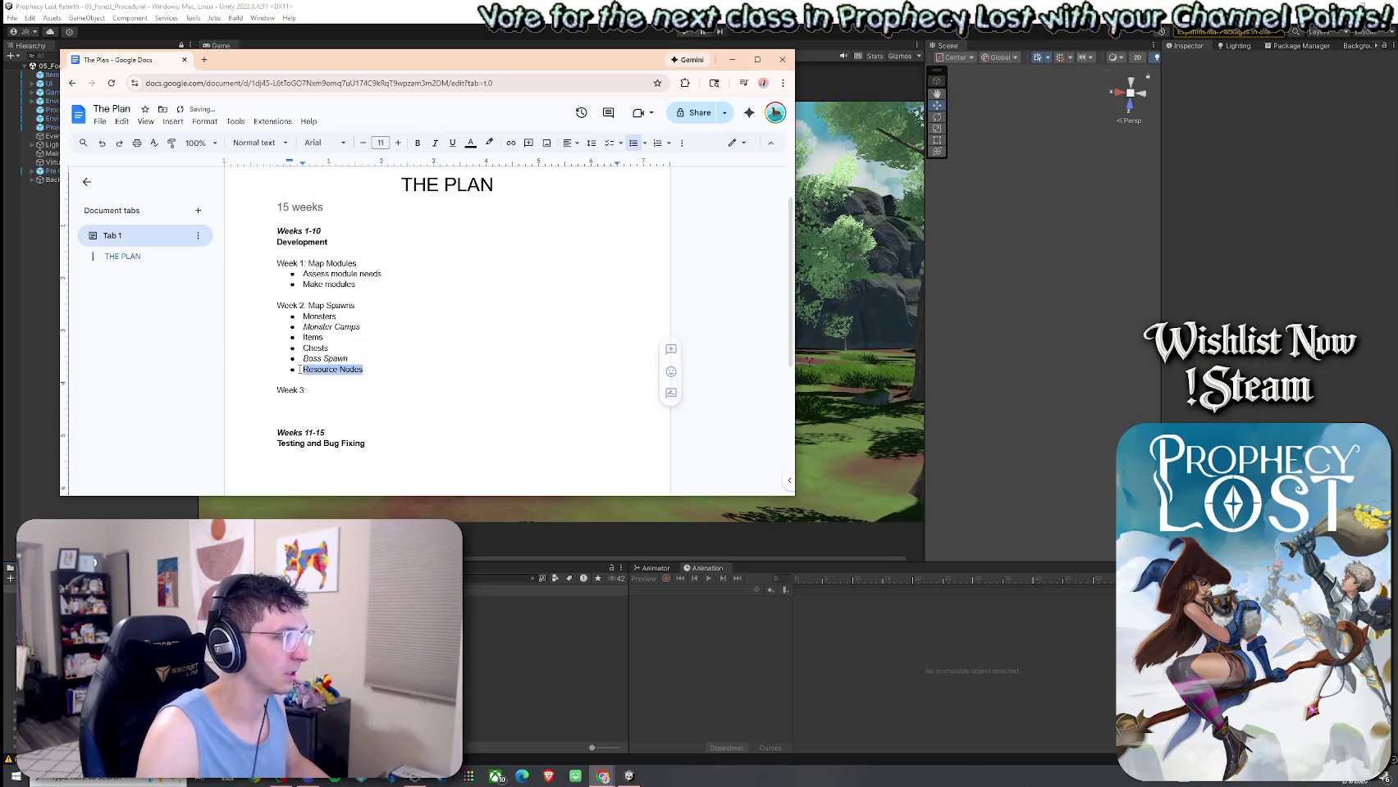
key("ctrl+i")
key("Up")
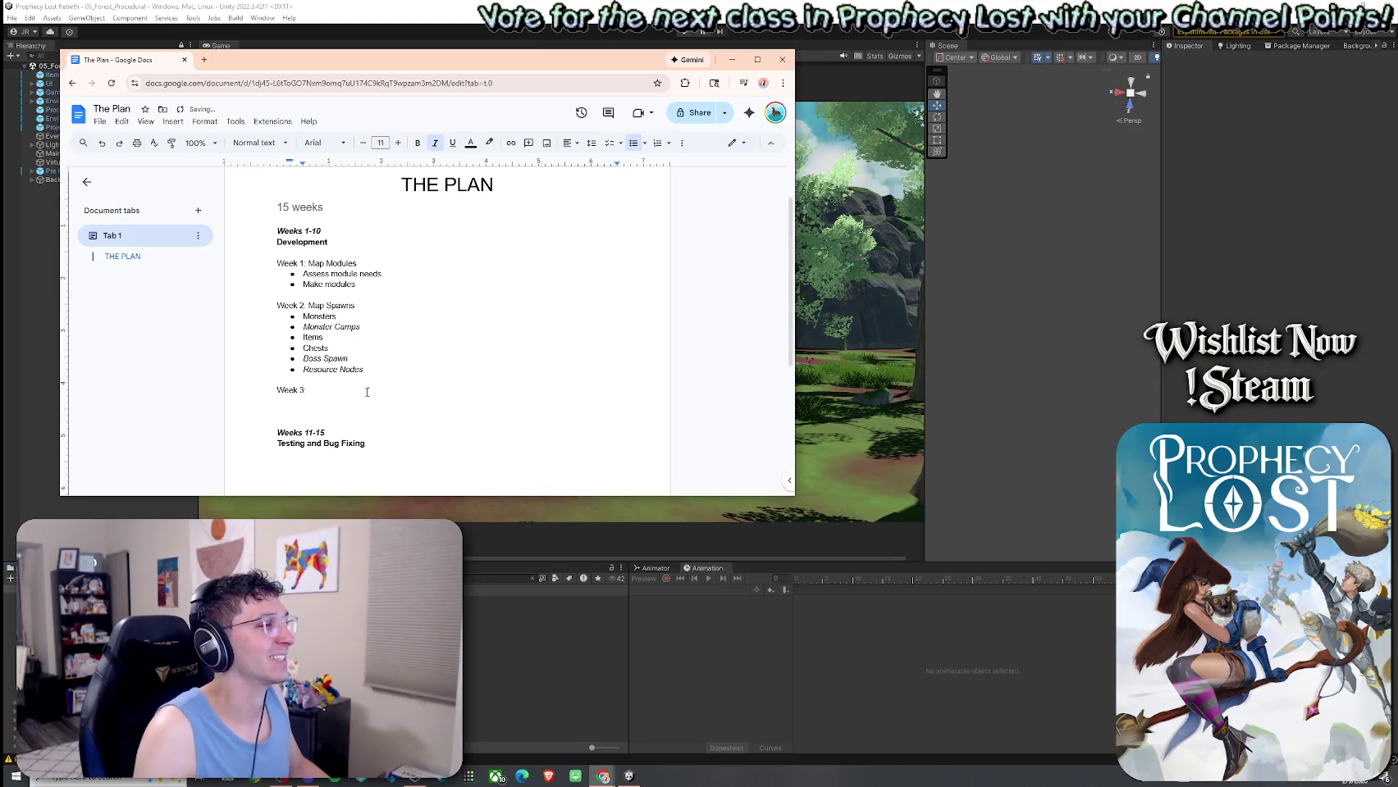
left_click_drag(365, 373, 302, 370)
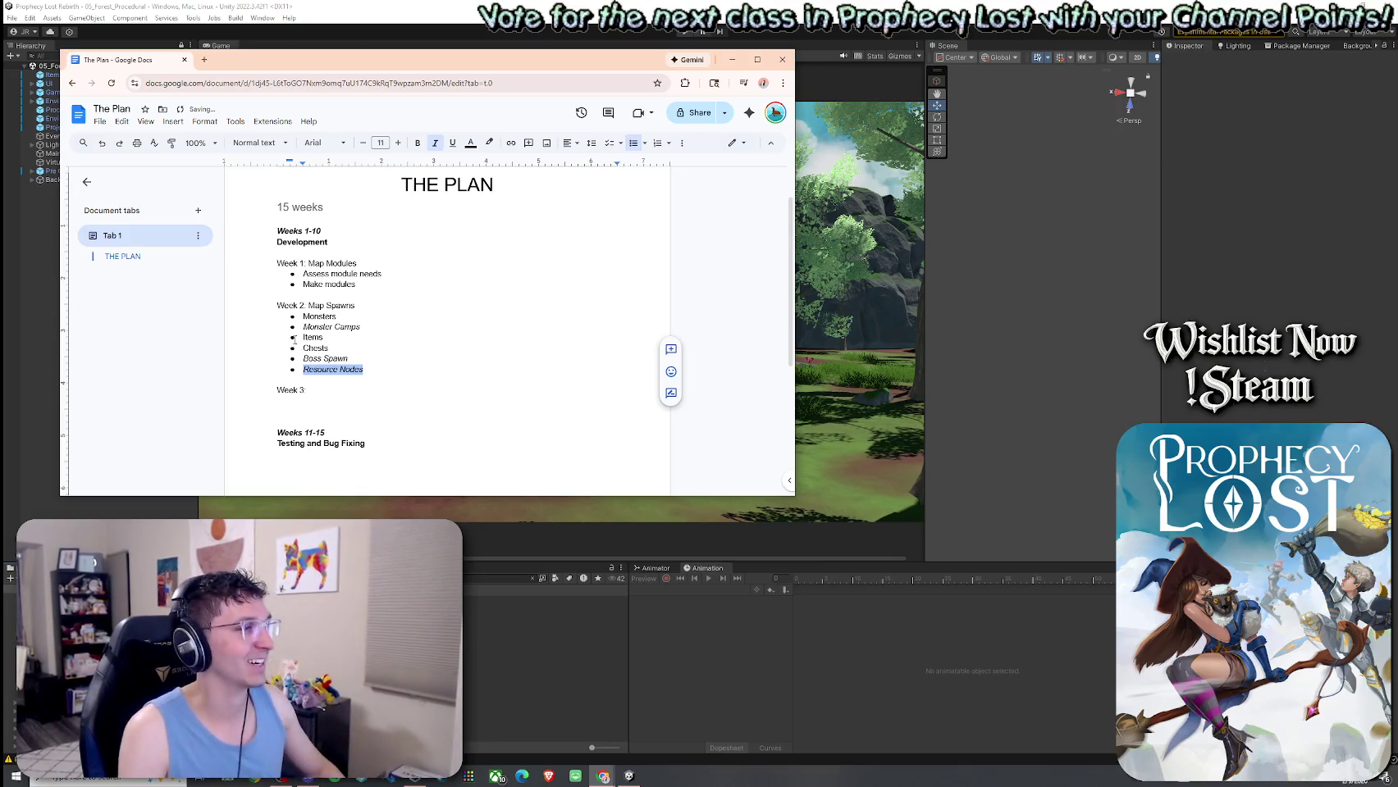
key("BackSpace")
key("BackSpace")
key("BackSpace")
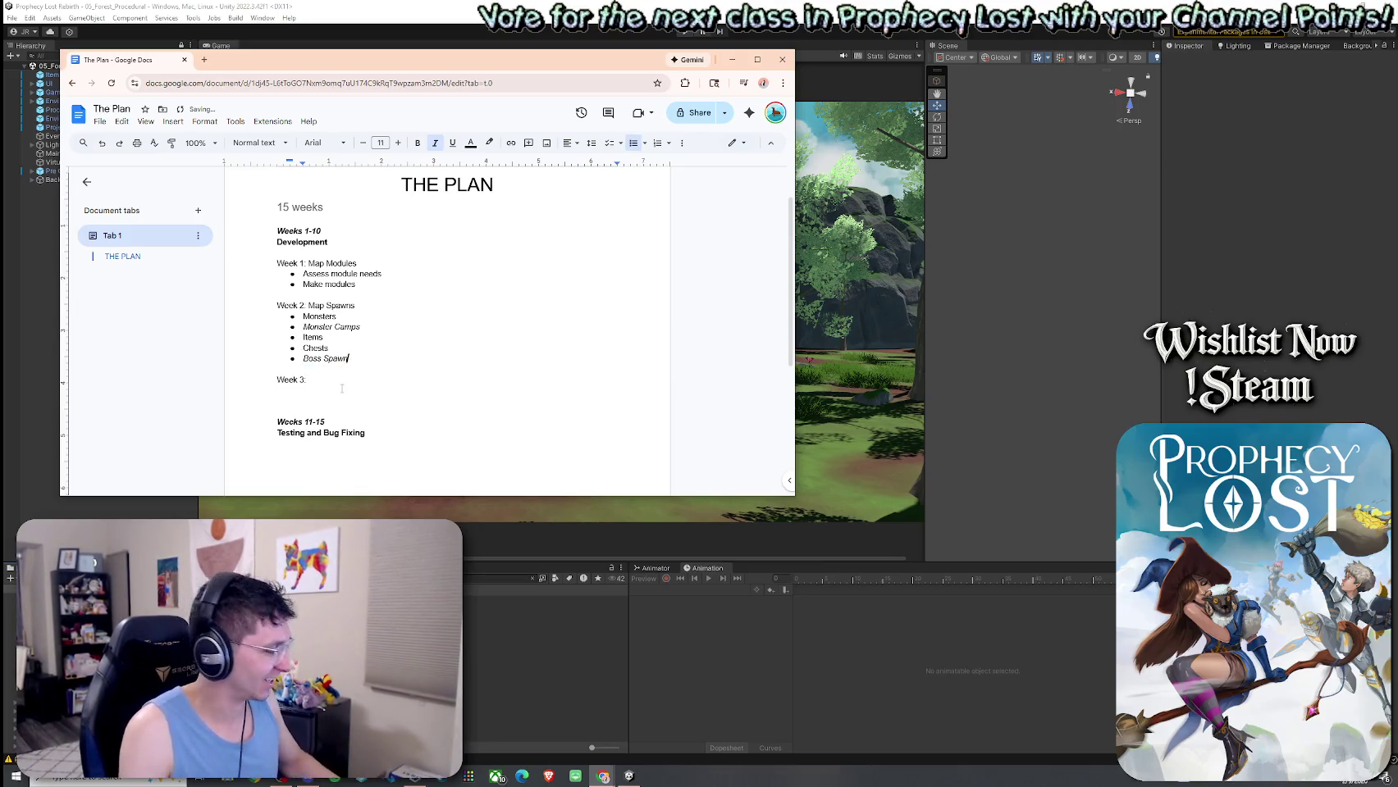
left_click(336, 382)
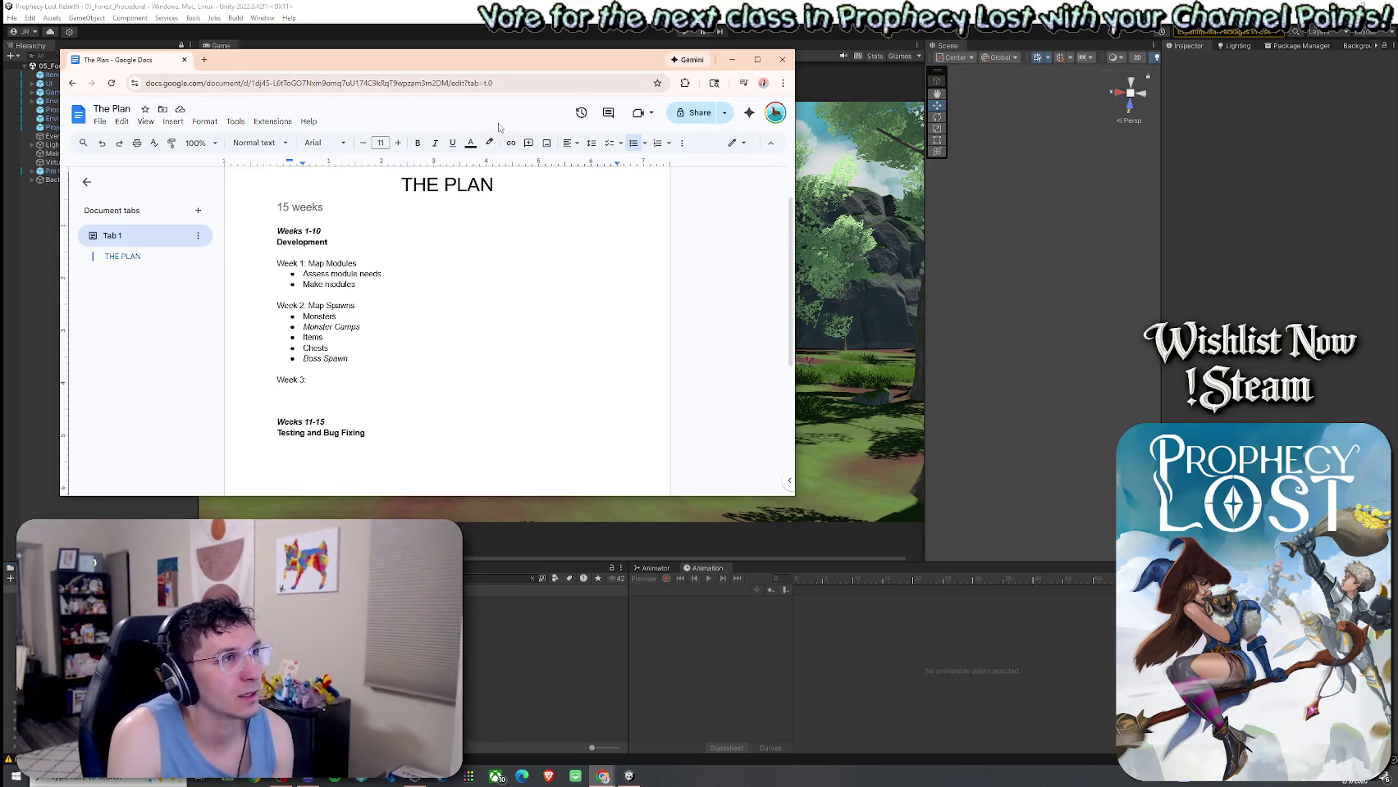
Open the Google Workspace Marketplace add-ons from the Extensions menu.
left_click_drag(573, 65, 568, 57)
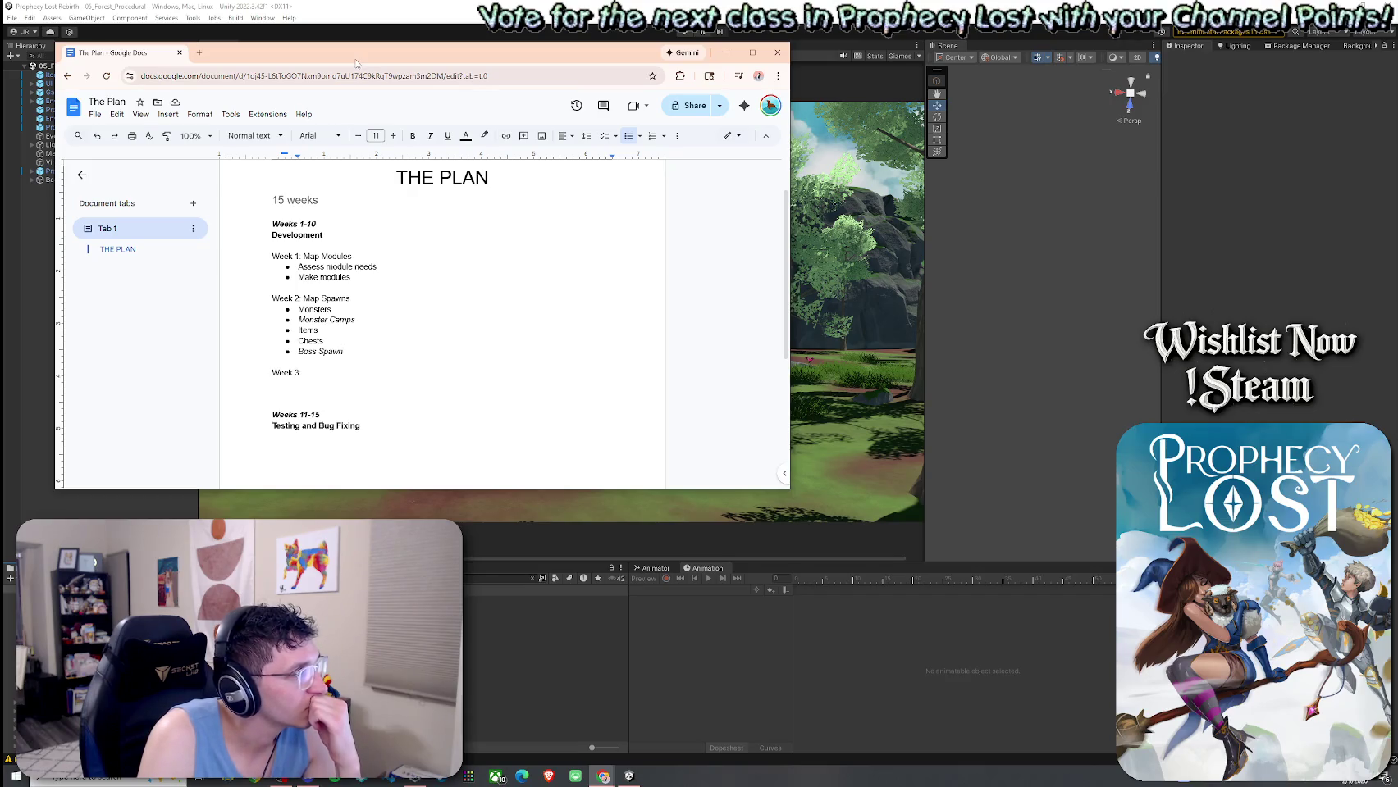
left_click(261, 115)
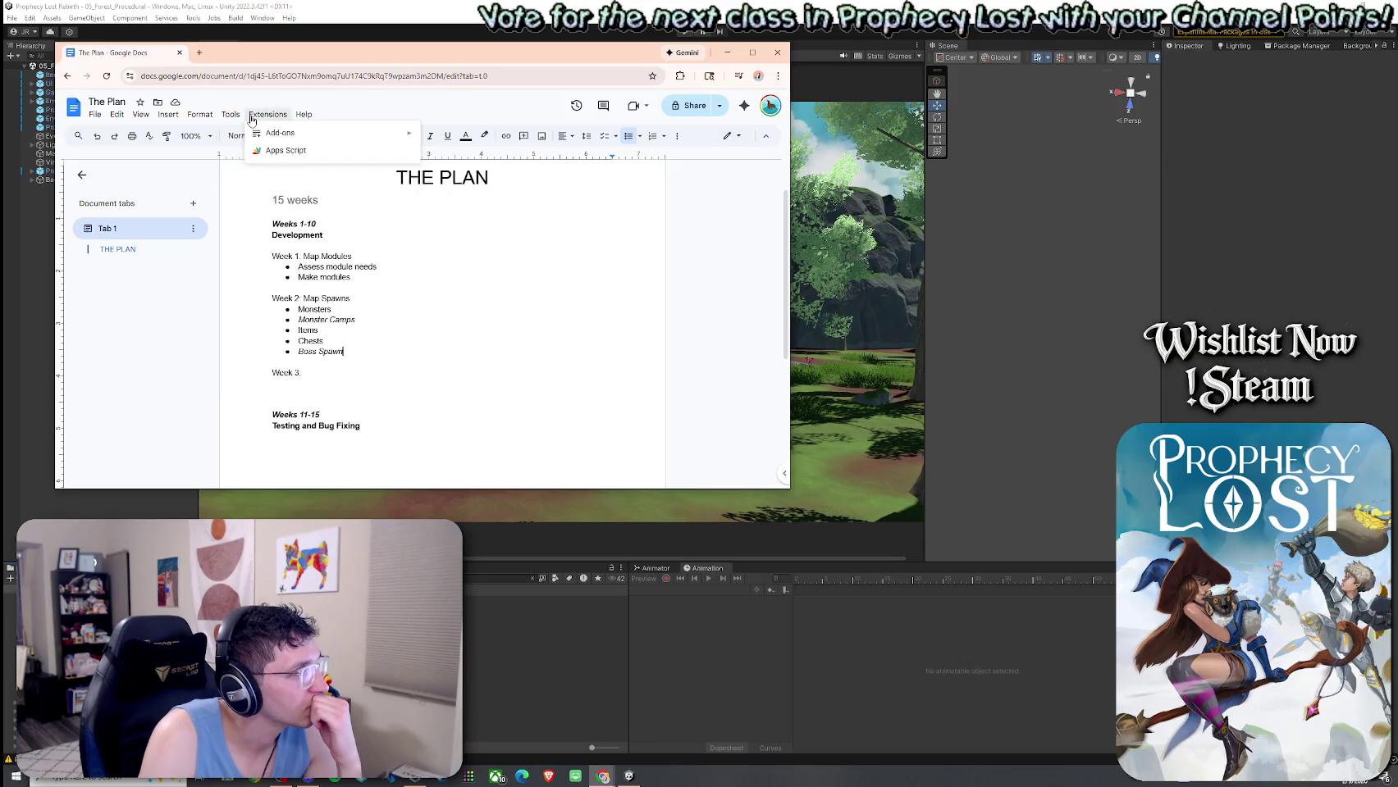
mouse_move(279, 133)
left_click(456, 141)
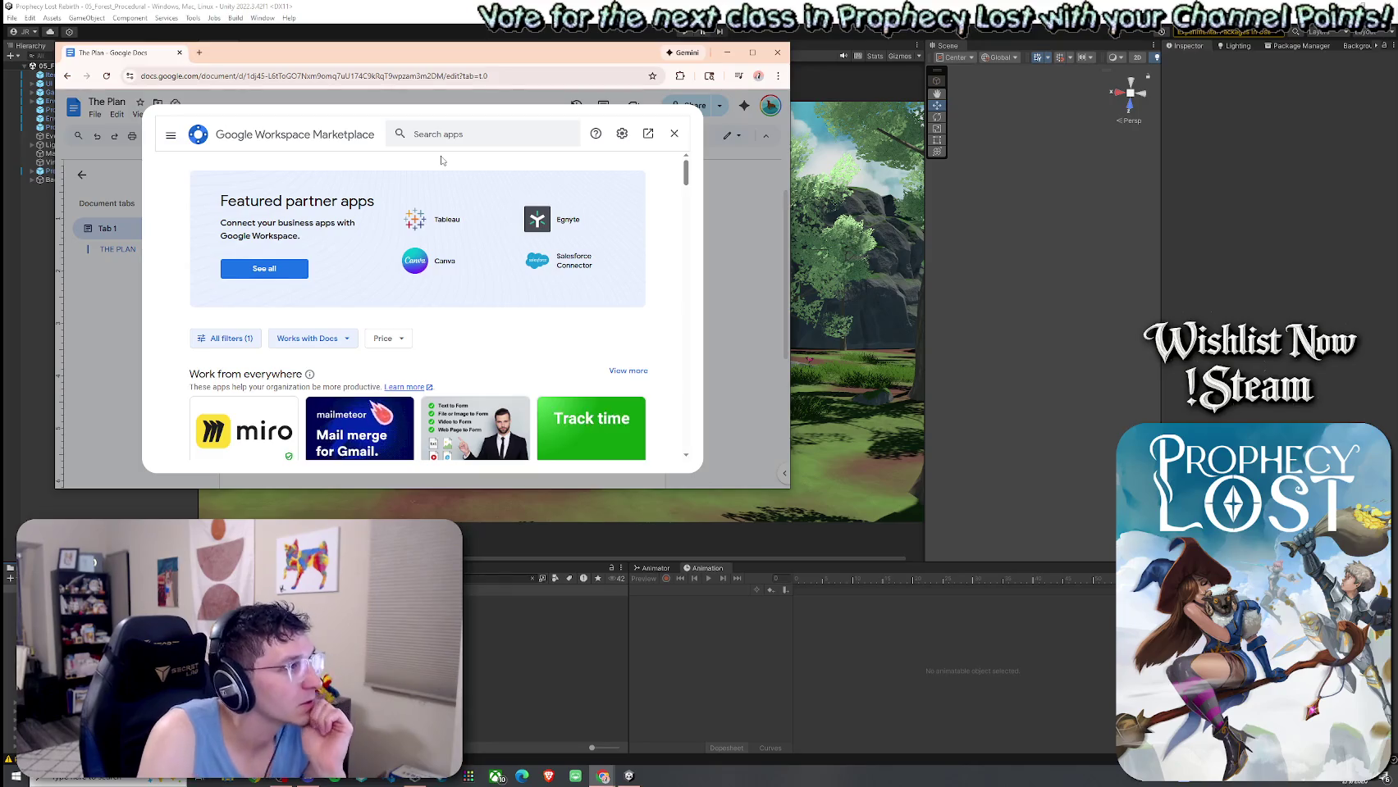
left_click(443, 134)
type("dark")
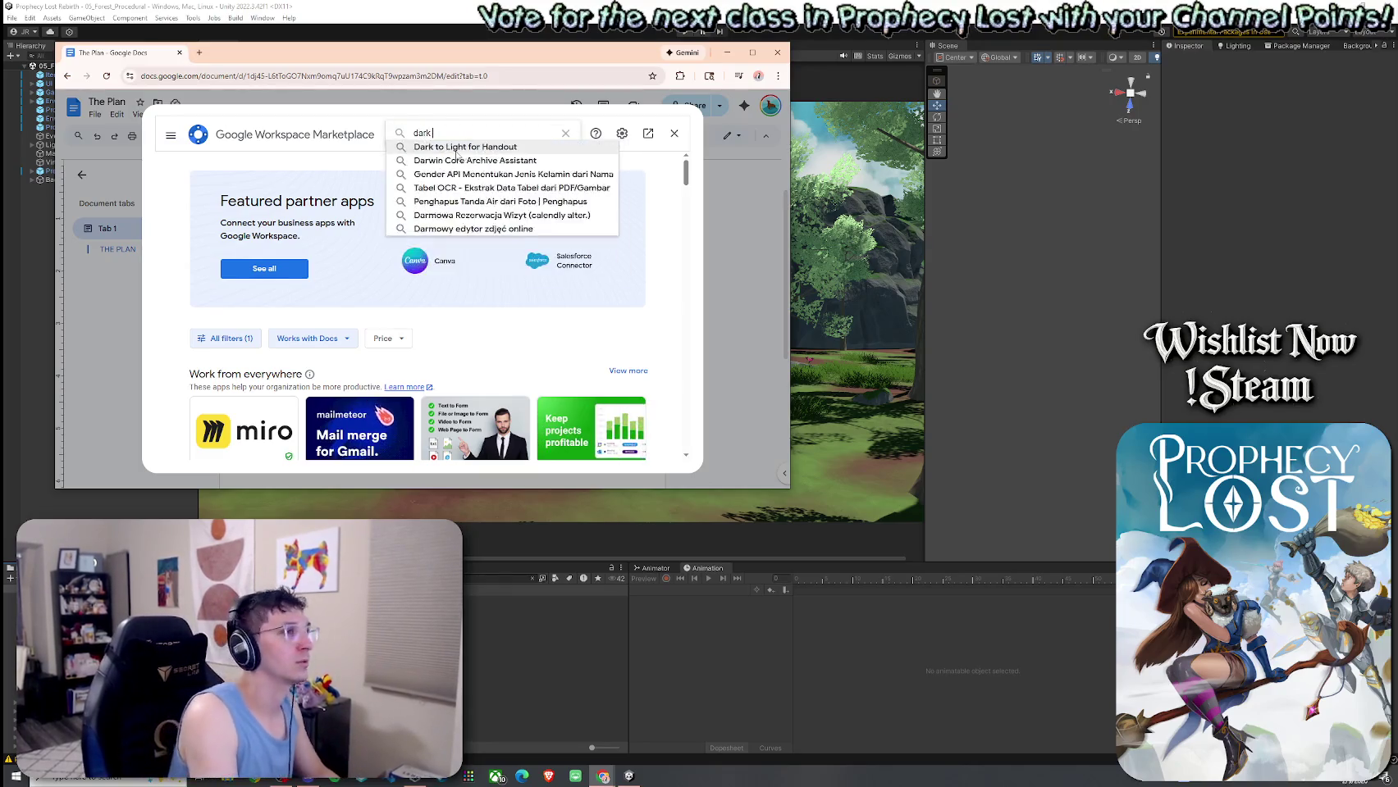
type(" mode")
key("Return")
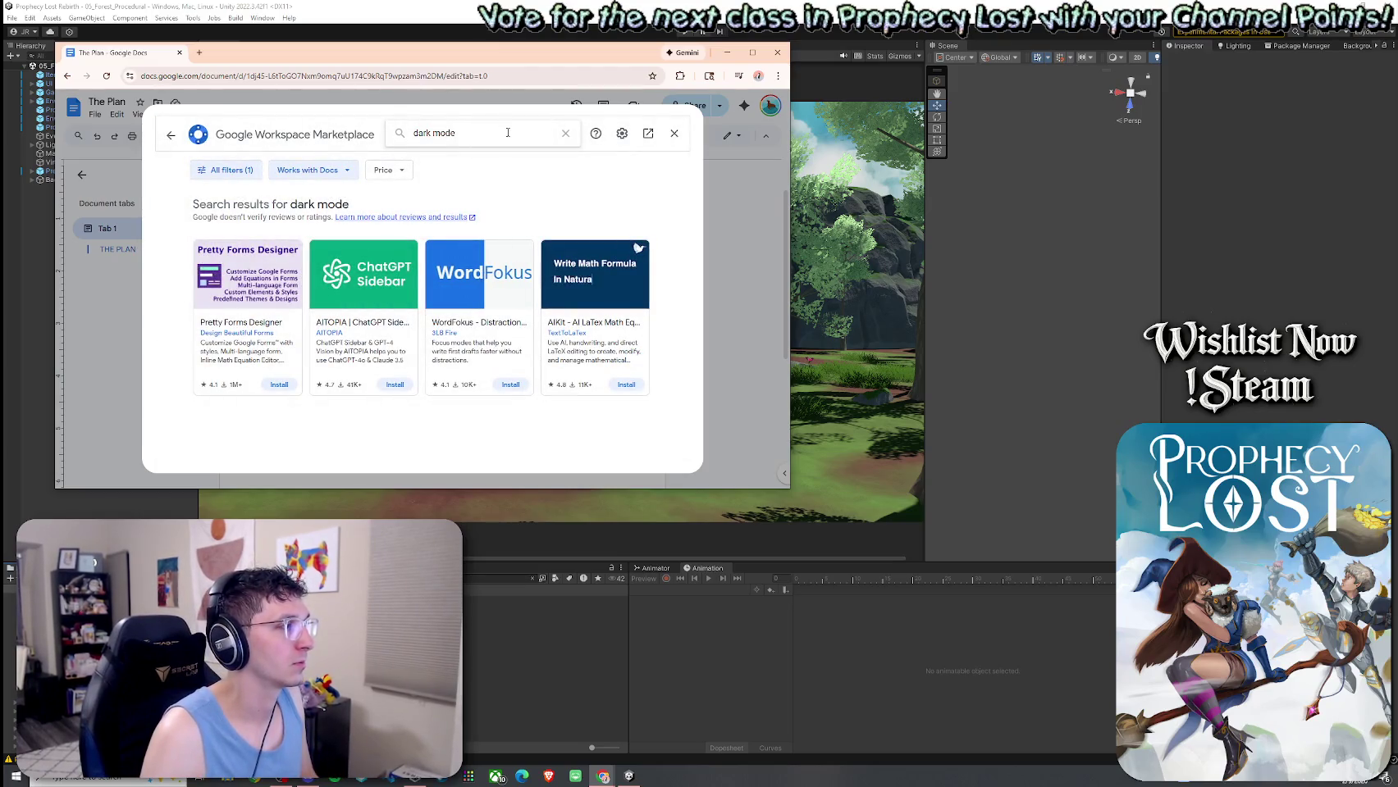
double_click(443, 133)
key("BackSpace")
key("Return")
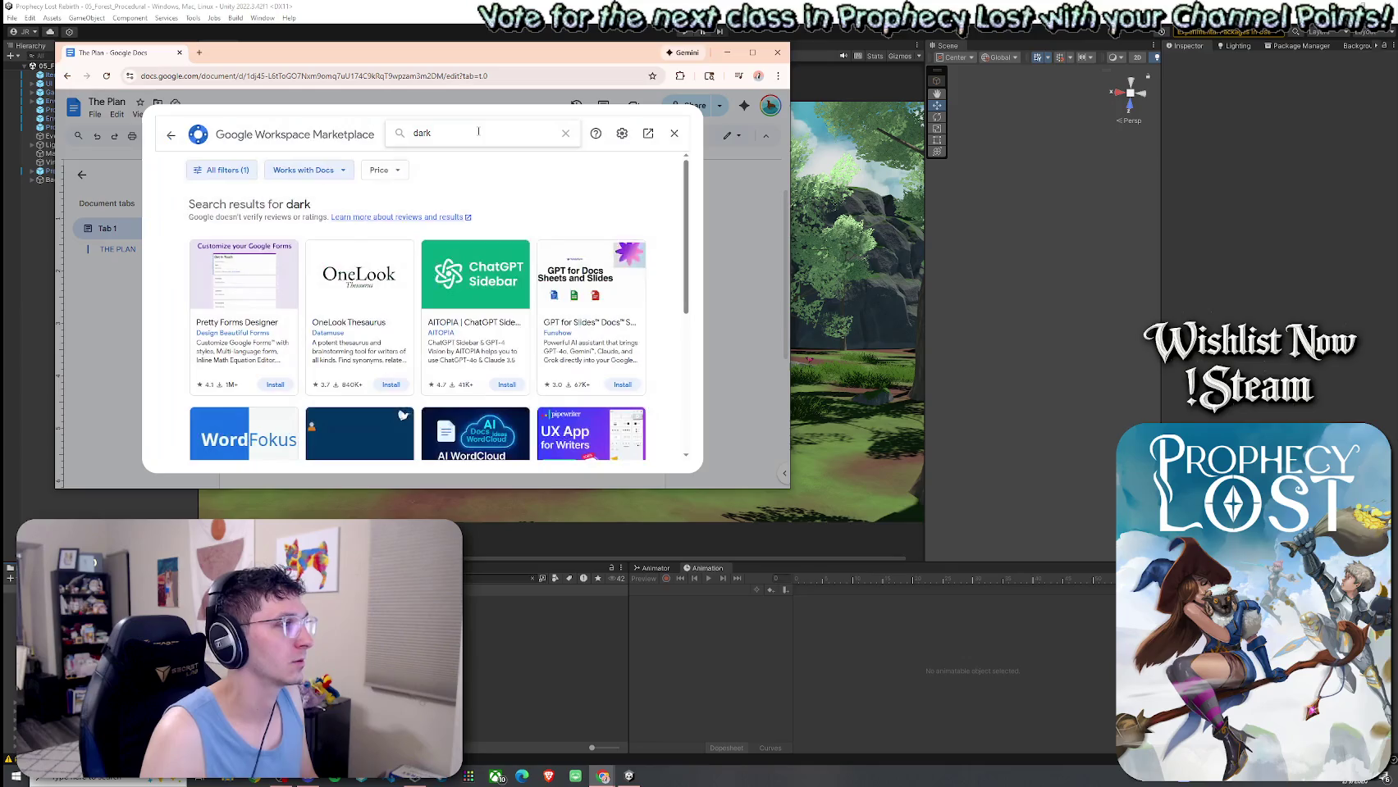
left_click(674, 132)
left_click_drag(369, 52, 1397, 72)
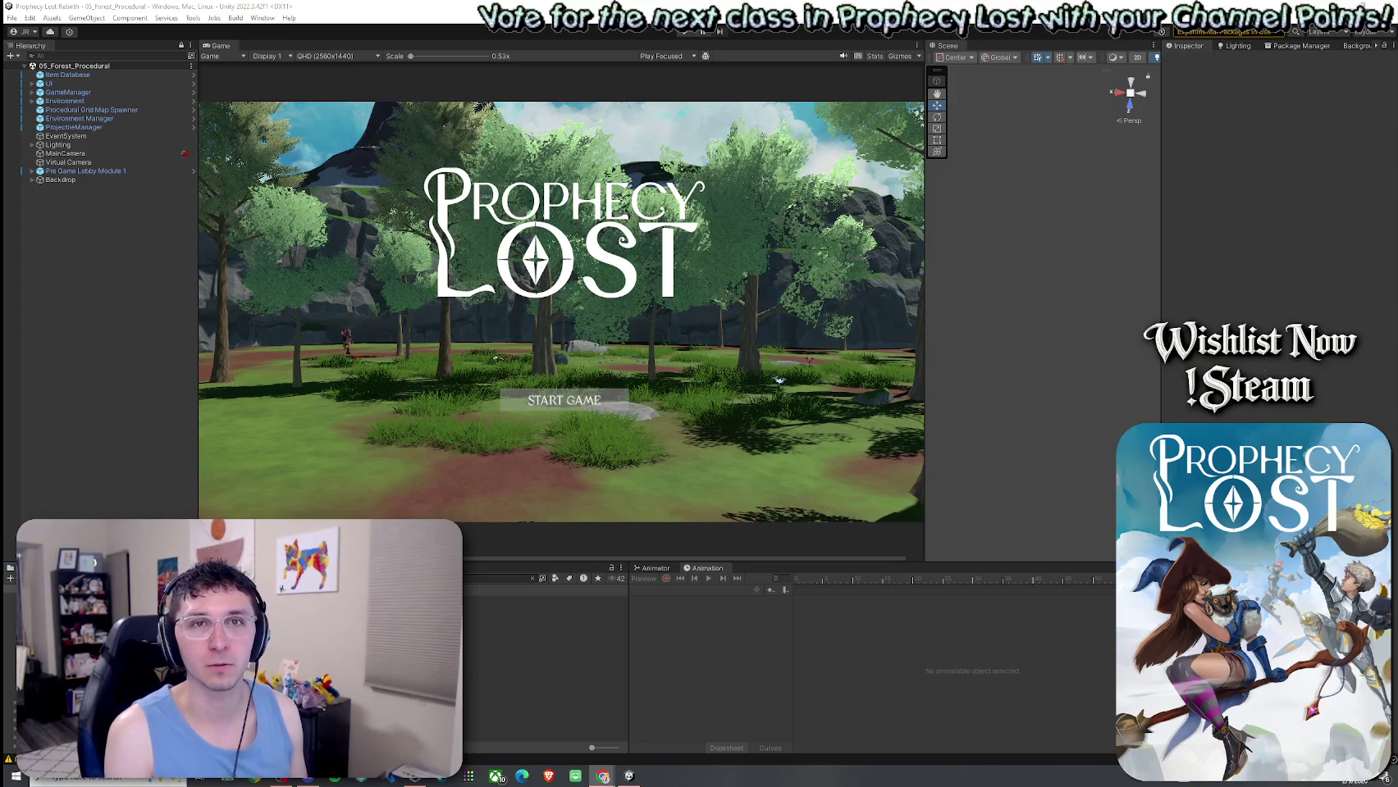
mouse_move(1397, 113)
left_mouse_down()
mouse_move(468, 113)
mouse_move(134, 63)
left_mouse_up()
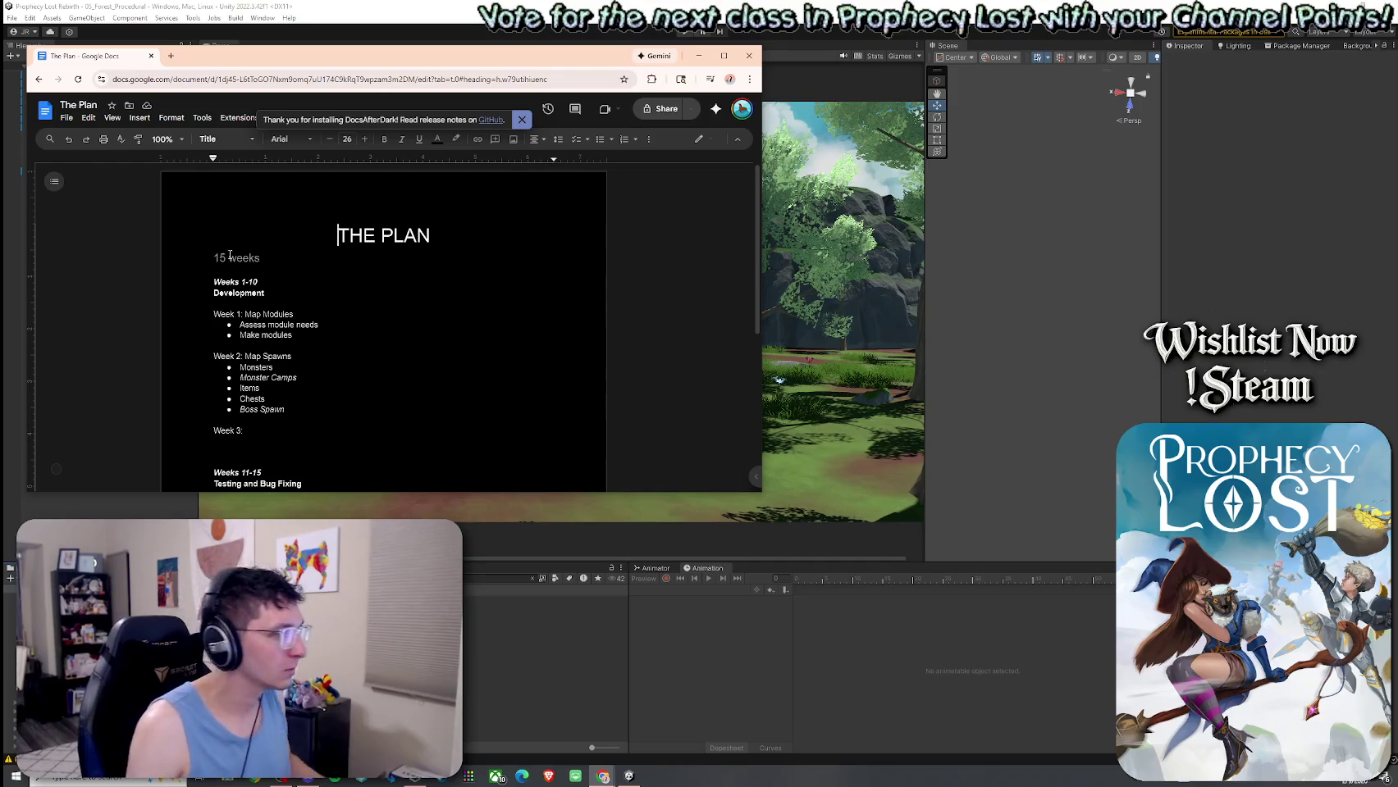
Turn the empty line under Week 3 into a bulleted list item.
scroll(284, 276, "down", 1)
scroll(284, 276, "up", 1)
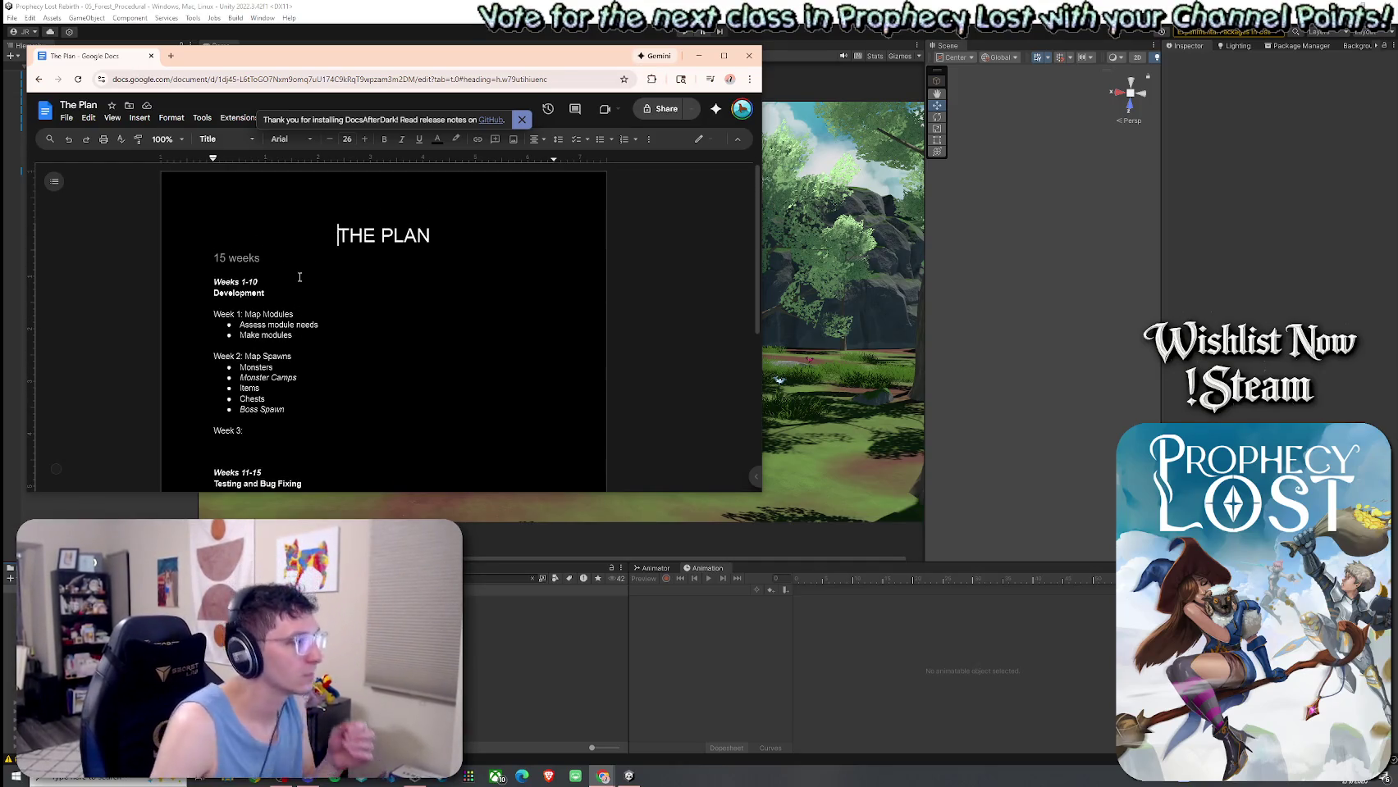
scroll(328, 300, "down", 1)
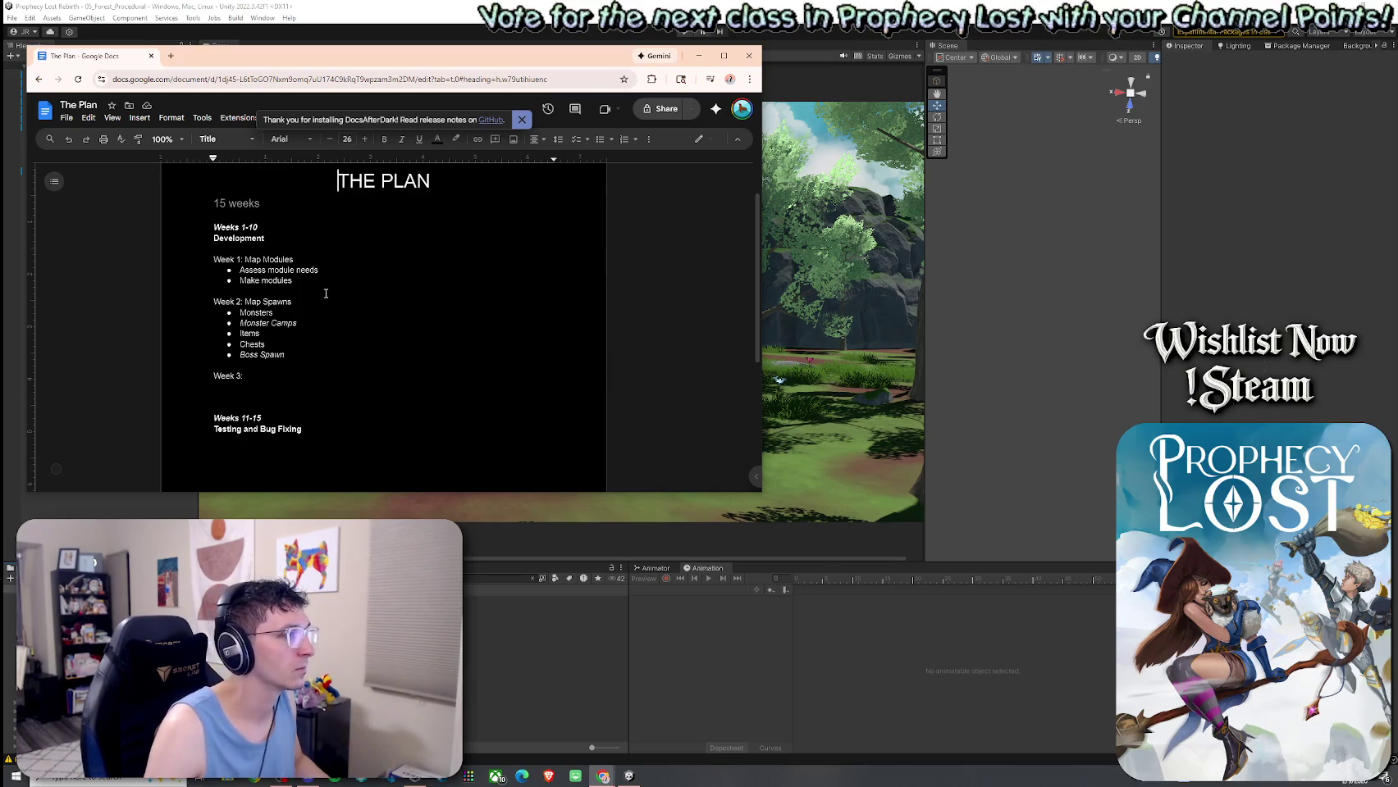
scroll(390, 237, "down", 1)
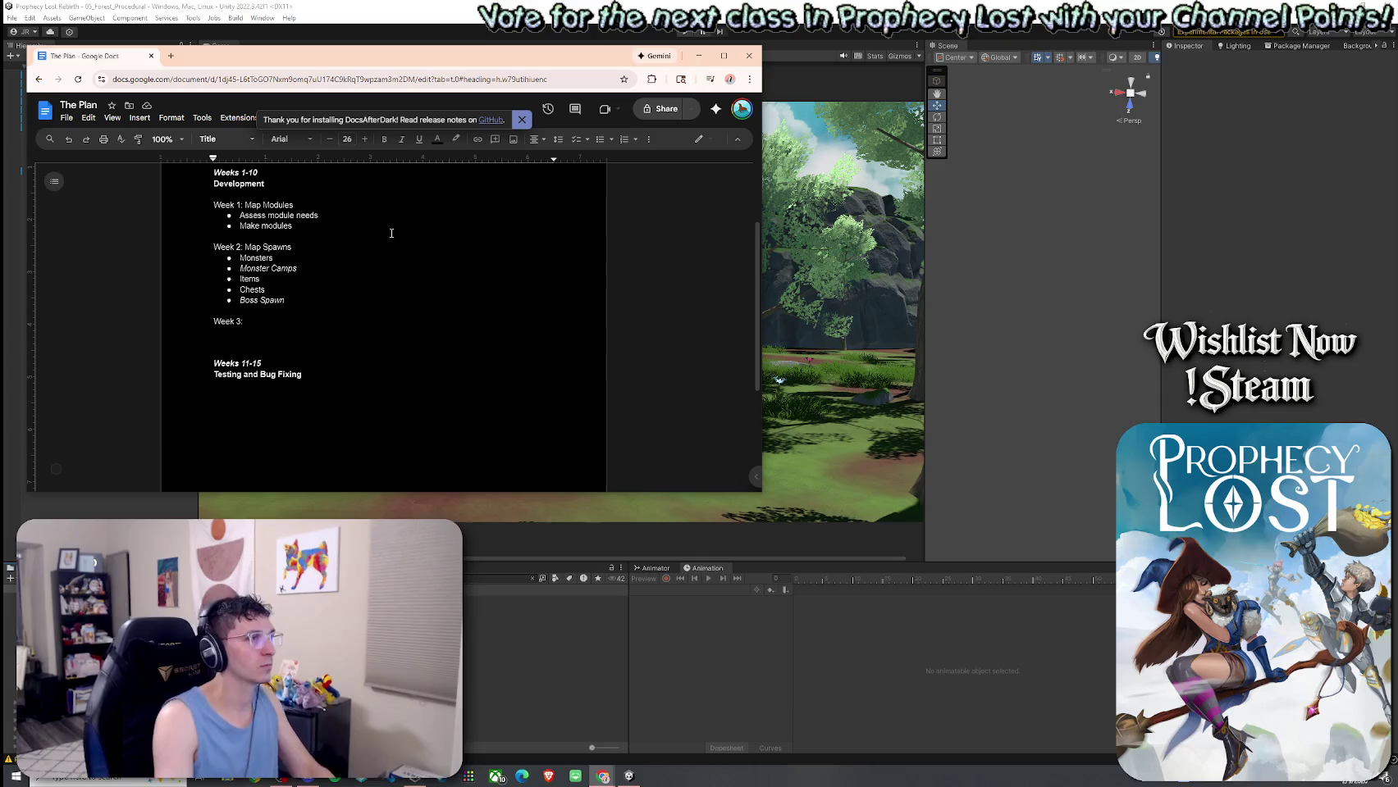
scroll(319, 284, "up", 1)
left_click(282, 388)
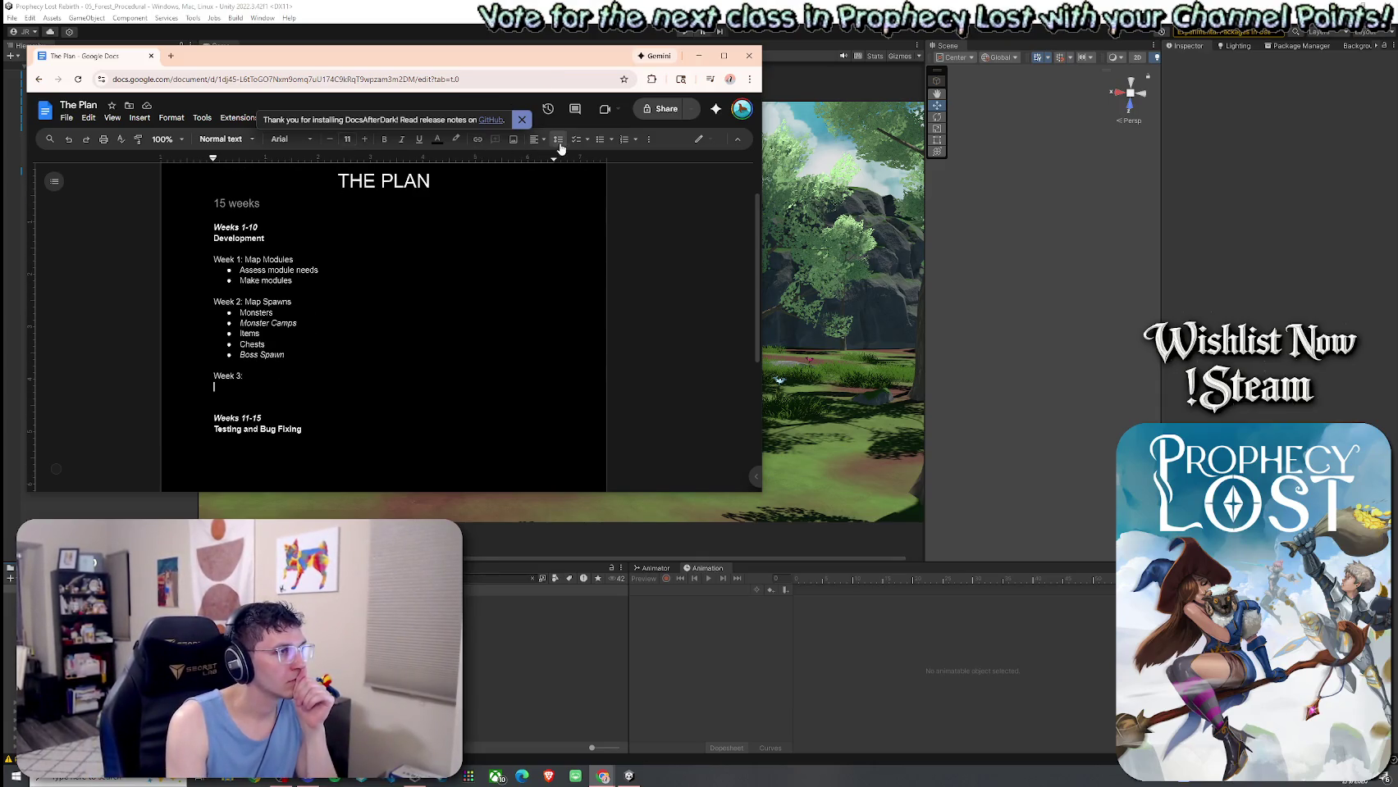
left_click(596, 148)
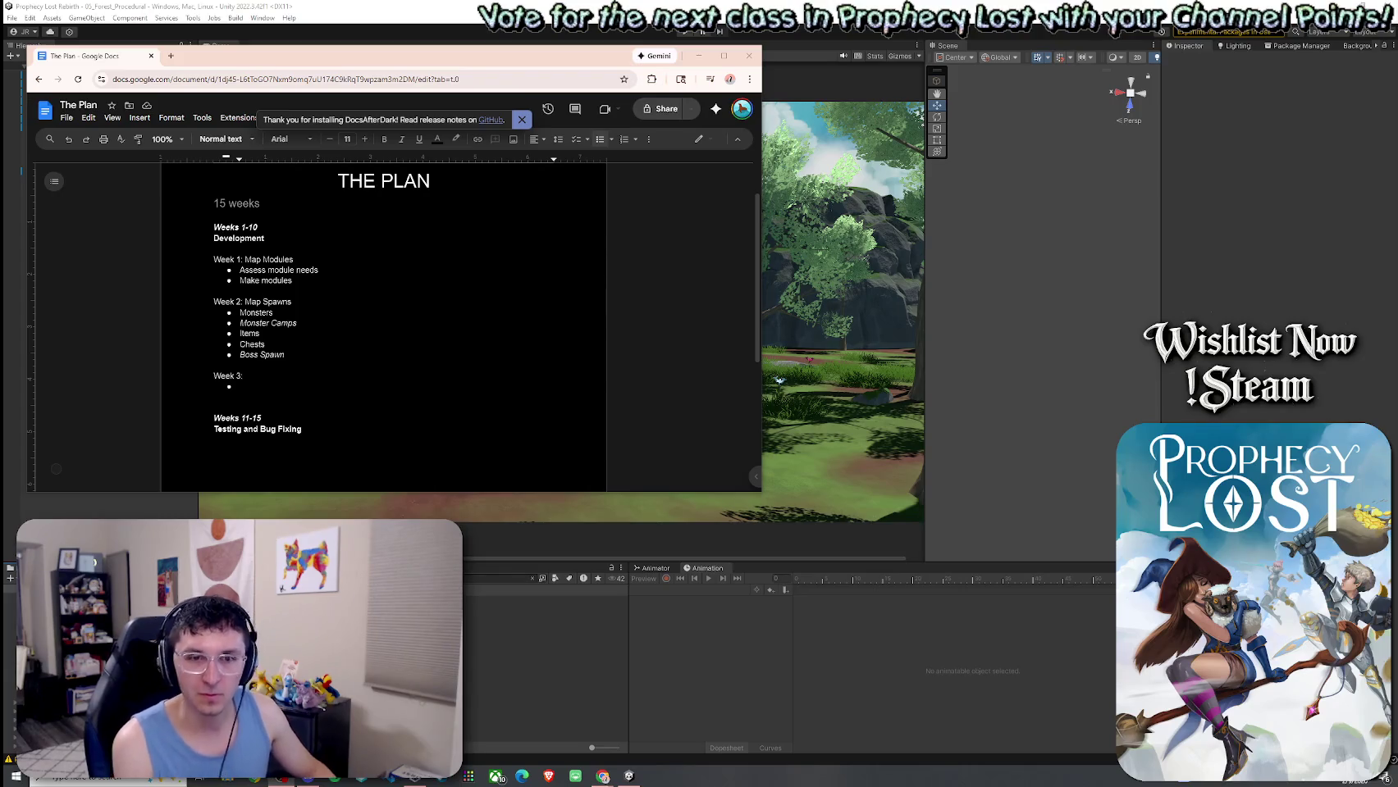
left_click(382, 387)
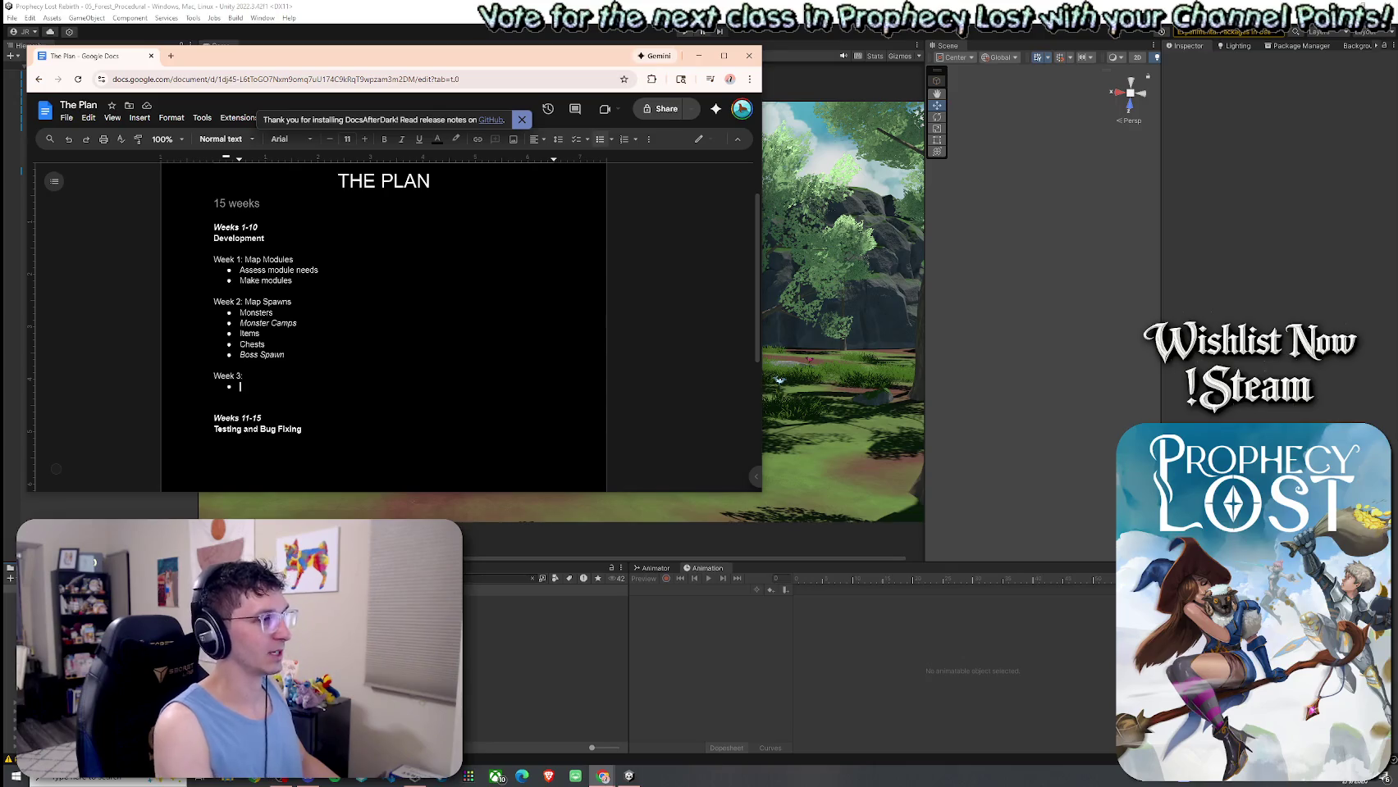
Add an 'Items' bullet and name the Week 3 heading 'Content Expansion'.
type("Items")
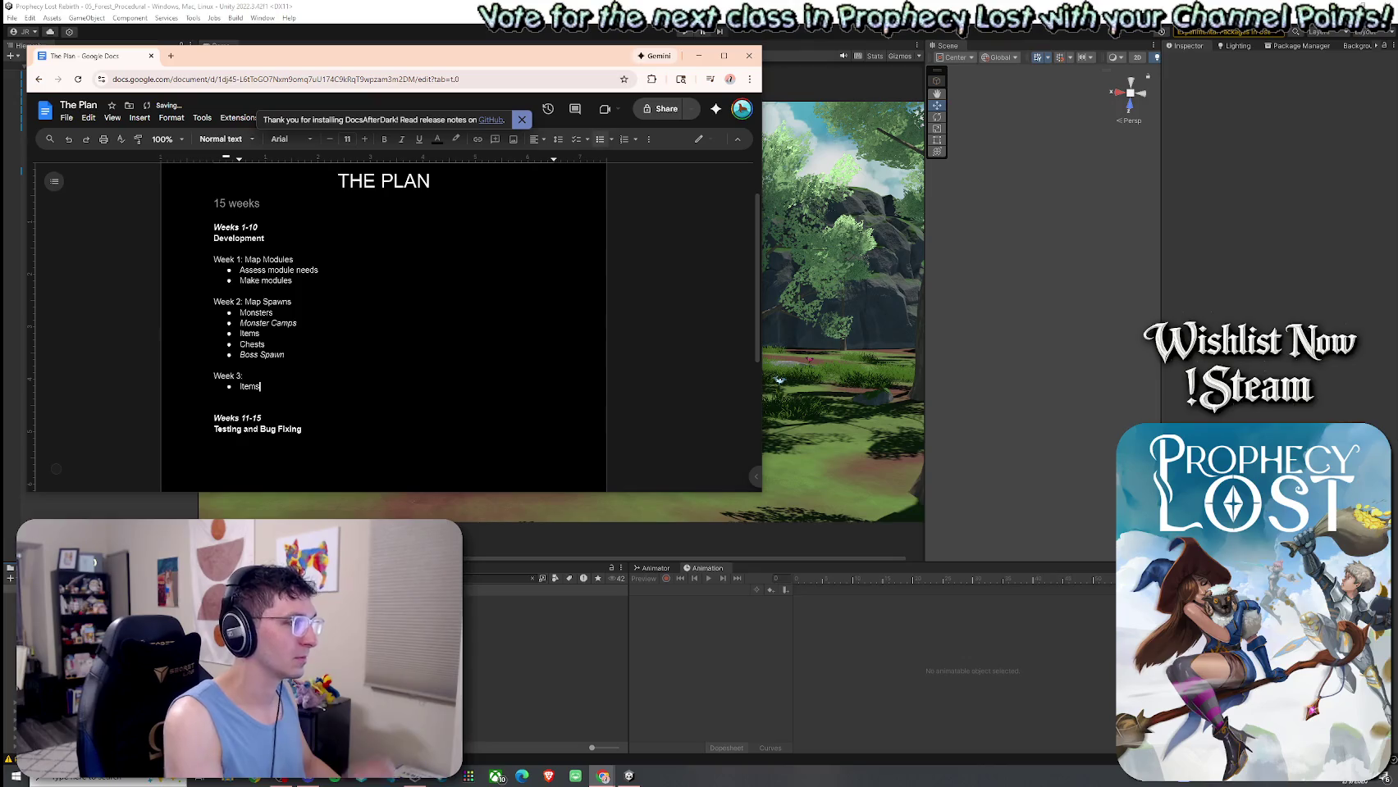
left_click(245, 376)
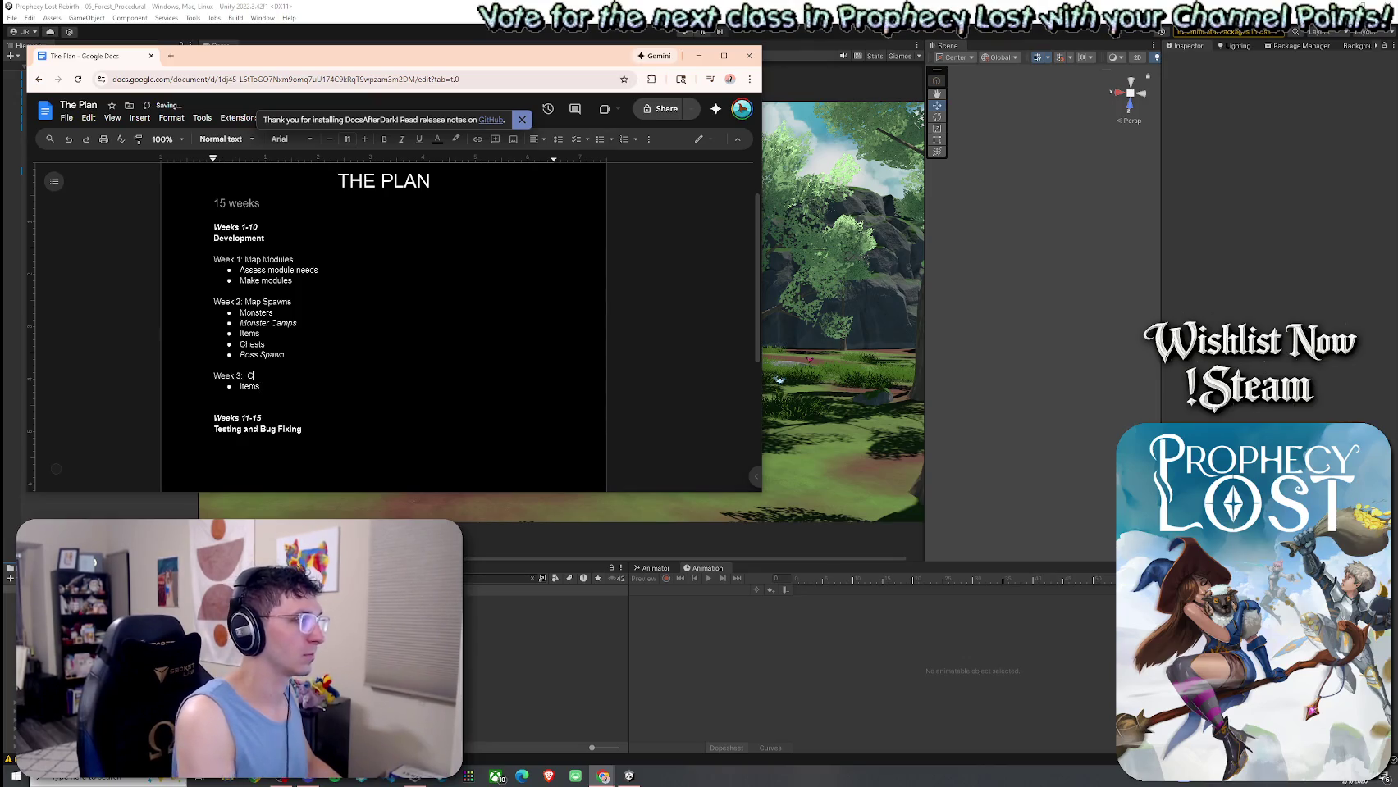
type("Content E")
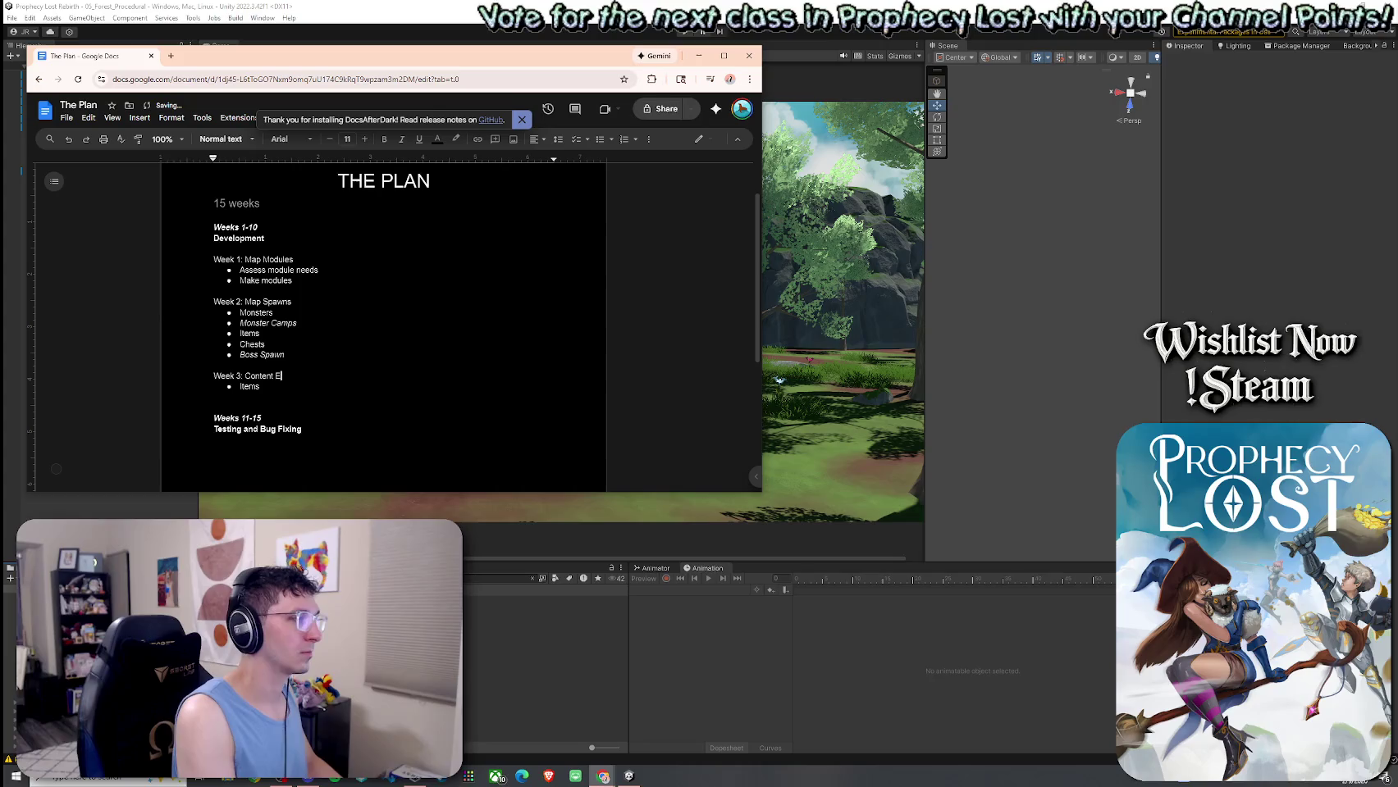
type("xpansion")
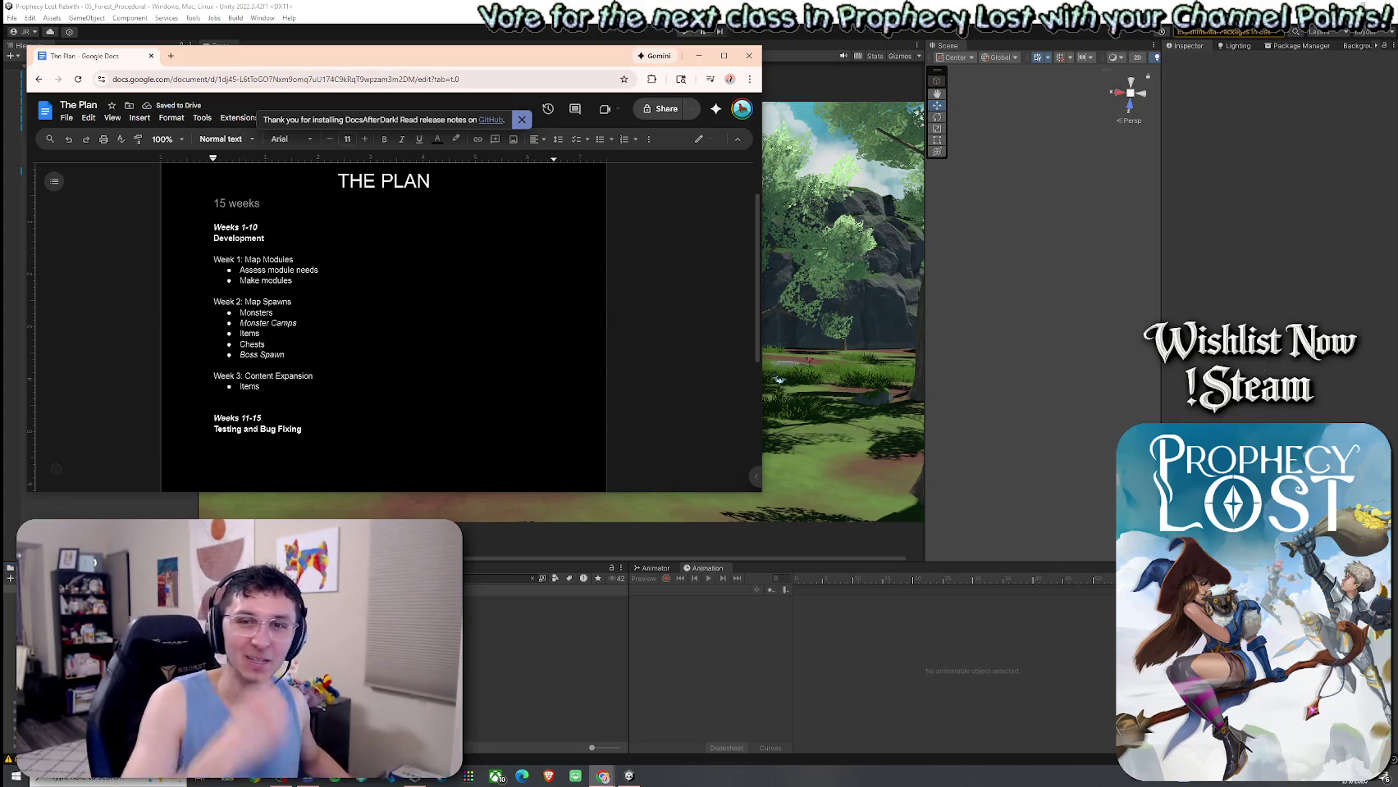
key("Return")
Indent 'Weapons' and 'Resources' as sub-bullets under Items.
left_click(322, 385)
type("w")
key("BackSpace")
key("BackSpace")
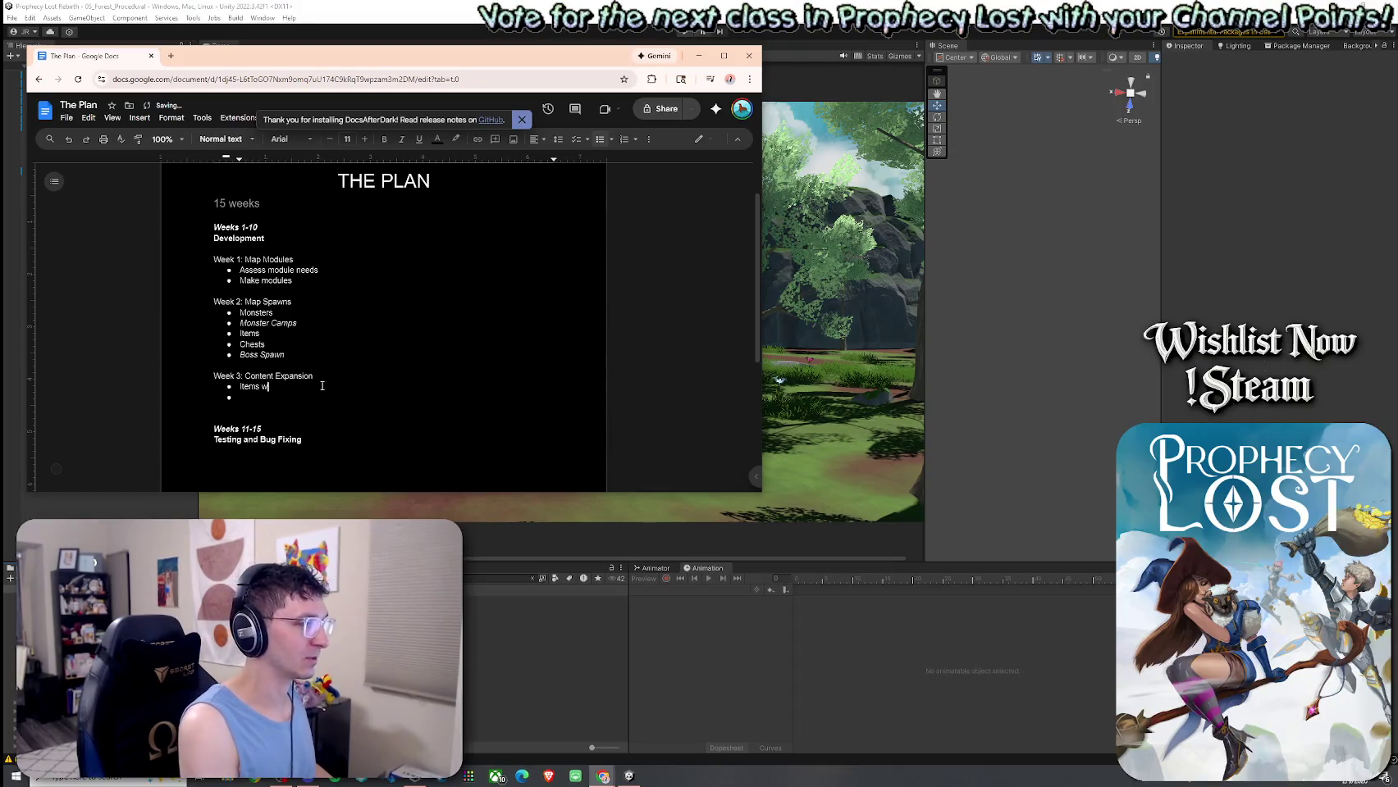
key("Return")
key("Tab")
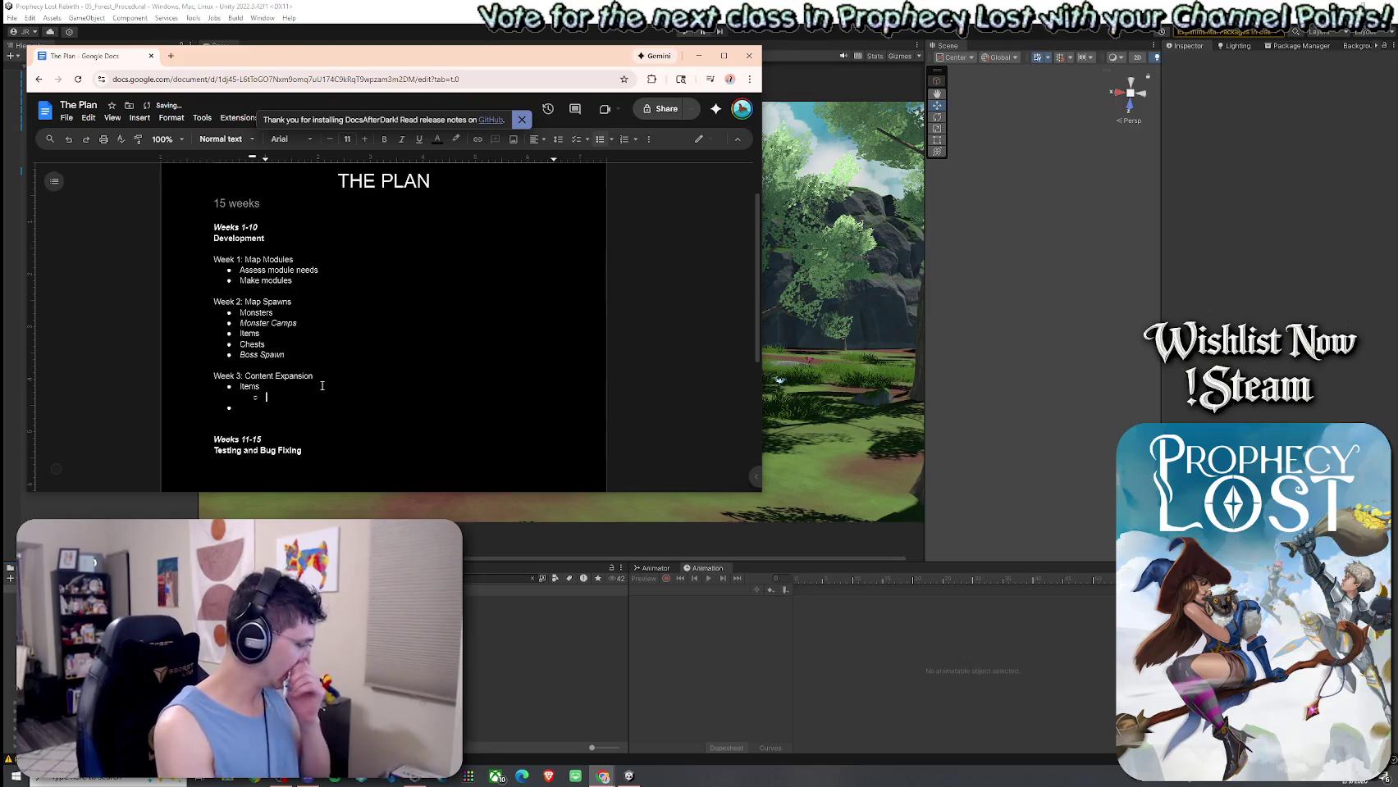
type("Weapons")
key("Return")
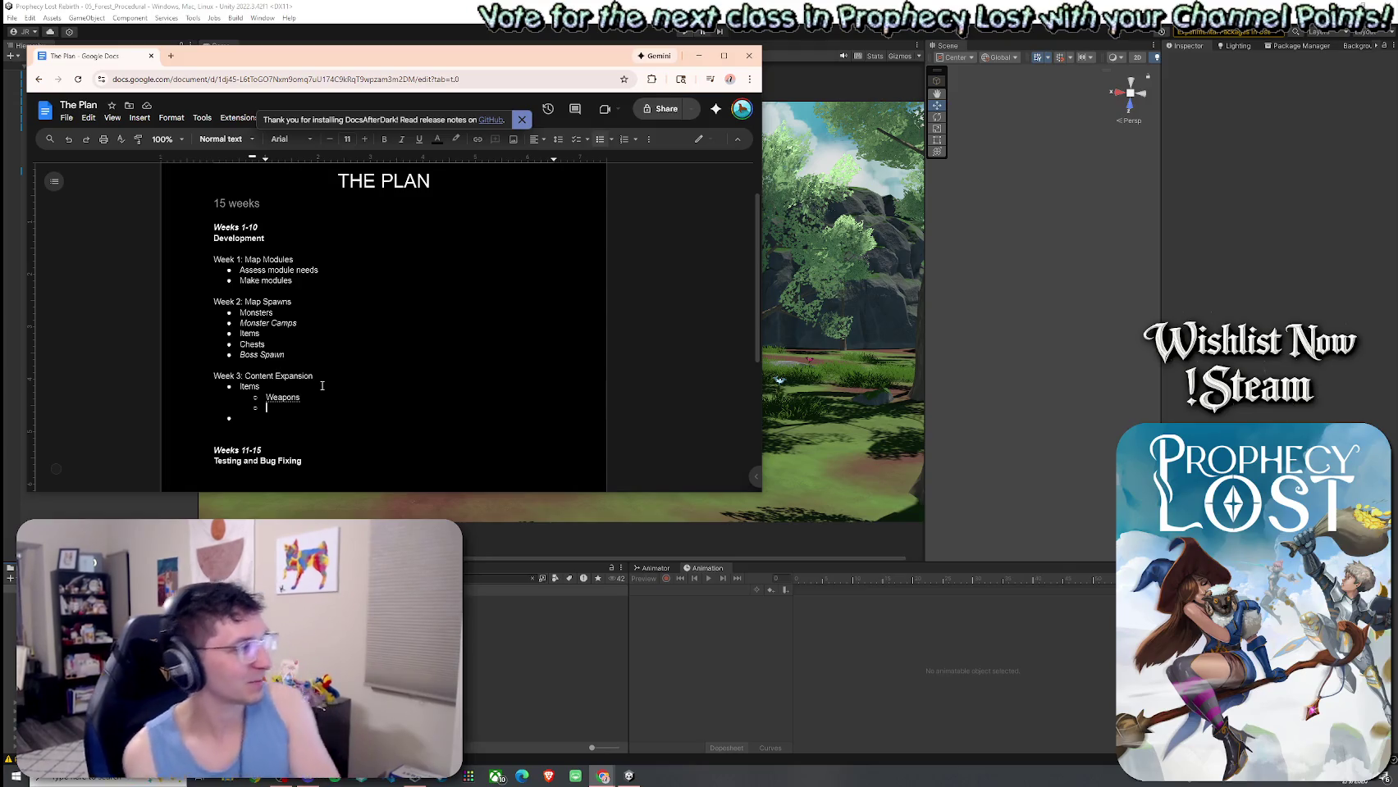
type("Resources")
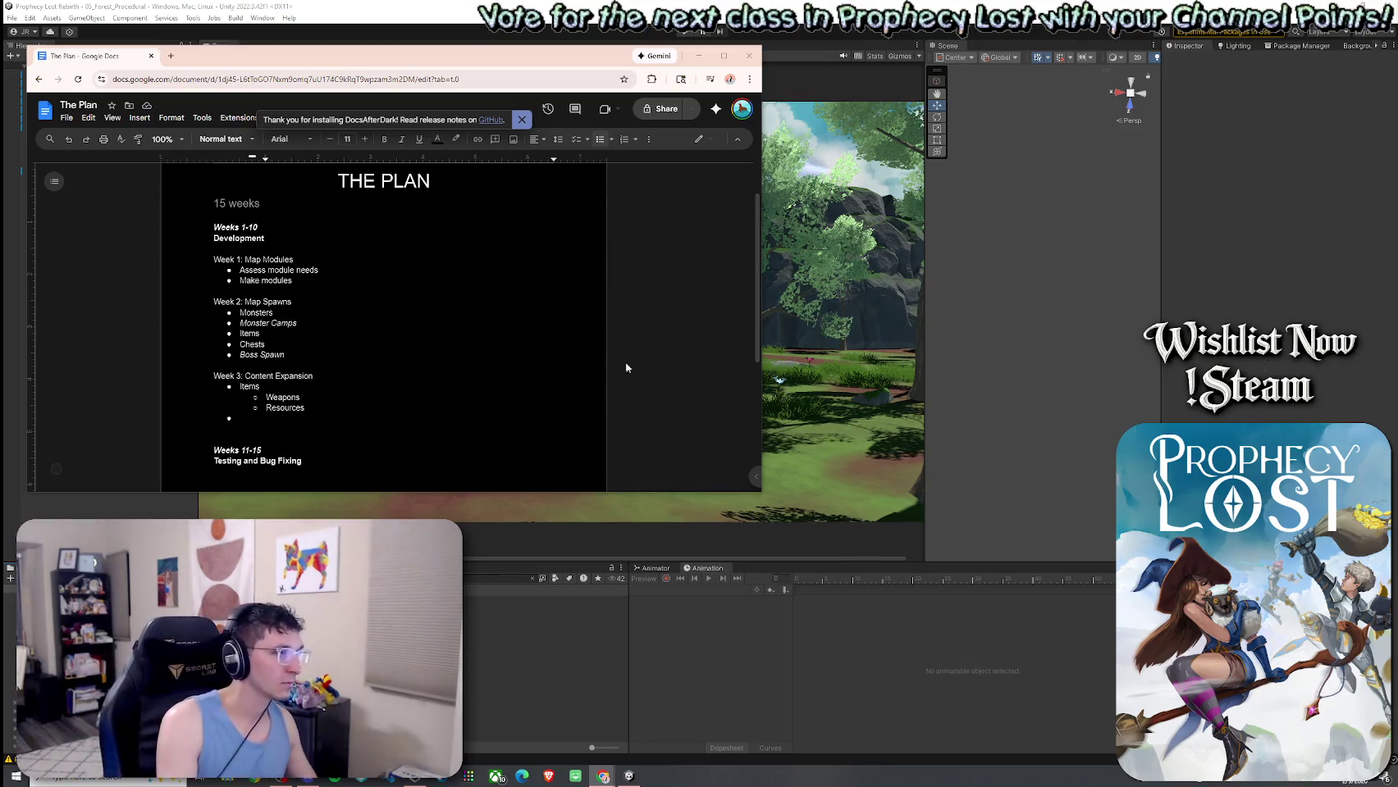
Place the cursor back at the end of the Resources sub-bullet under Items.
left_click(368, 415)
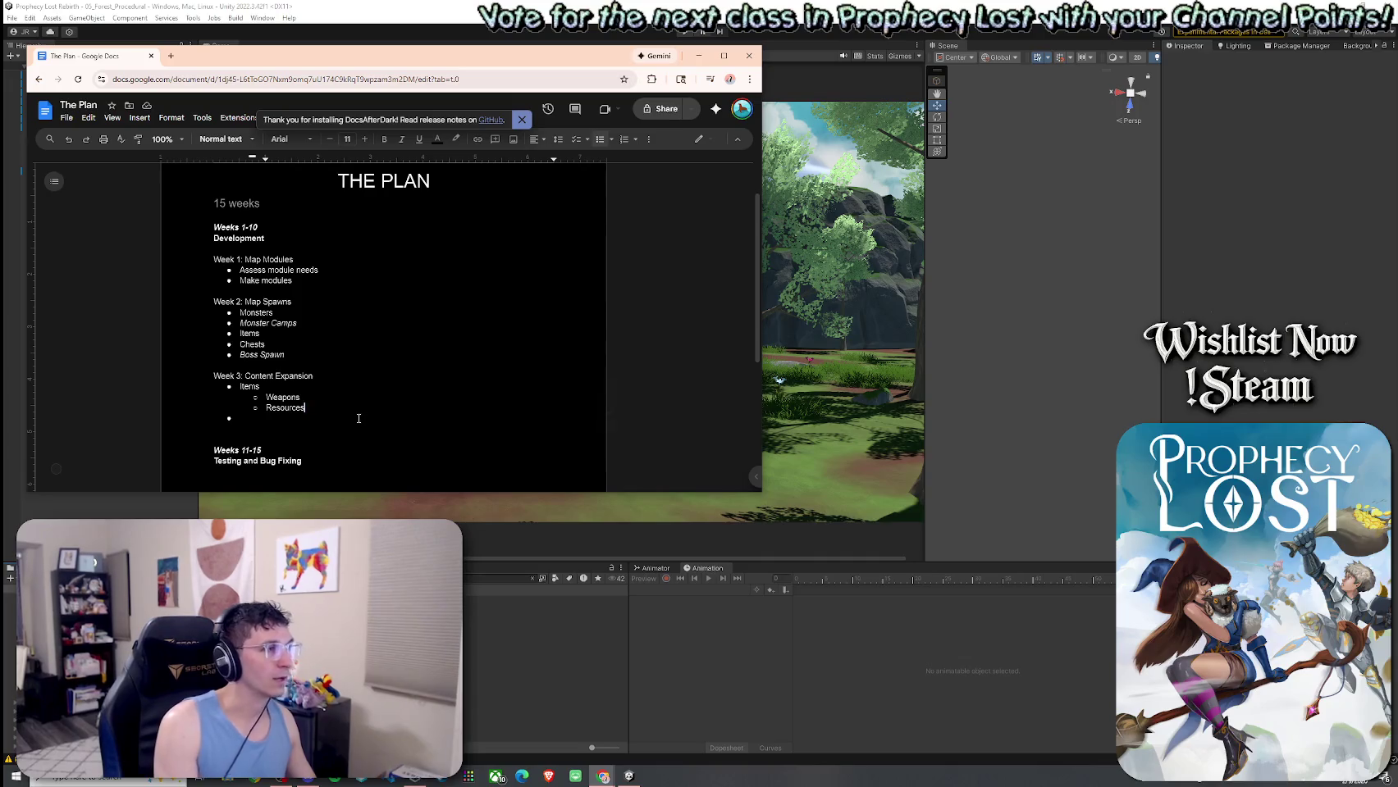
Add a Sellables sub-bullet below Resources, then bring the four-panel sketch artwork to the front.
key("Return")
type("Sellables")
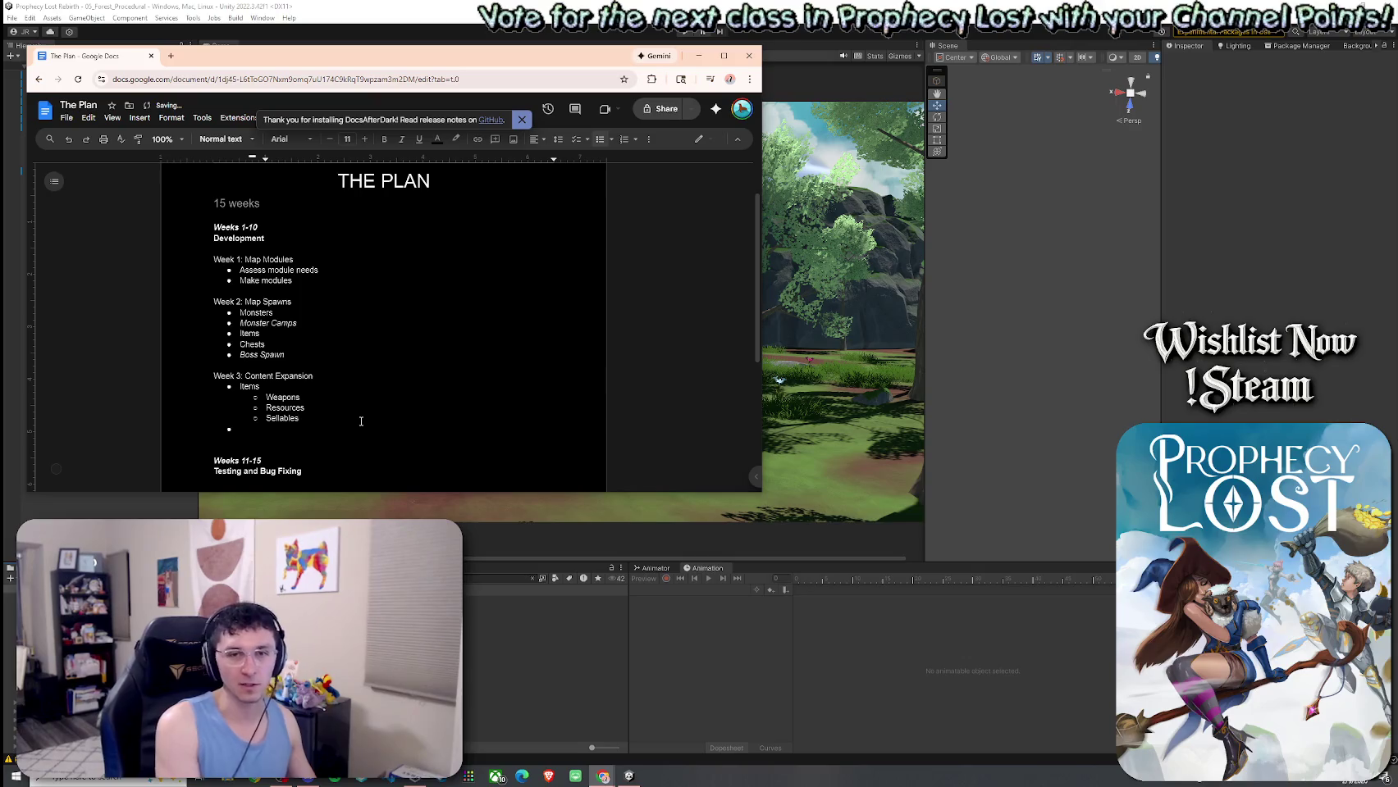
left_click(346, 412)
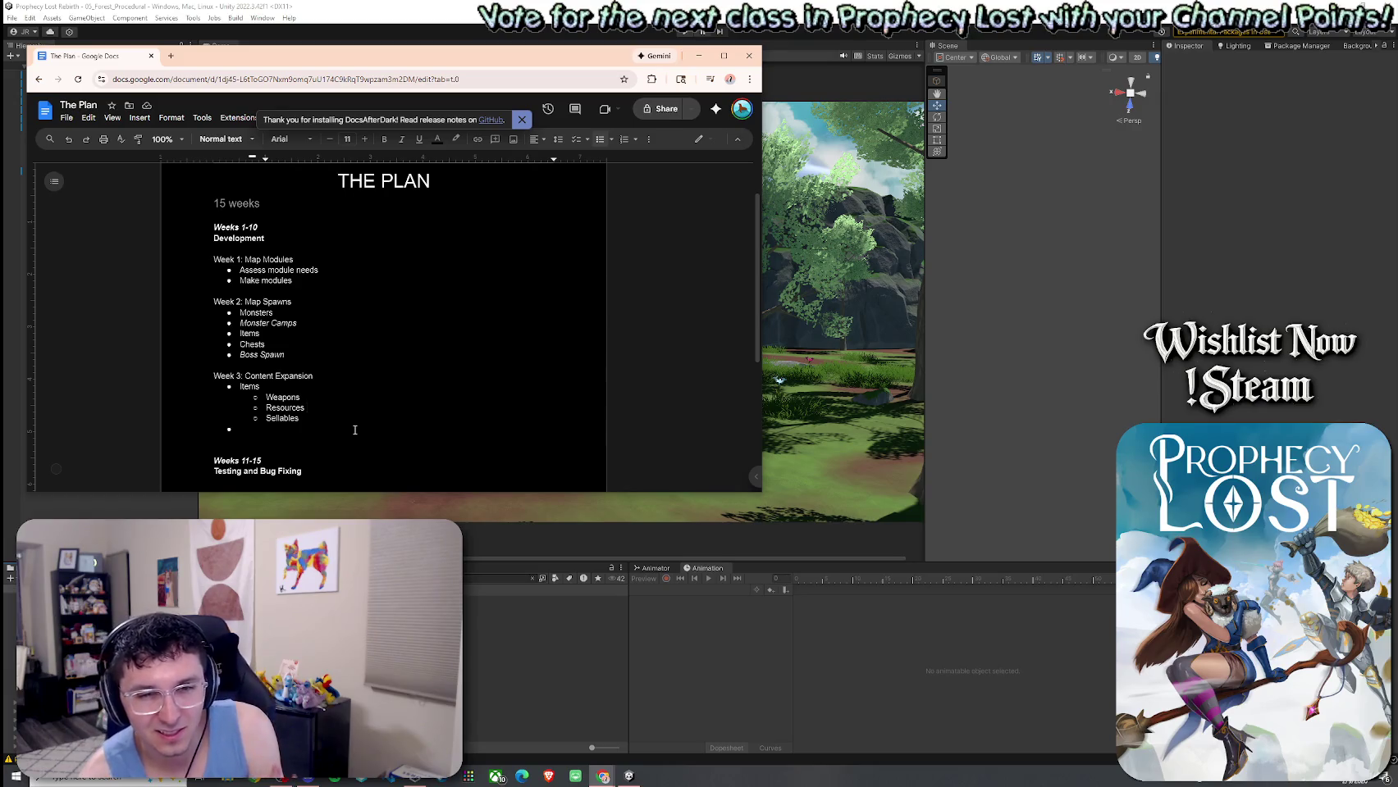
left_click(307, 407)
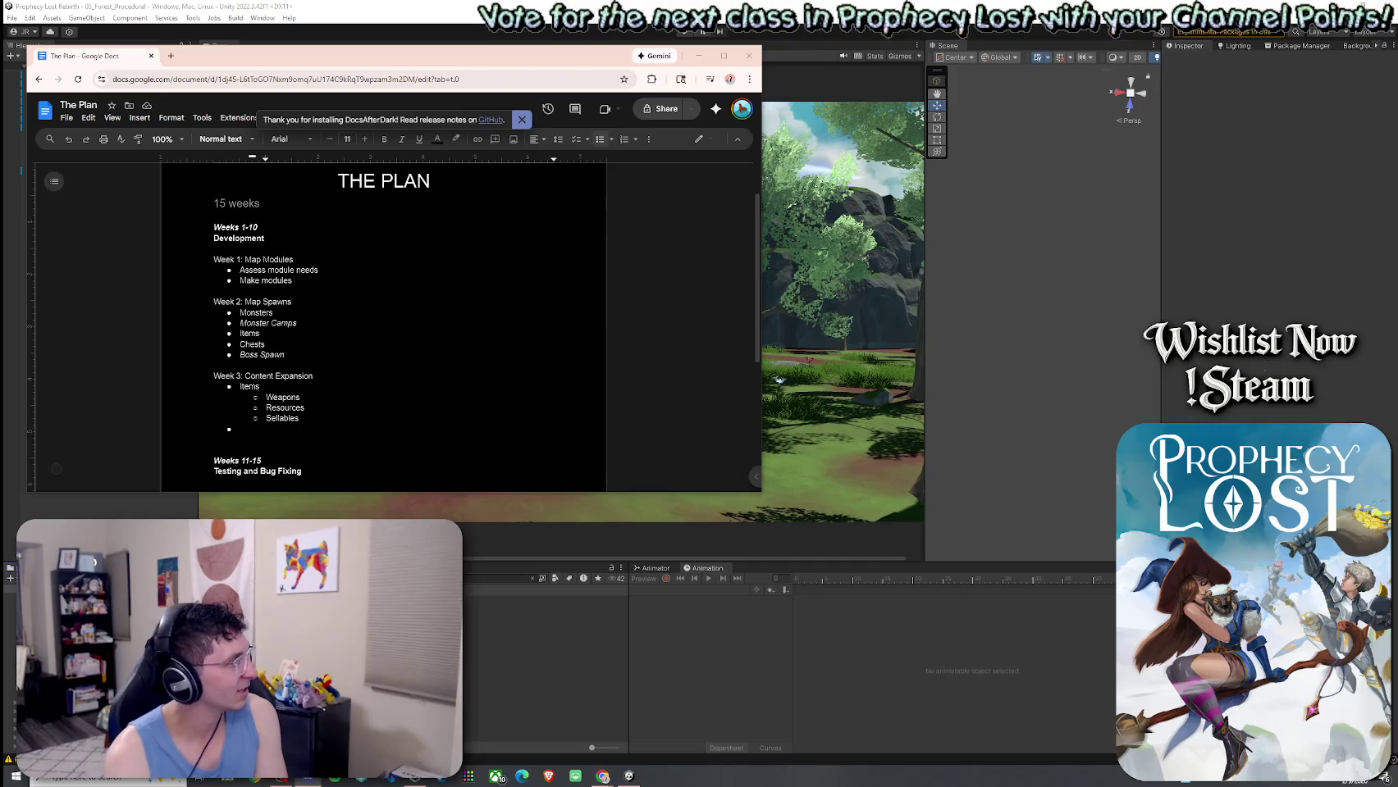
key("alt+Tab")
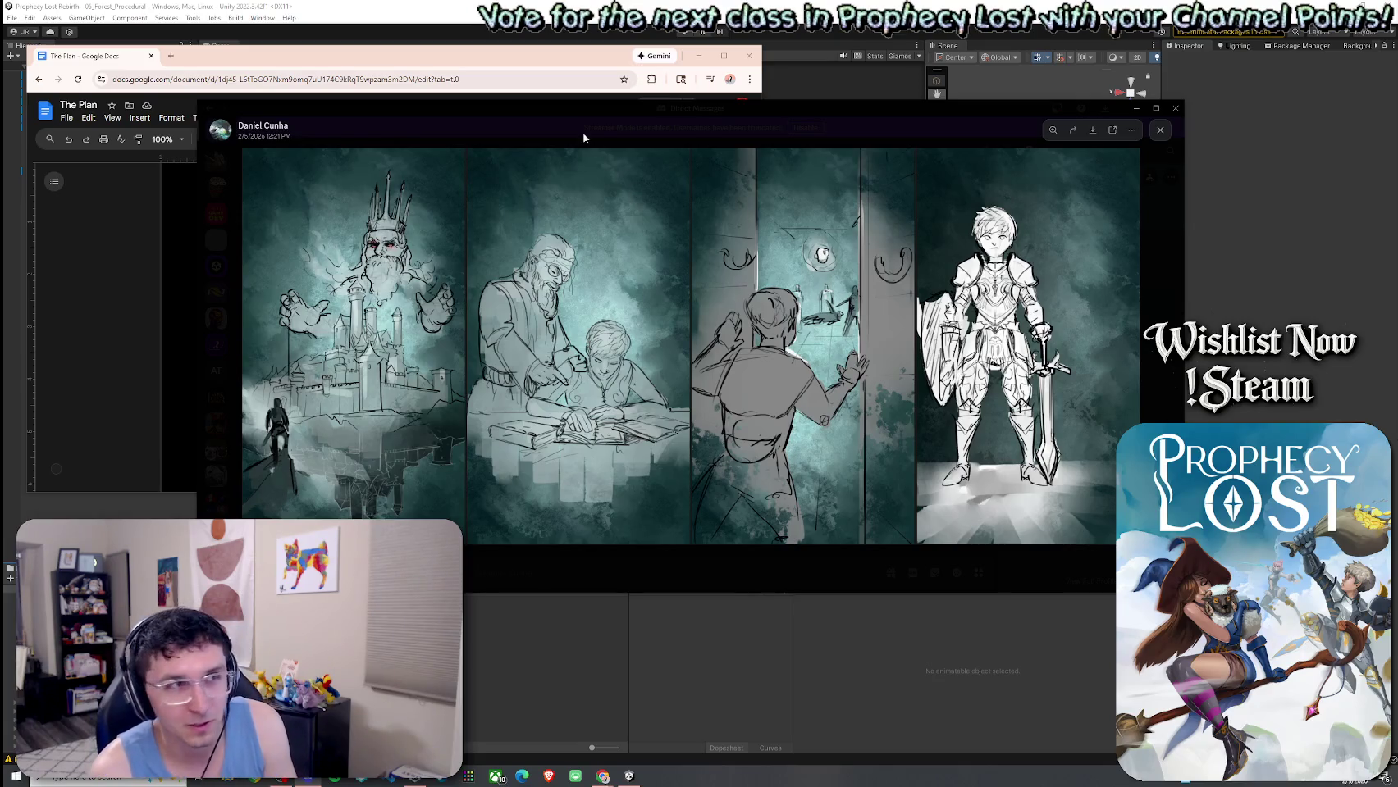
Move the sketch artwork viewer up and to the left, then put it away to reveal the desktop.
mouse_move(199, 101)
left_mouse_down()
mouse_move(48, 30)
mouse_move(4, 42)
mouse_move(21, 13)
left_mouse_up()
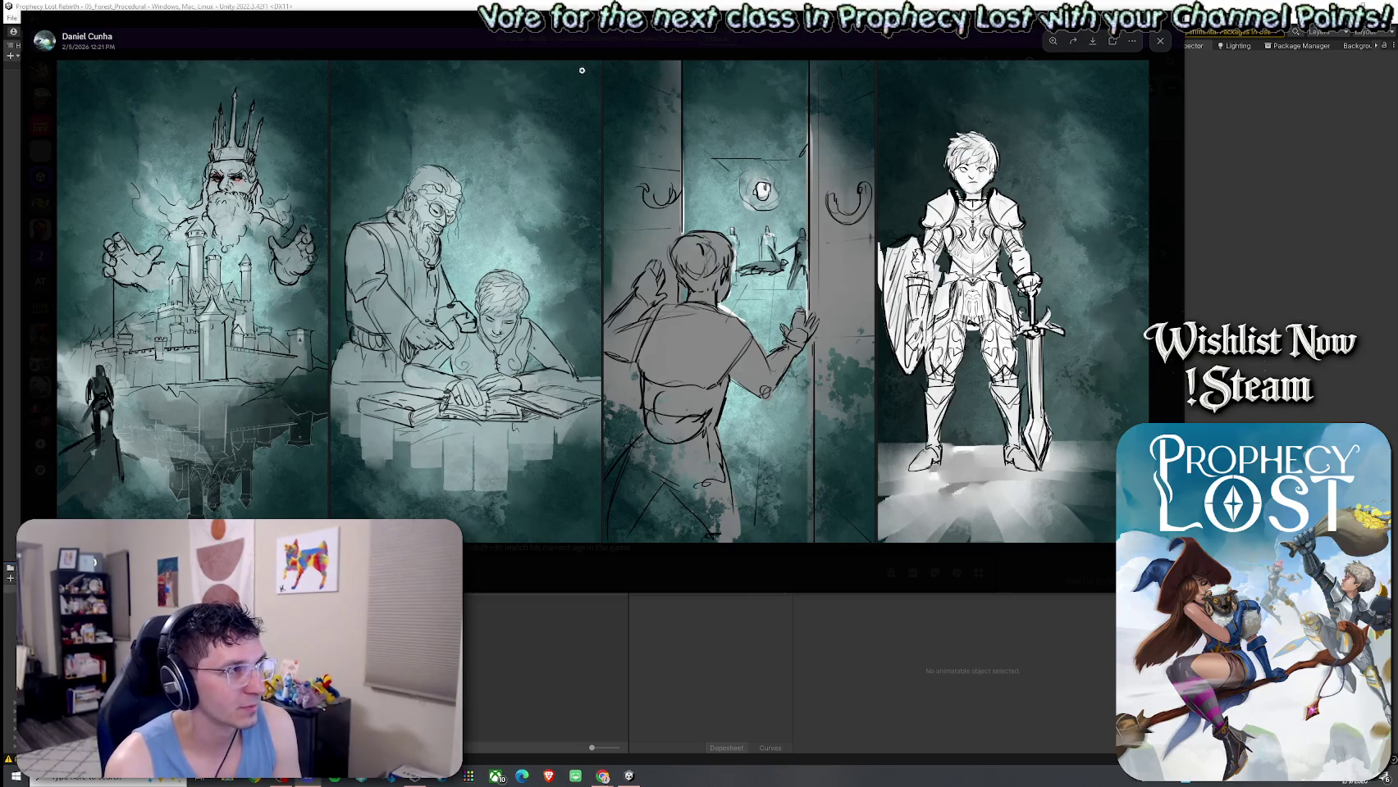
mouse_move(644, 37)
left_mouse_down()
mouse_move(580, 24)
mouse_move(531, 41)
left_mouse_up()
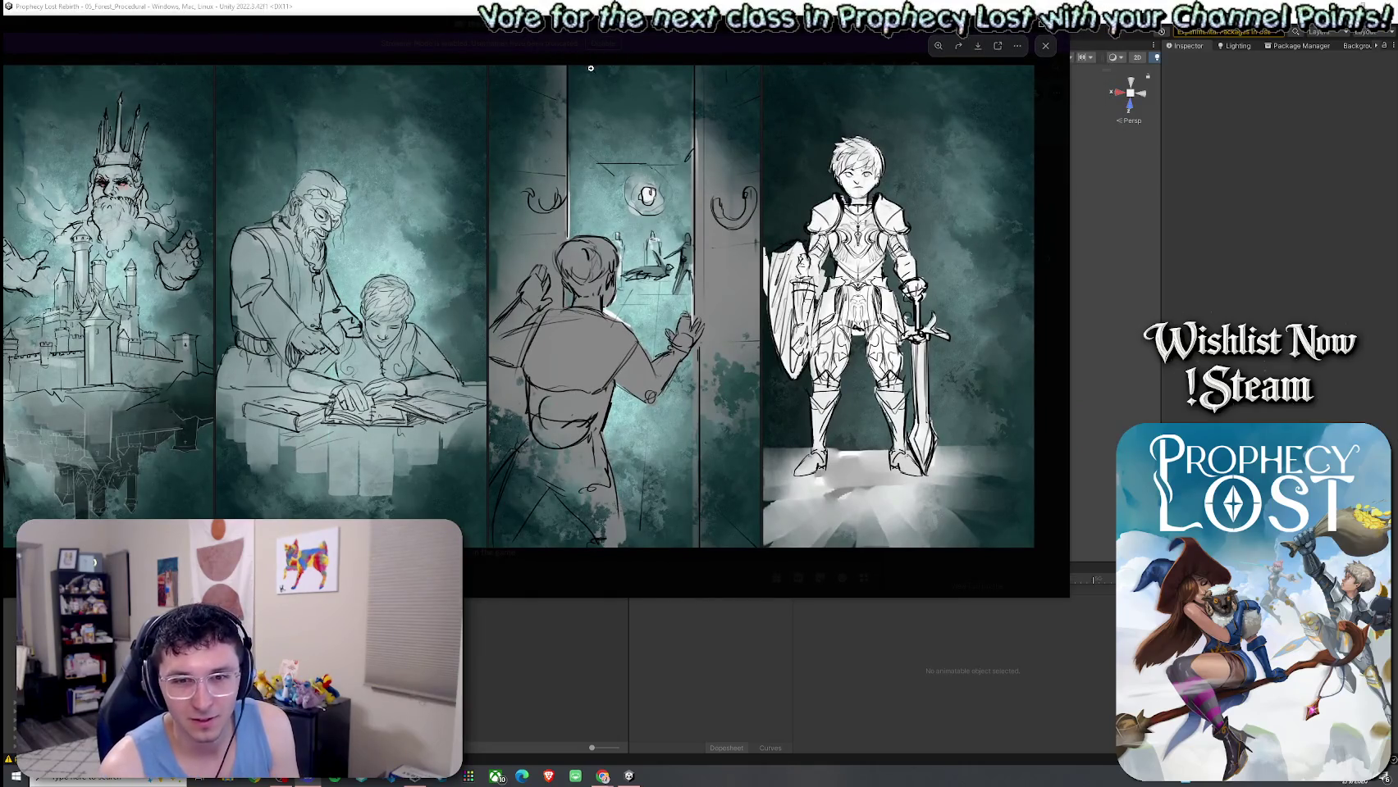
mouse_move(712, 39)
left_mouse_down()
mouse_move(518, 100)
mouse_move(233, 97)
mouse_move(4, 33)
mouse_move(1, 12)
left_mouse_up()
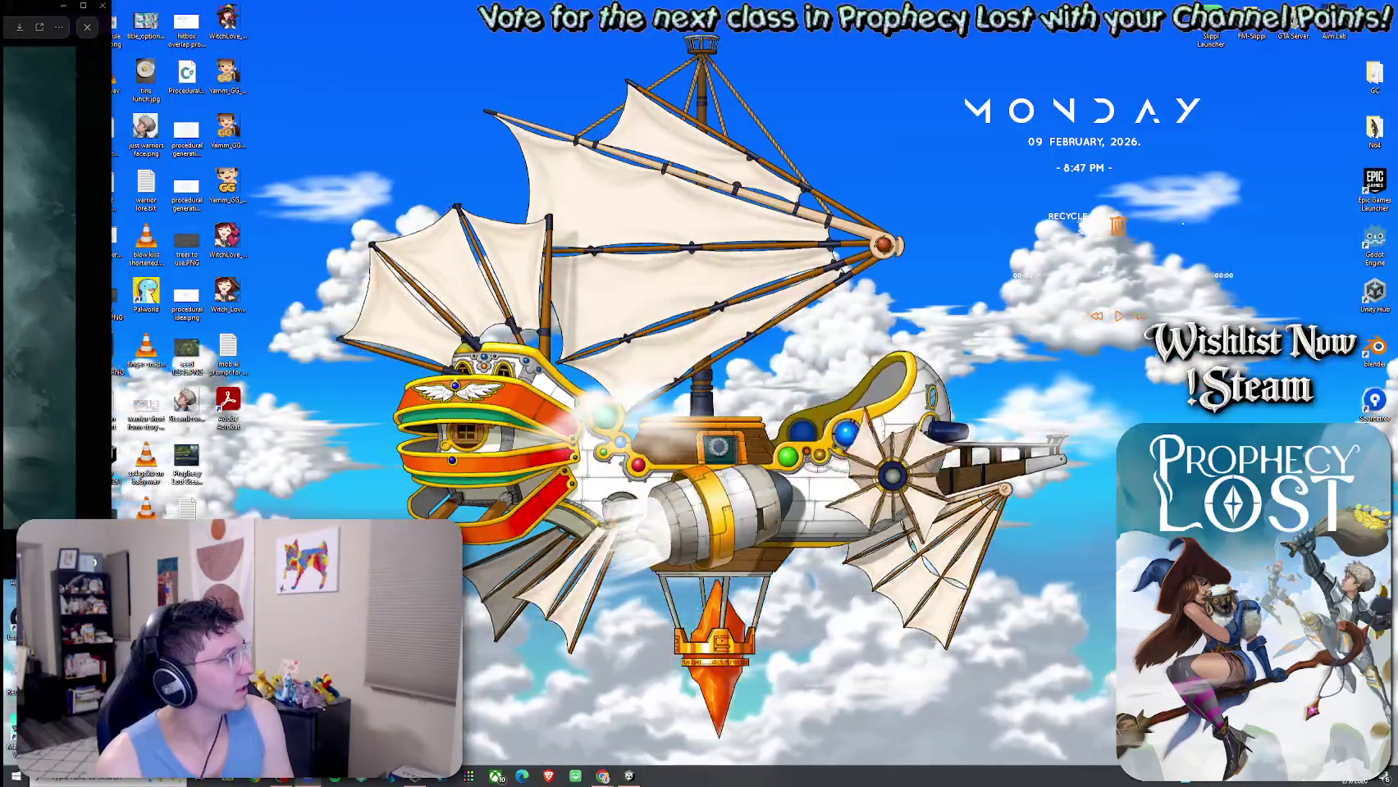
left_click(96, 22)
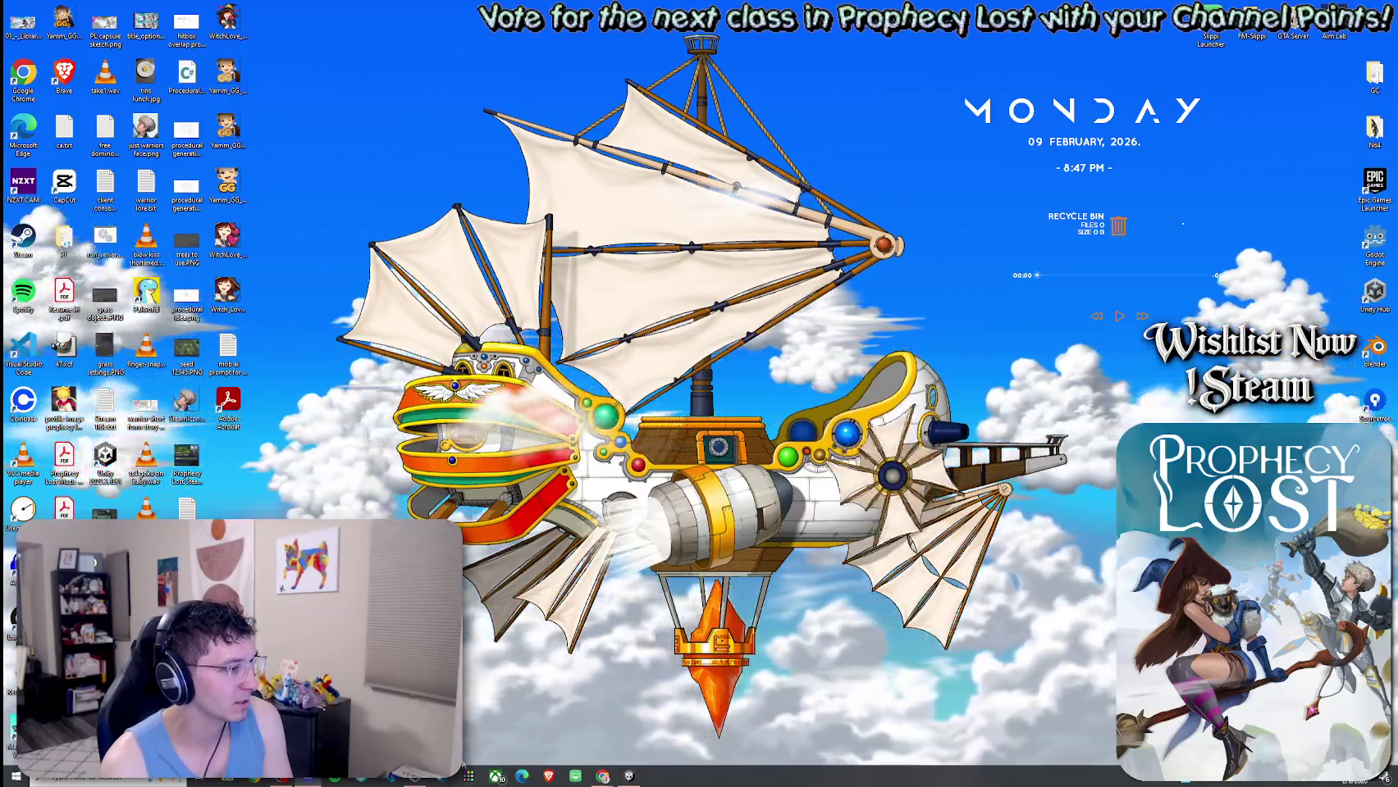
Restore the Unity editor, then bring 'The Plan' Google Doc forward from Chrome's taskbar previews.
left_click(629, 776)
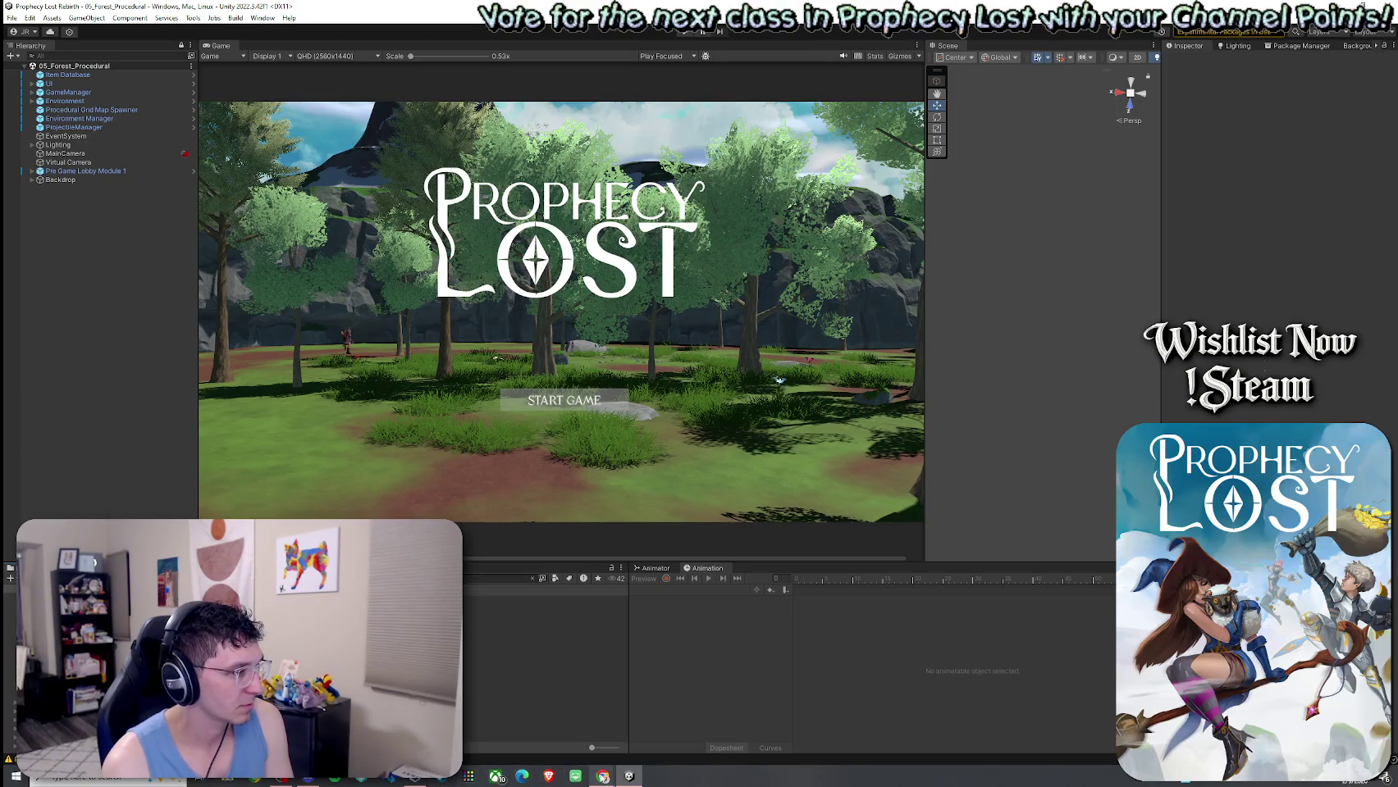
left_click(686, 722)
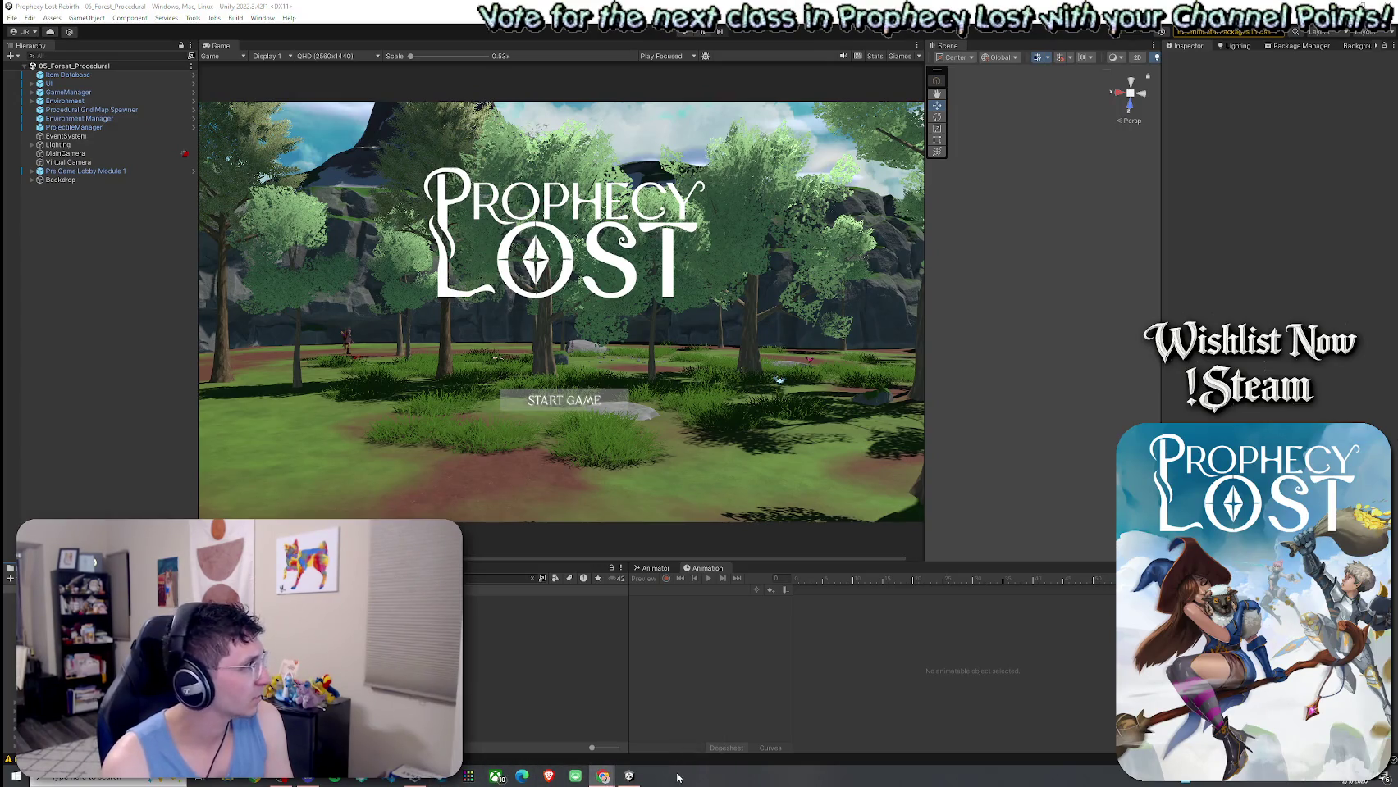
mouse_move(609, 782)
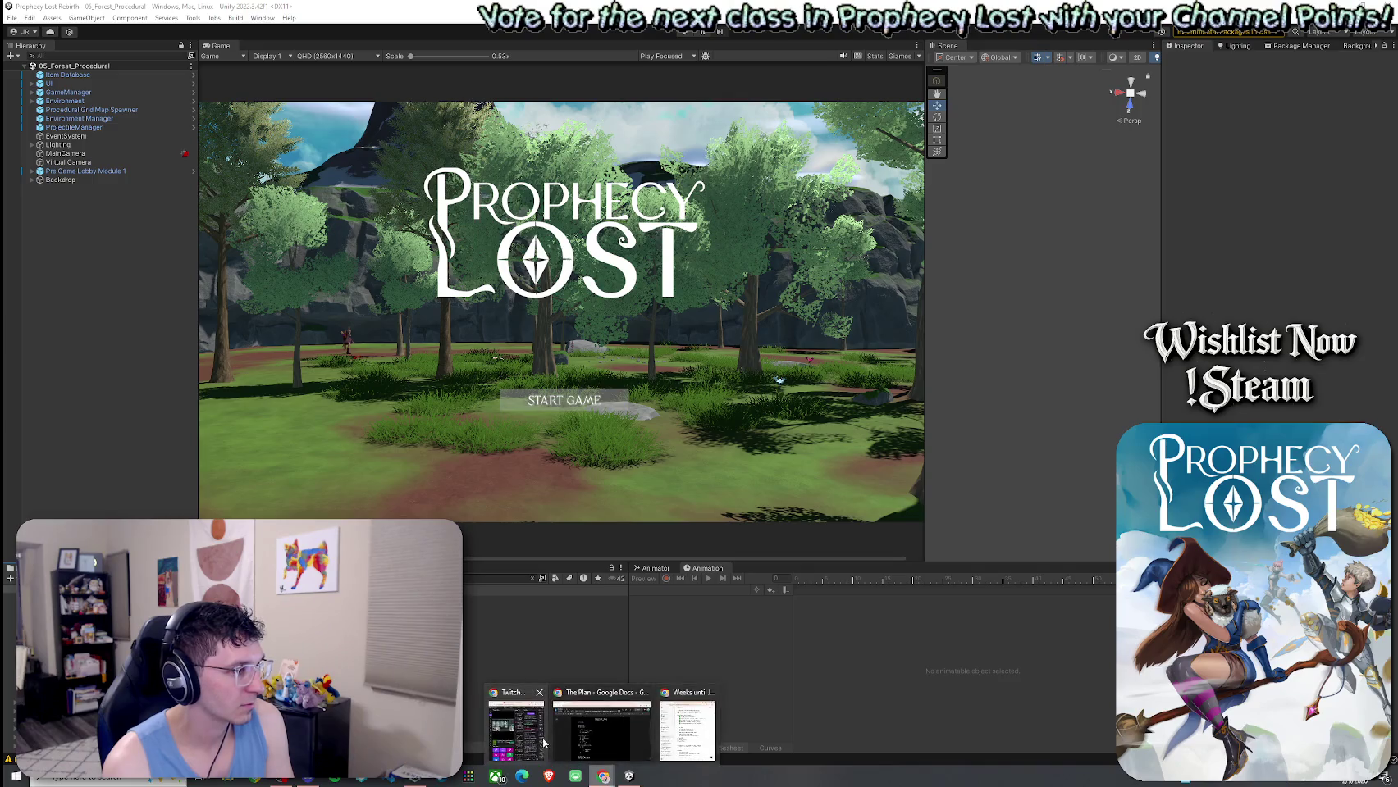
left_click(571, 735)
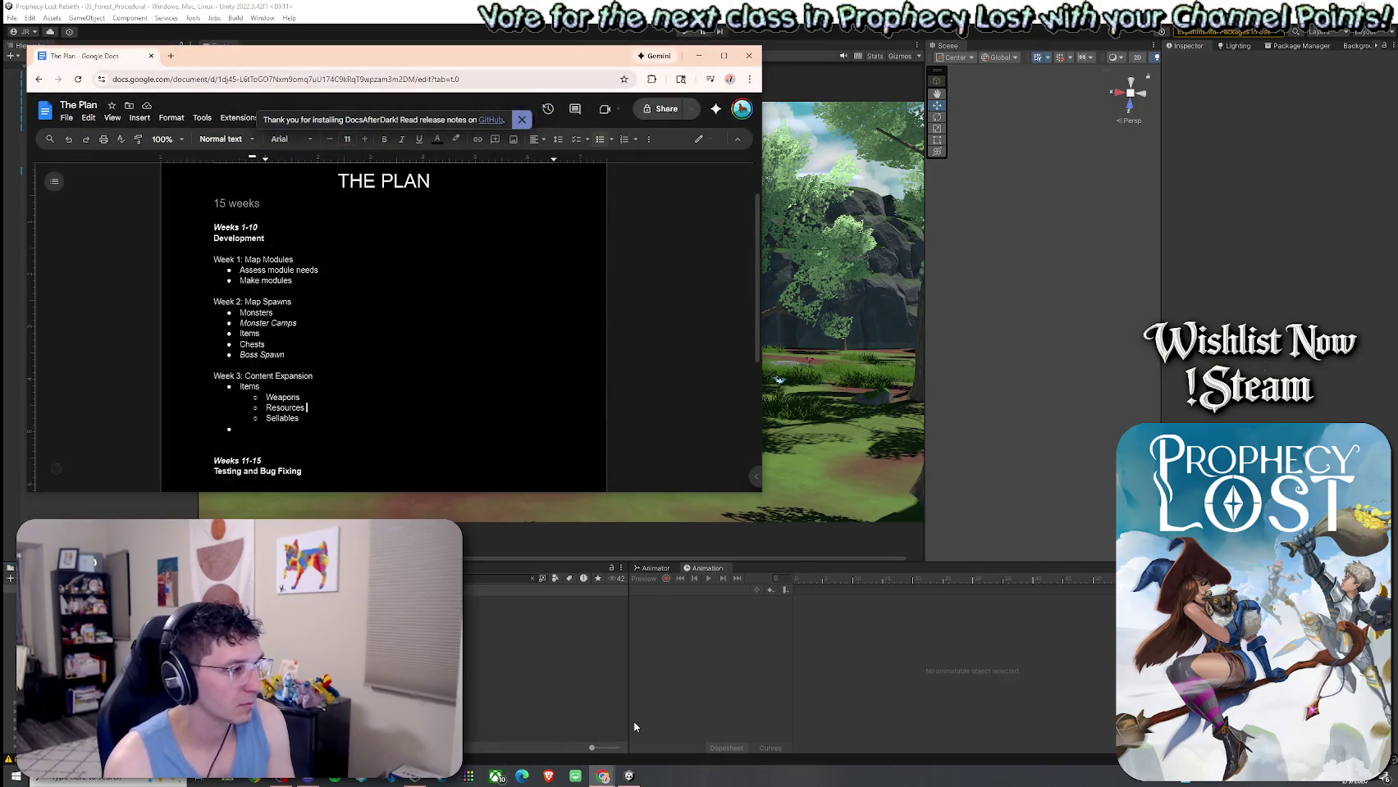
left_click(836, 671)
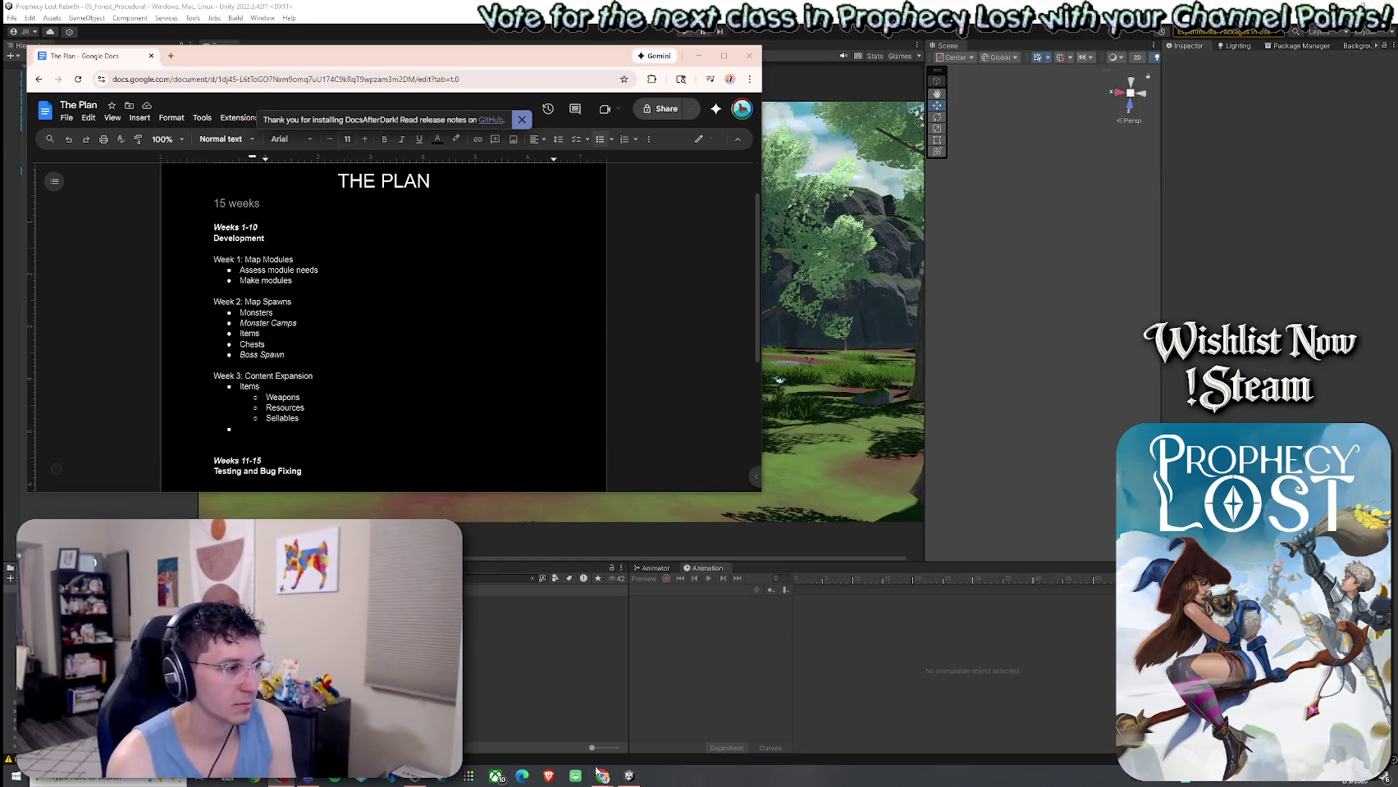
mouse_move(607, 780)
left_click(602, 726)
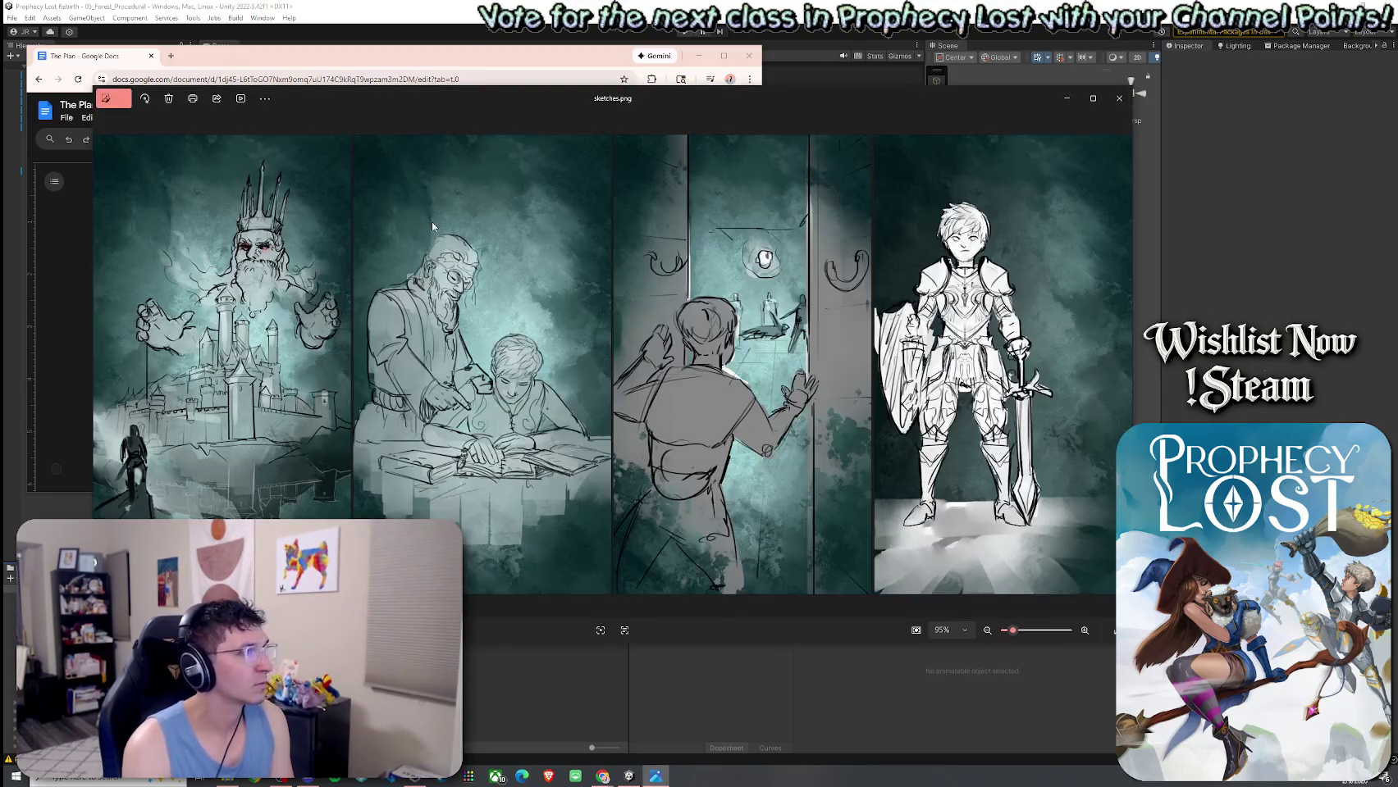
Show sketches.png full screen in Photos with F11, then switch windows with Alt+Tab.
key("F11")
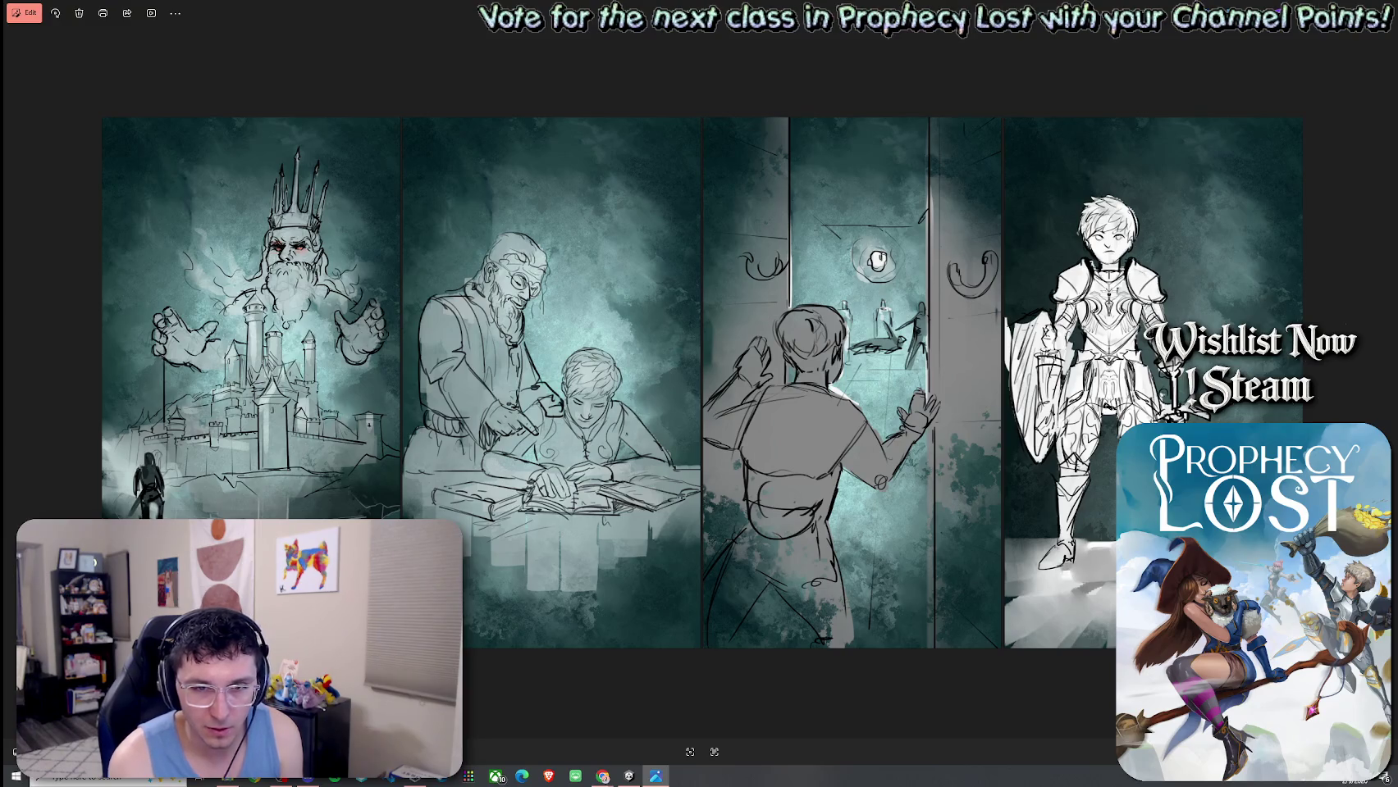
key("alt+Tab")
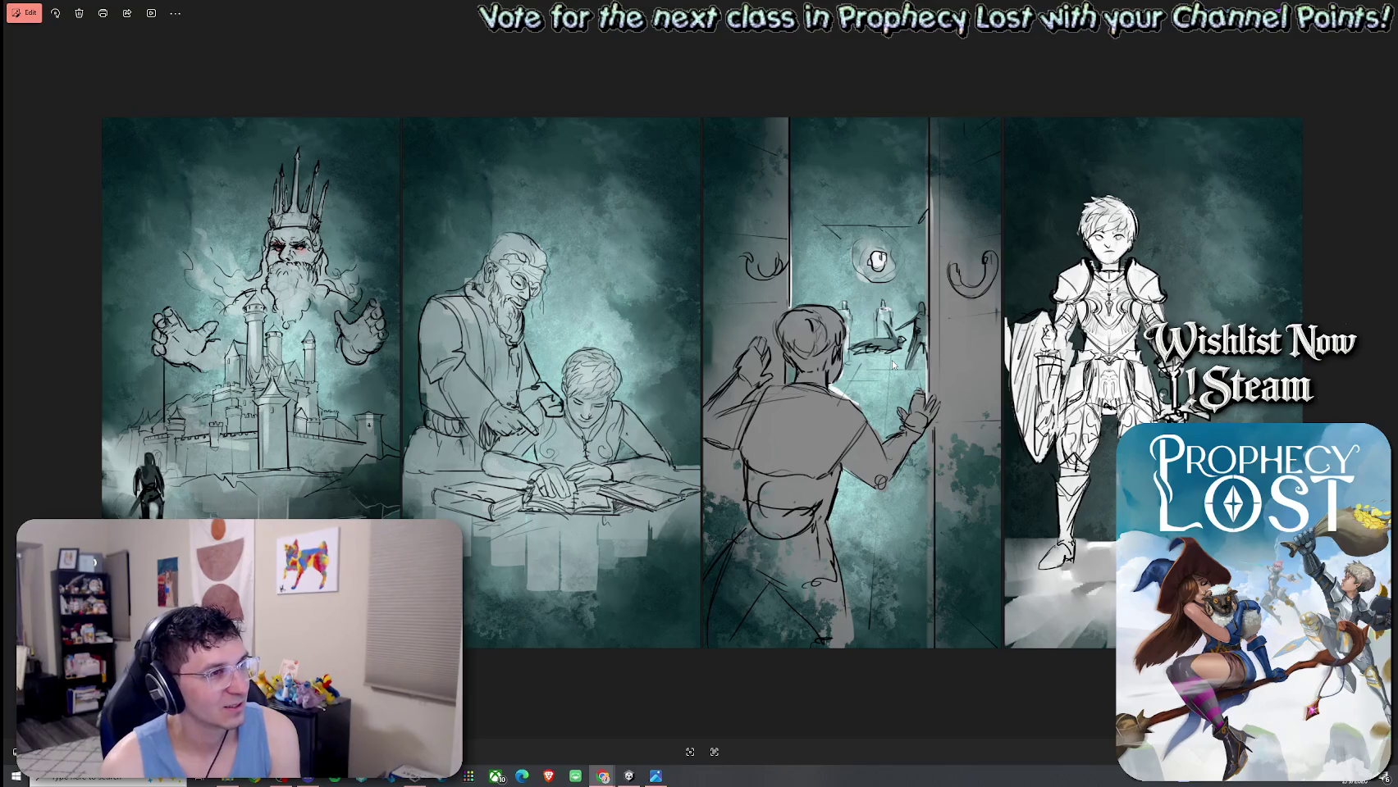
Zoom in on the boy reading in the second sketch panel.
scroll(598, 442, "up", 5)
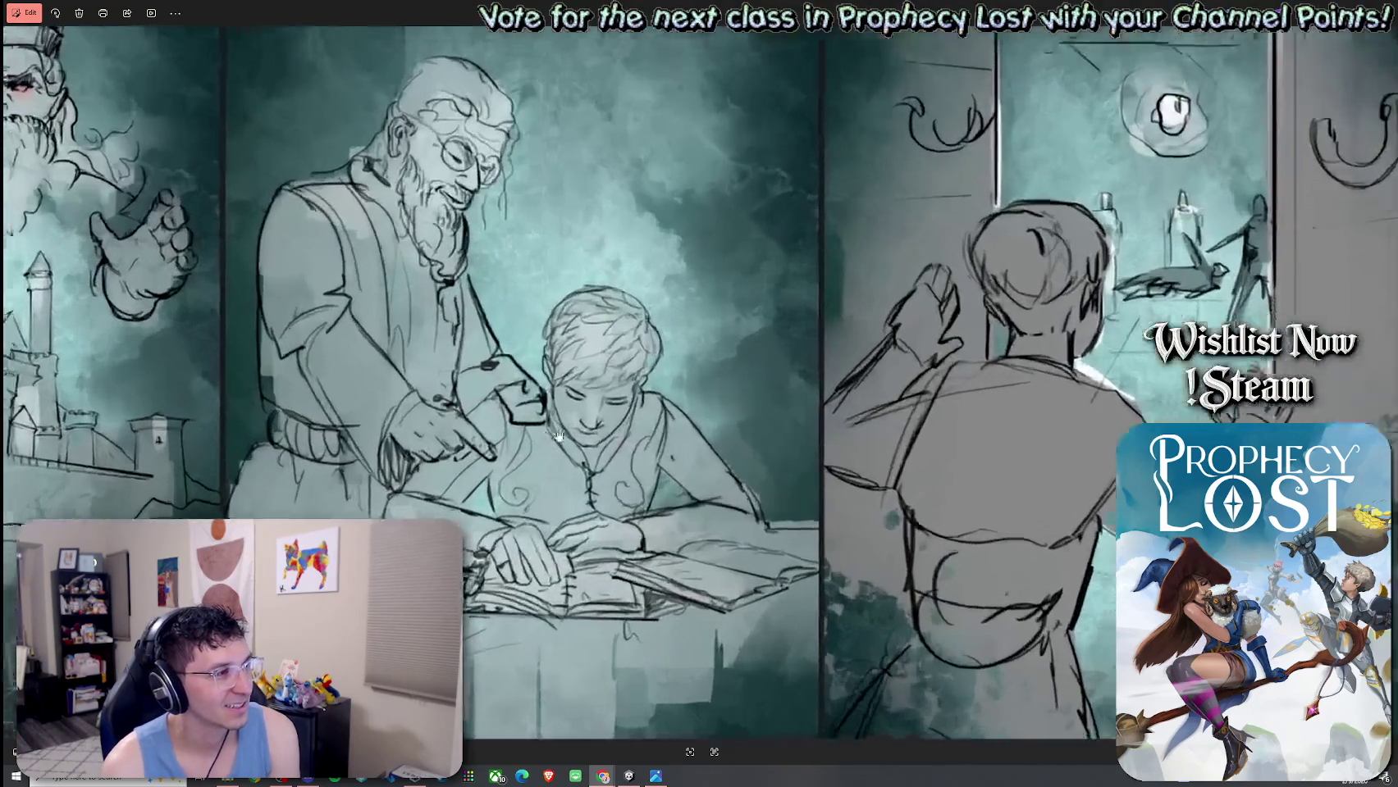
Zoom further into the boy's face, briefly hide and restore the viewer, then zoom back out.
scroll(597, 442, "up", 2)
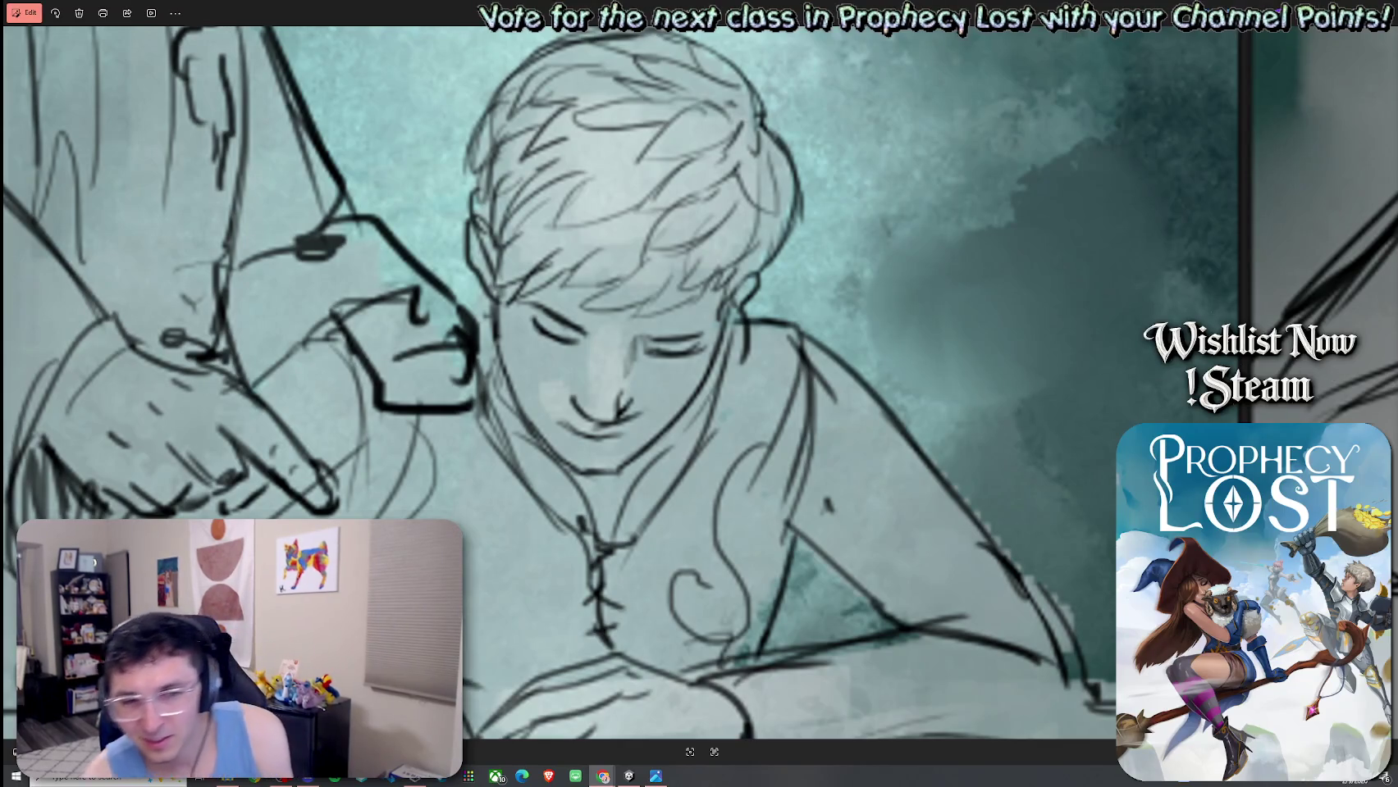
key("alt+F4")
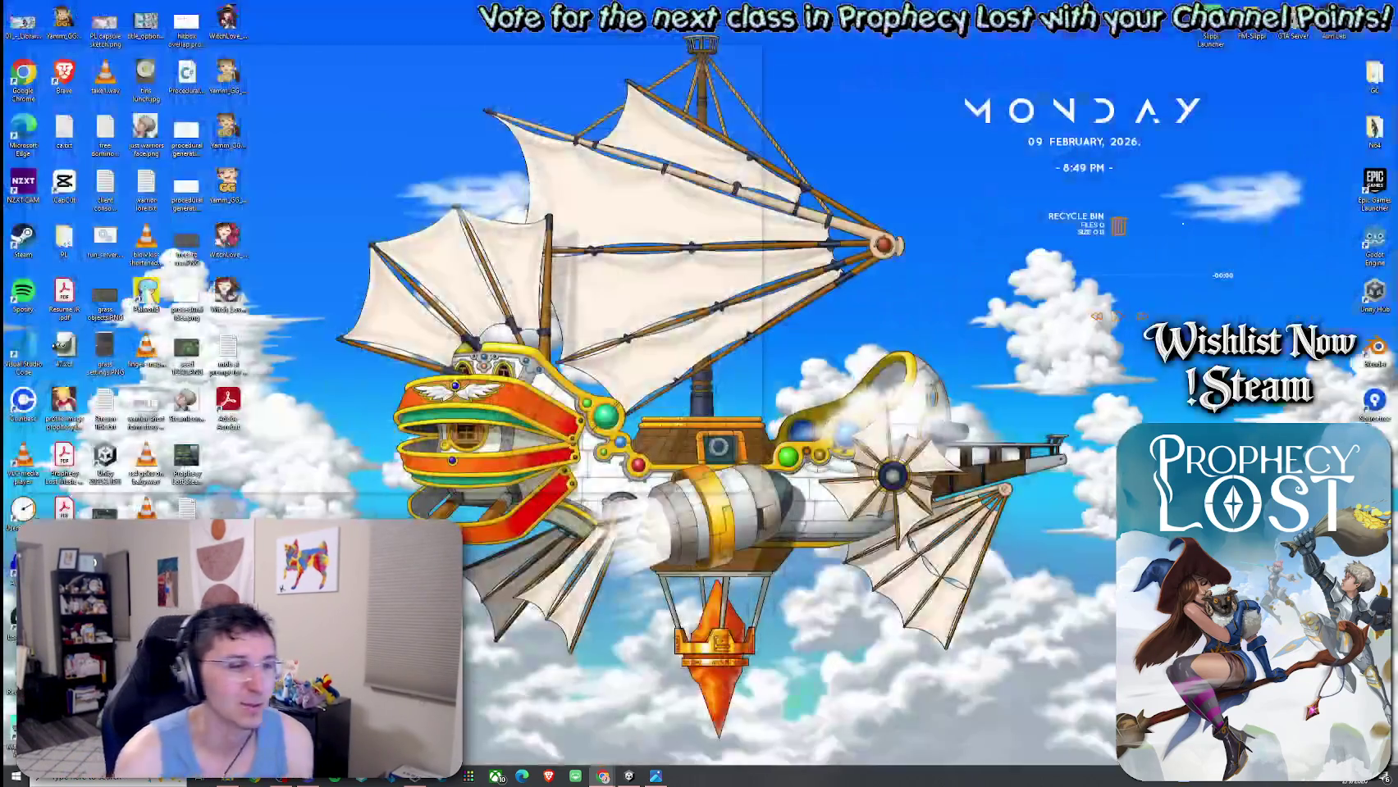
key("alt+Tab")
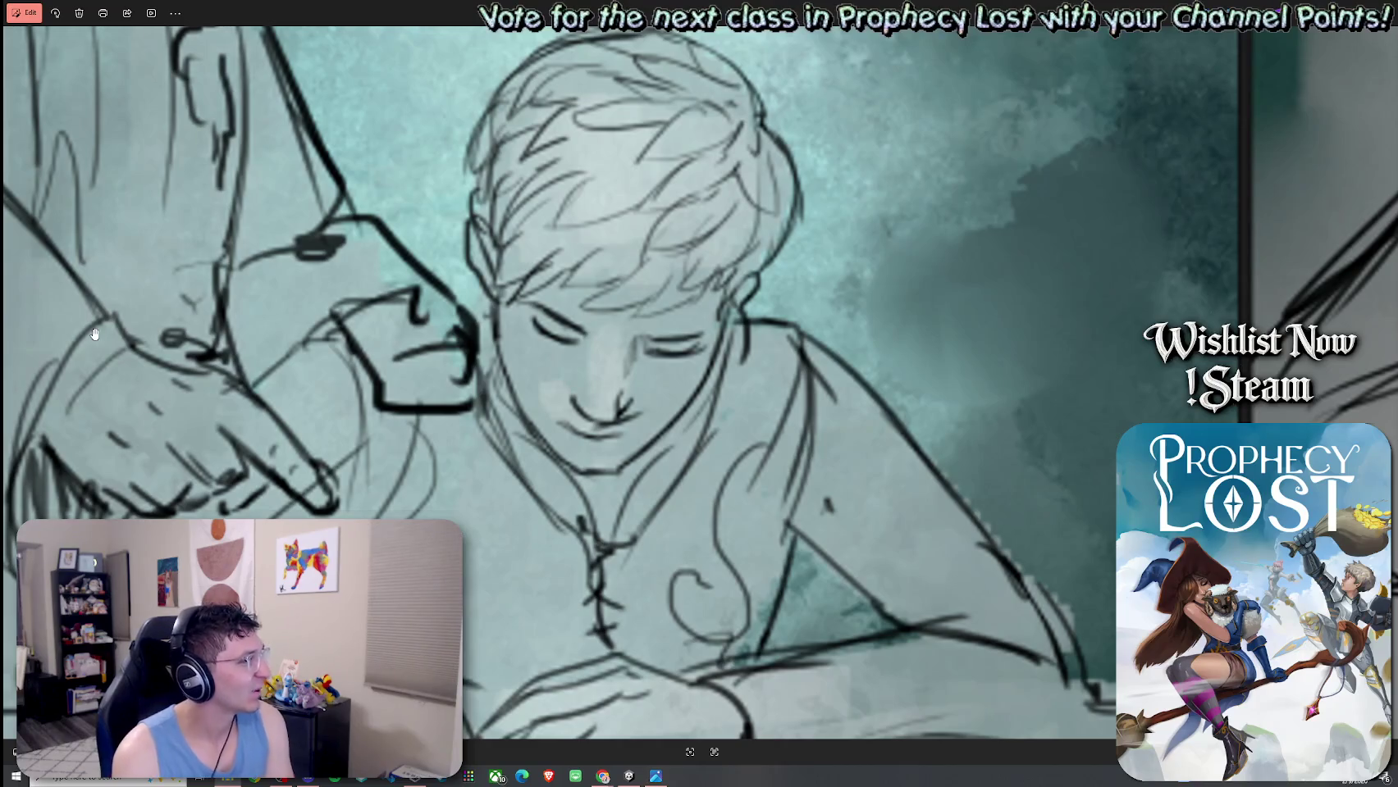
scroll(601, 380, "down", 5)
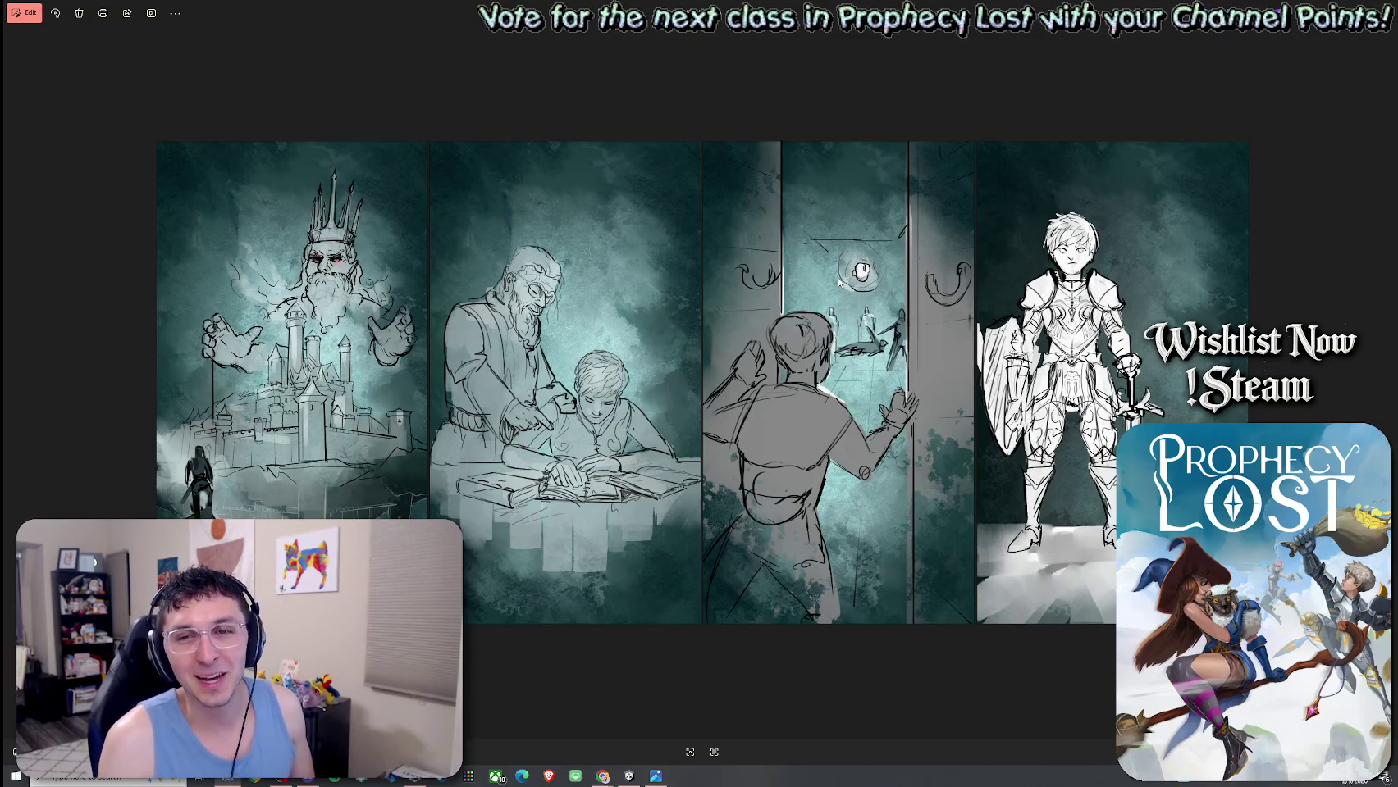
Close the sketches.png Photos viewer to return to The Plan document.
left_click(1385, 11)
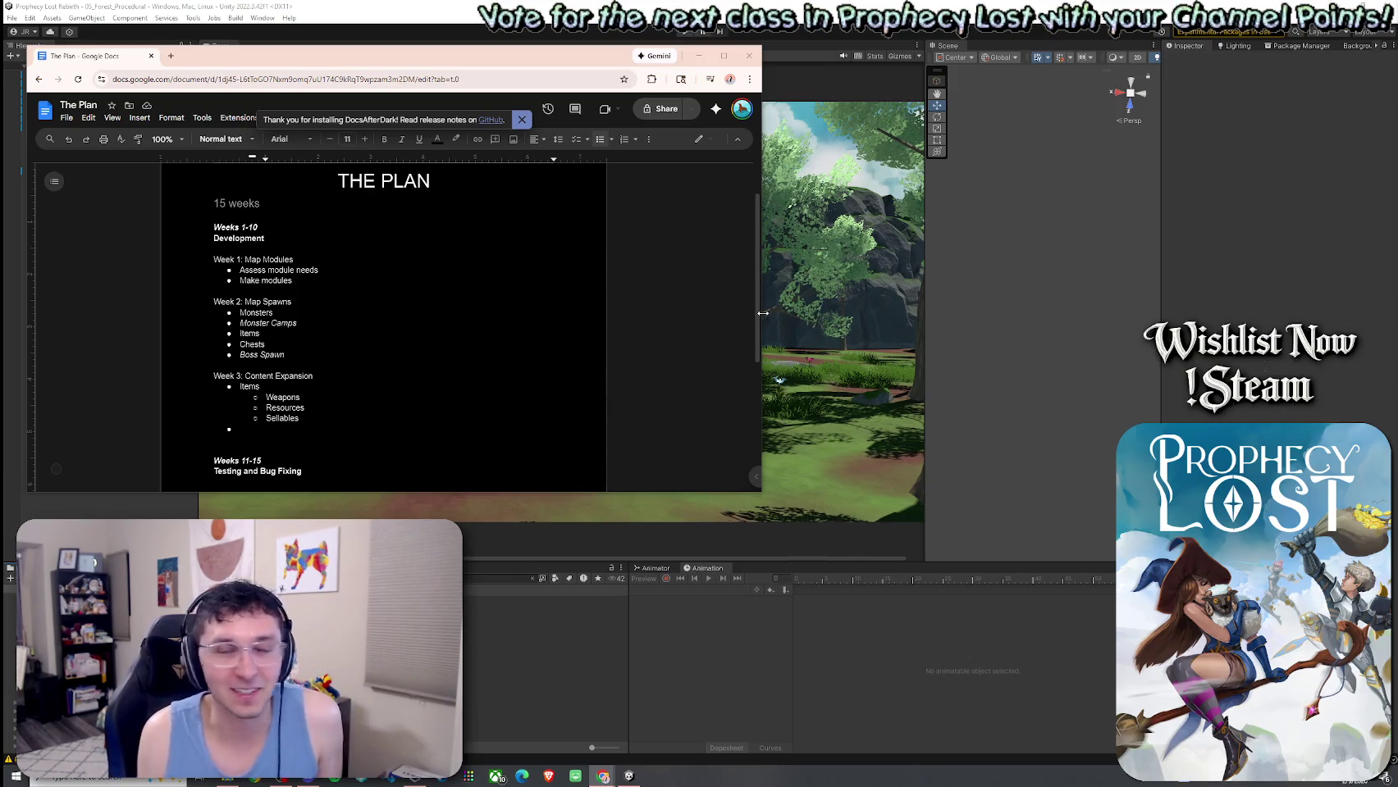
Start a plain line below Sellables reading 'Week 4: Prophecy Lost'.
left_click(314, 432)
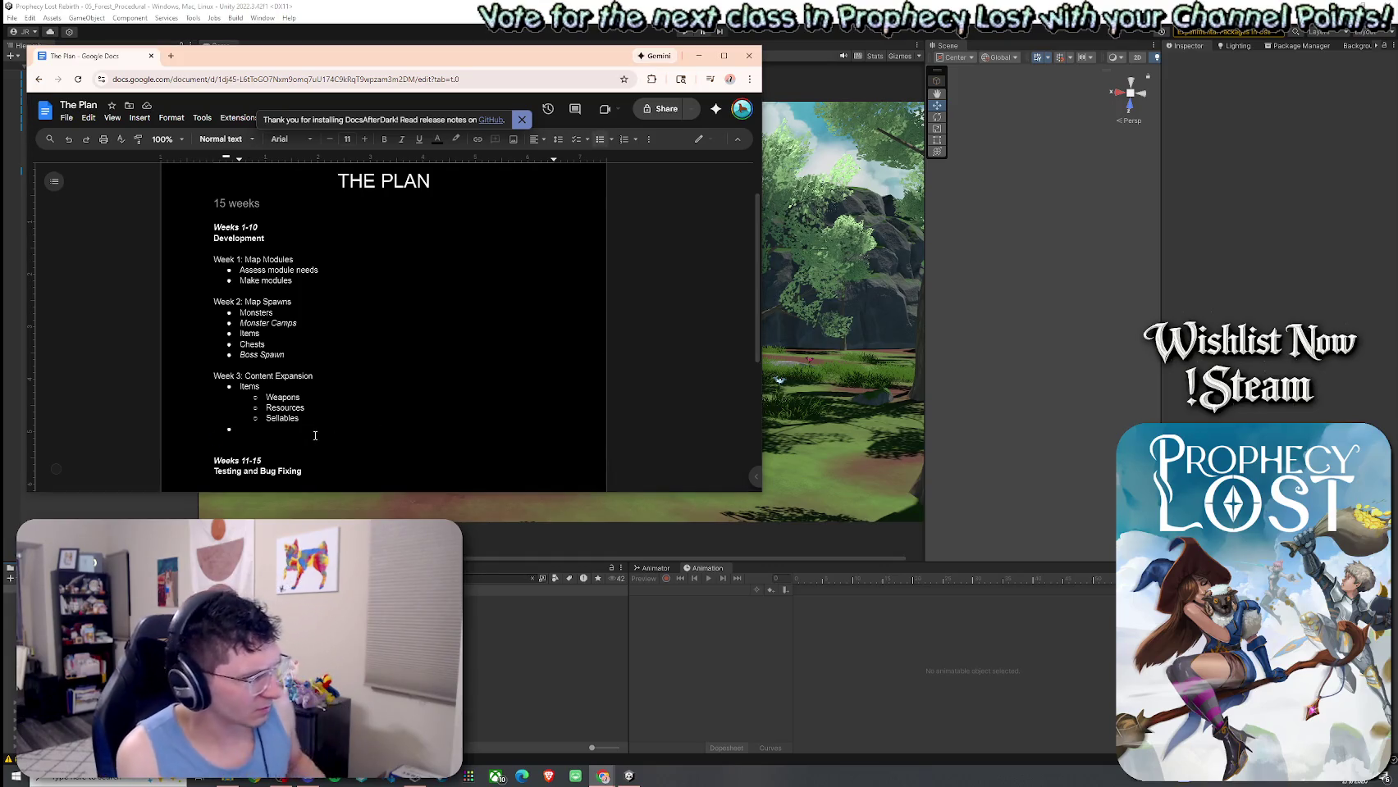
key("Return")
key("Return")
type("Week 4: ")
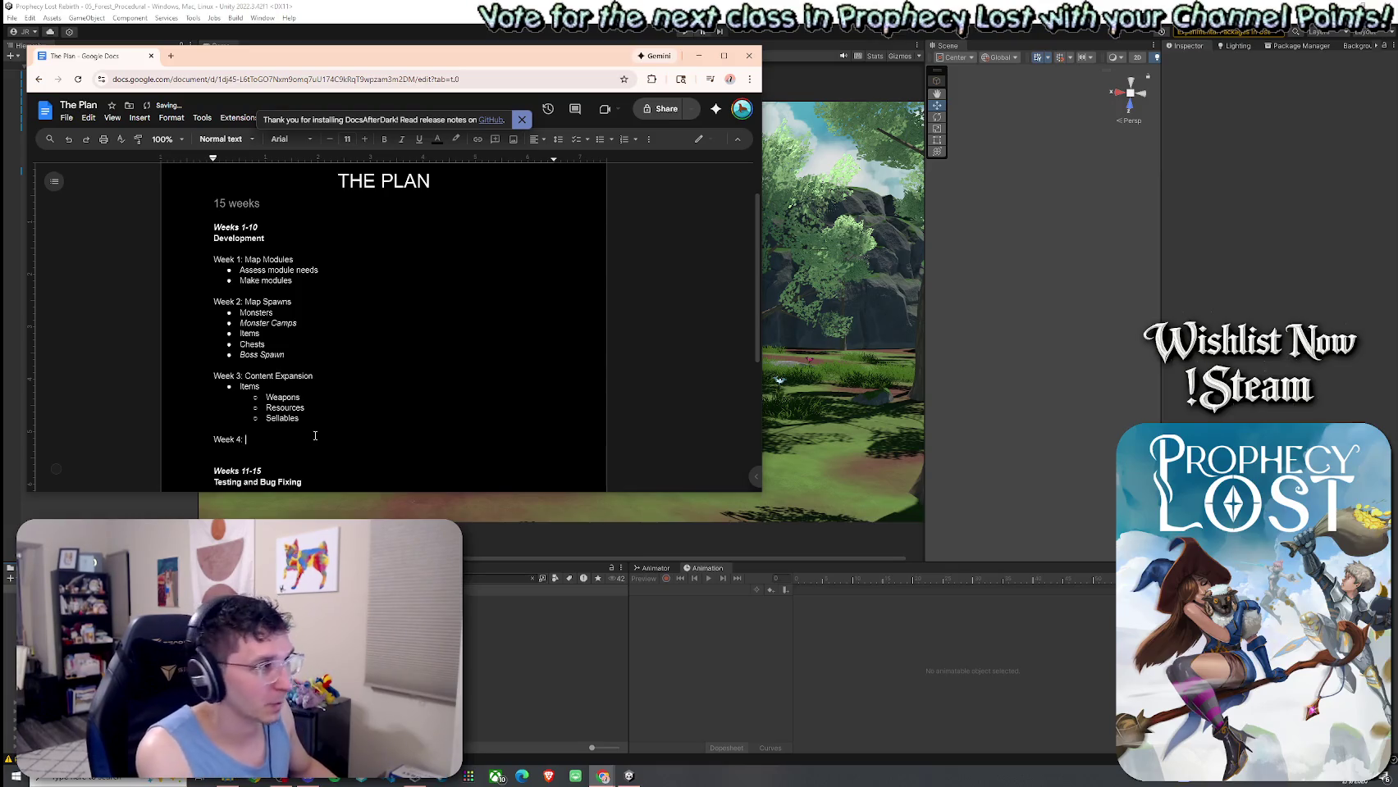
type("Prophecy Lost")
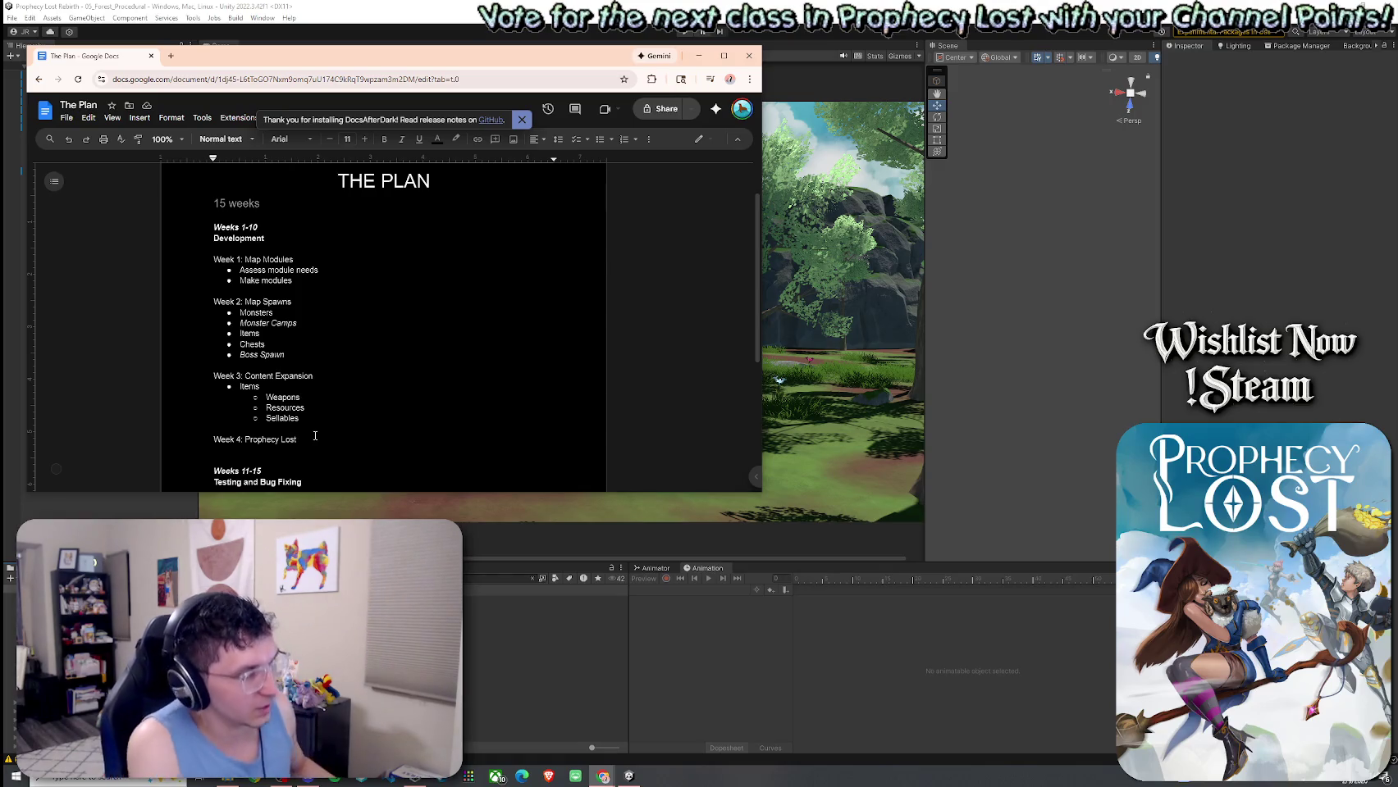
Change the heading to 'Week 4: Prophecy Phase' and start a new line beneath it.
key("BackSpace")
key("BackSpace")
key("BackSpace")
key("BackSpace")
type("Phase")
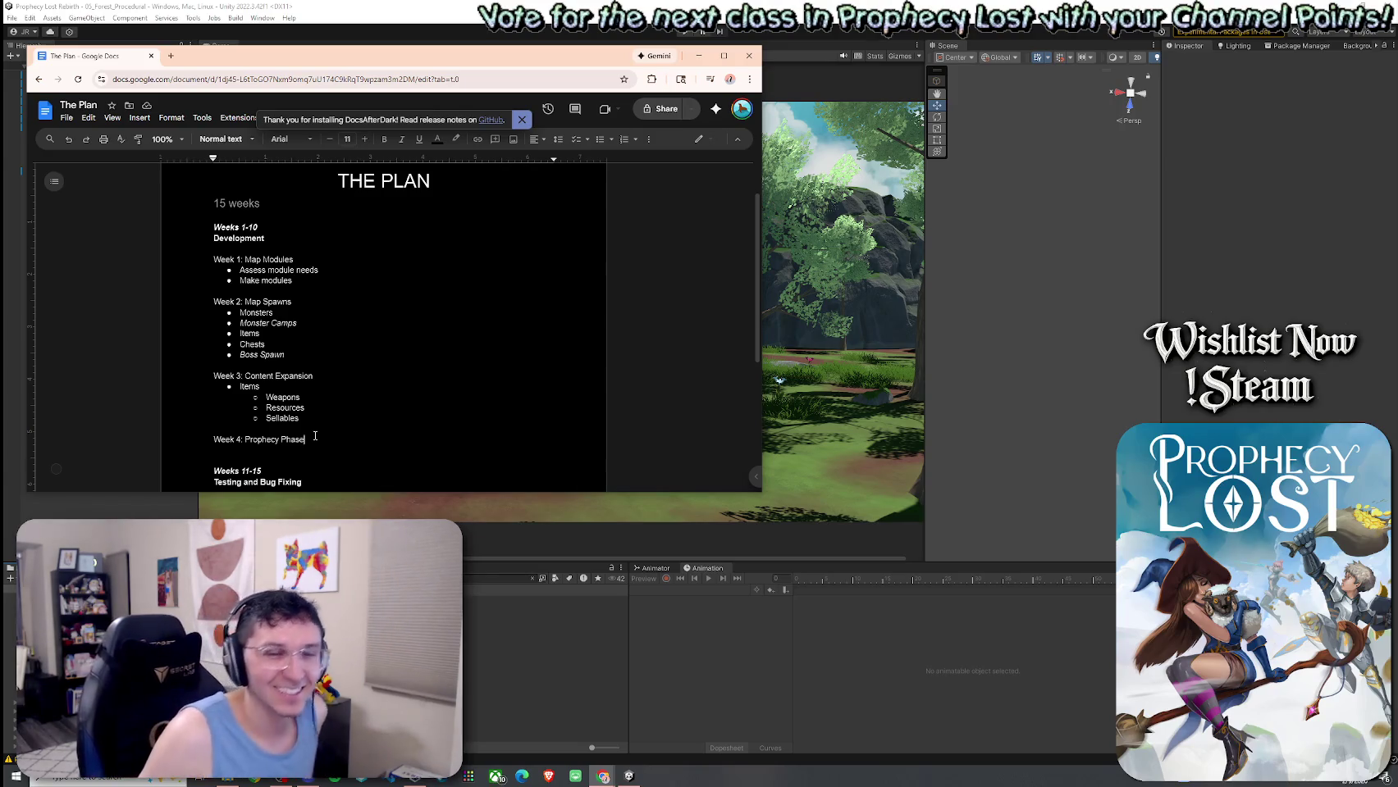
scroll(394, 356, "down", 3)
scroll(385, 344, "up", 2)
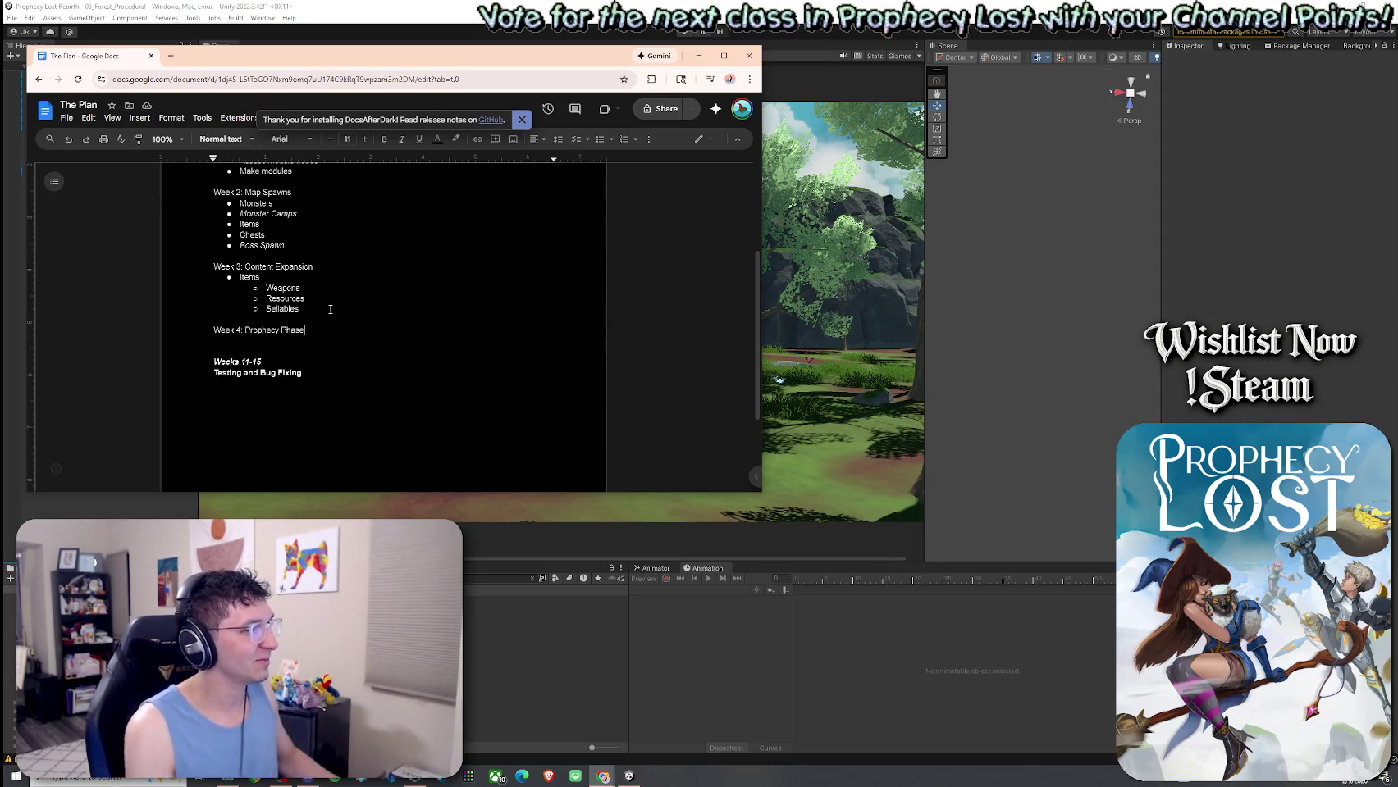
key("Return")
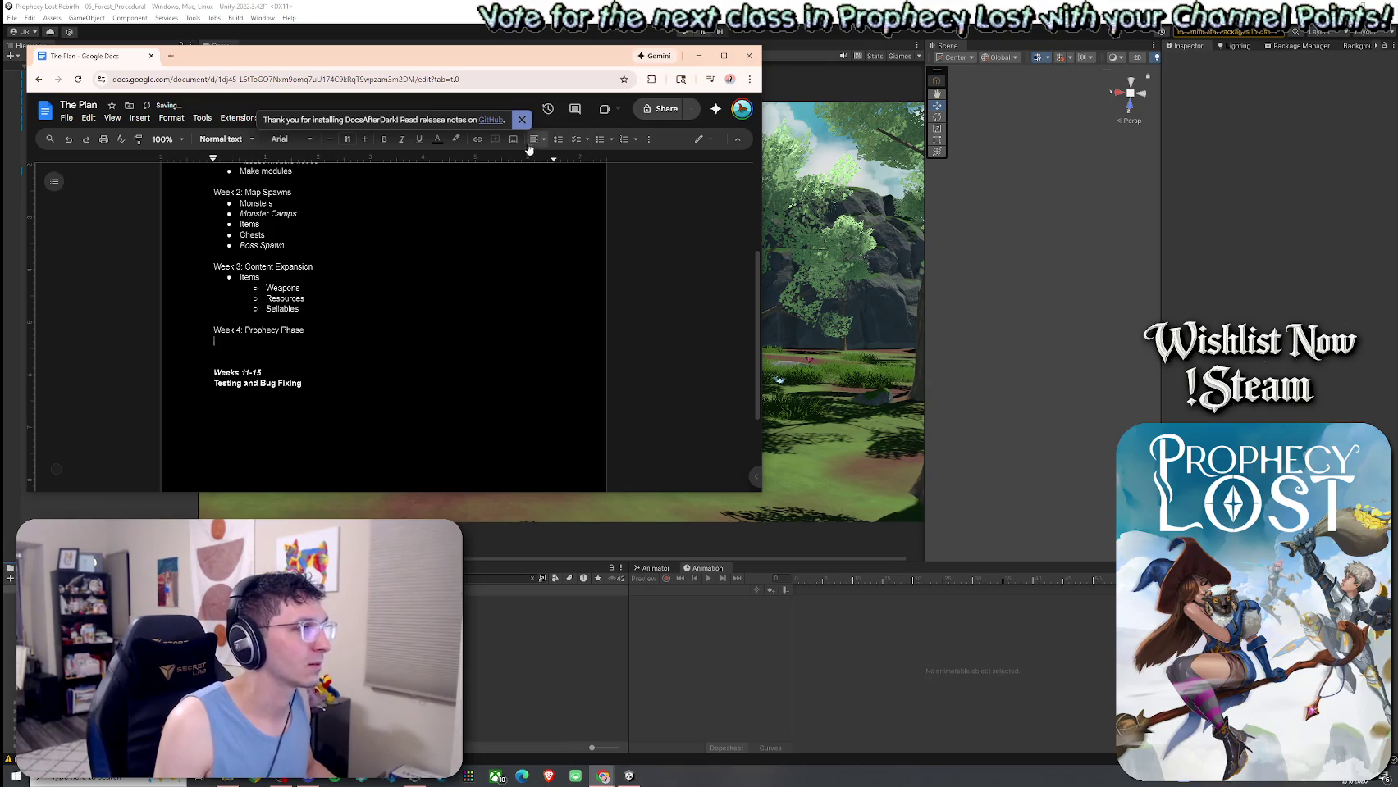
Convert Weapons–Sellables, Week 2's Monsters–Boss Spawn items and Week 1's two tasks into checklist items.
left_click(578, 145)
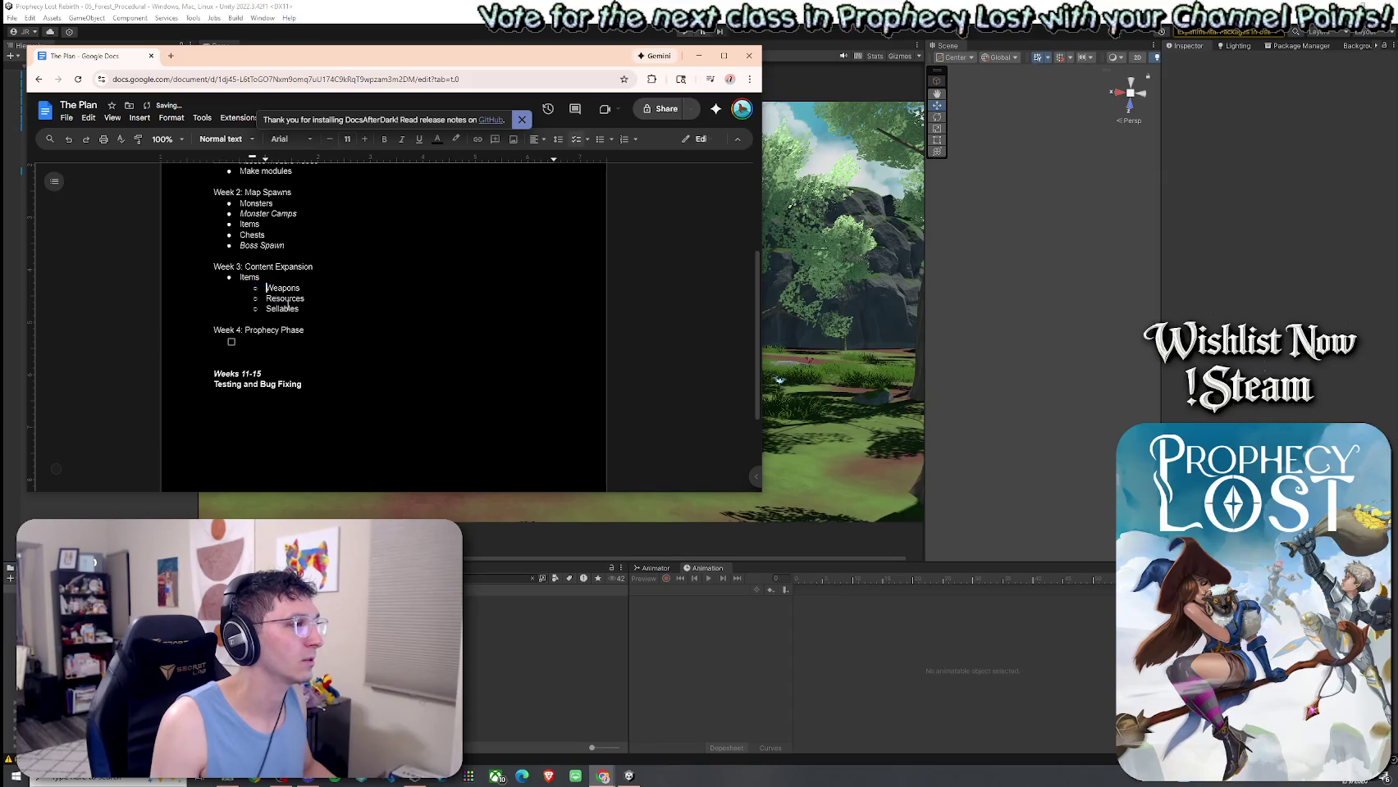
left_click_drag(264, 287, 305, 312)
left_click(576, 142)
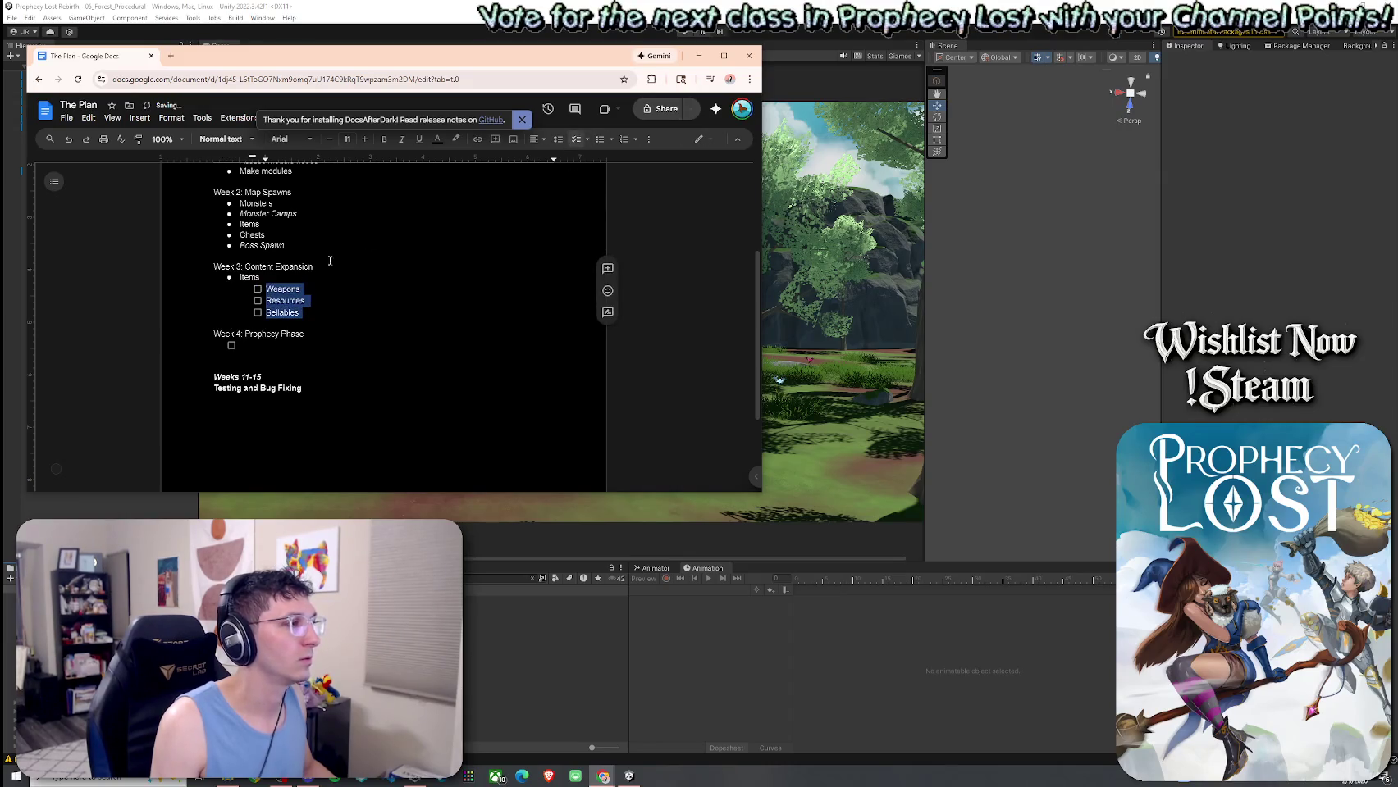
left_click_drag(285, 247, 223, 205)
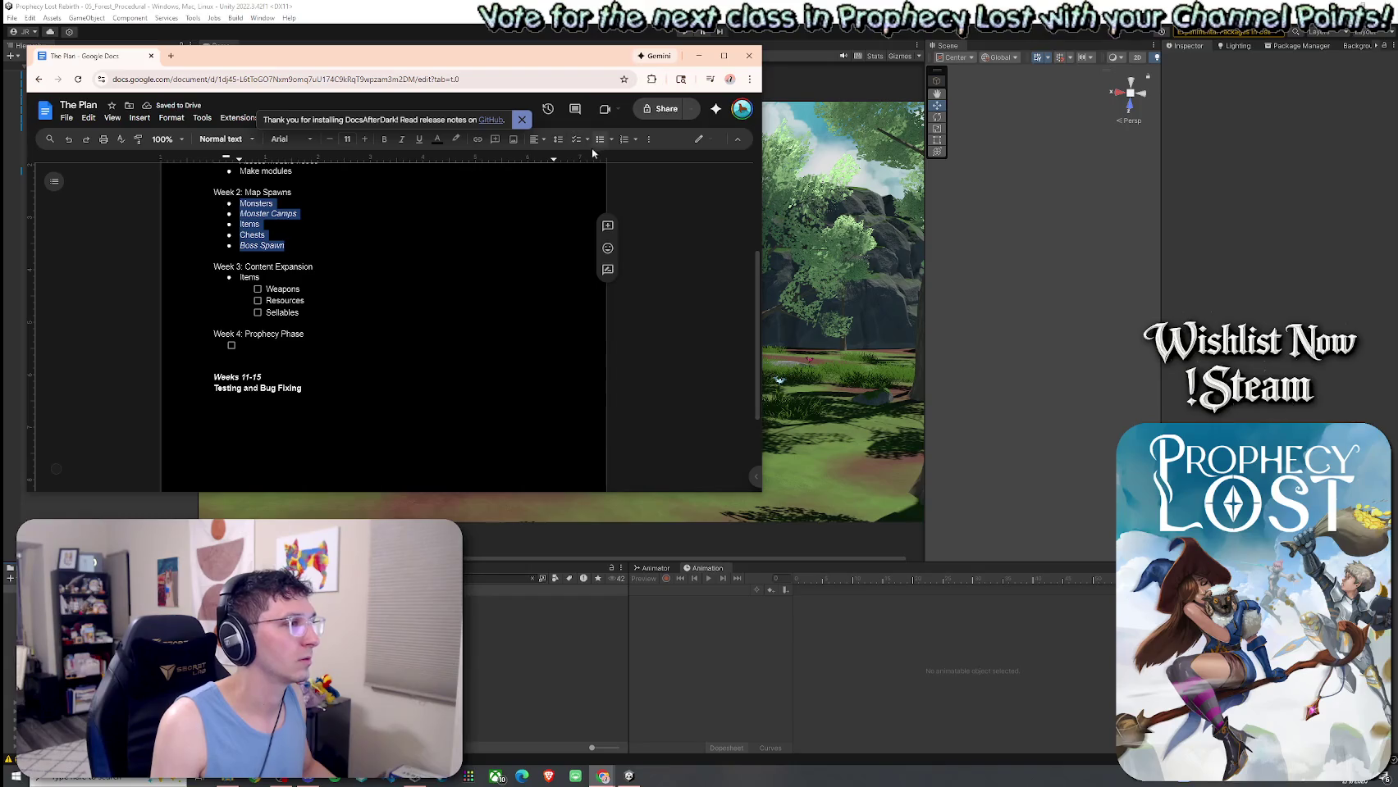
left_click(576, 141)
scroll(369, 329, "up", 3)
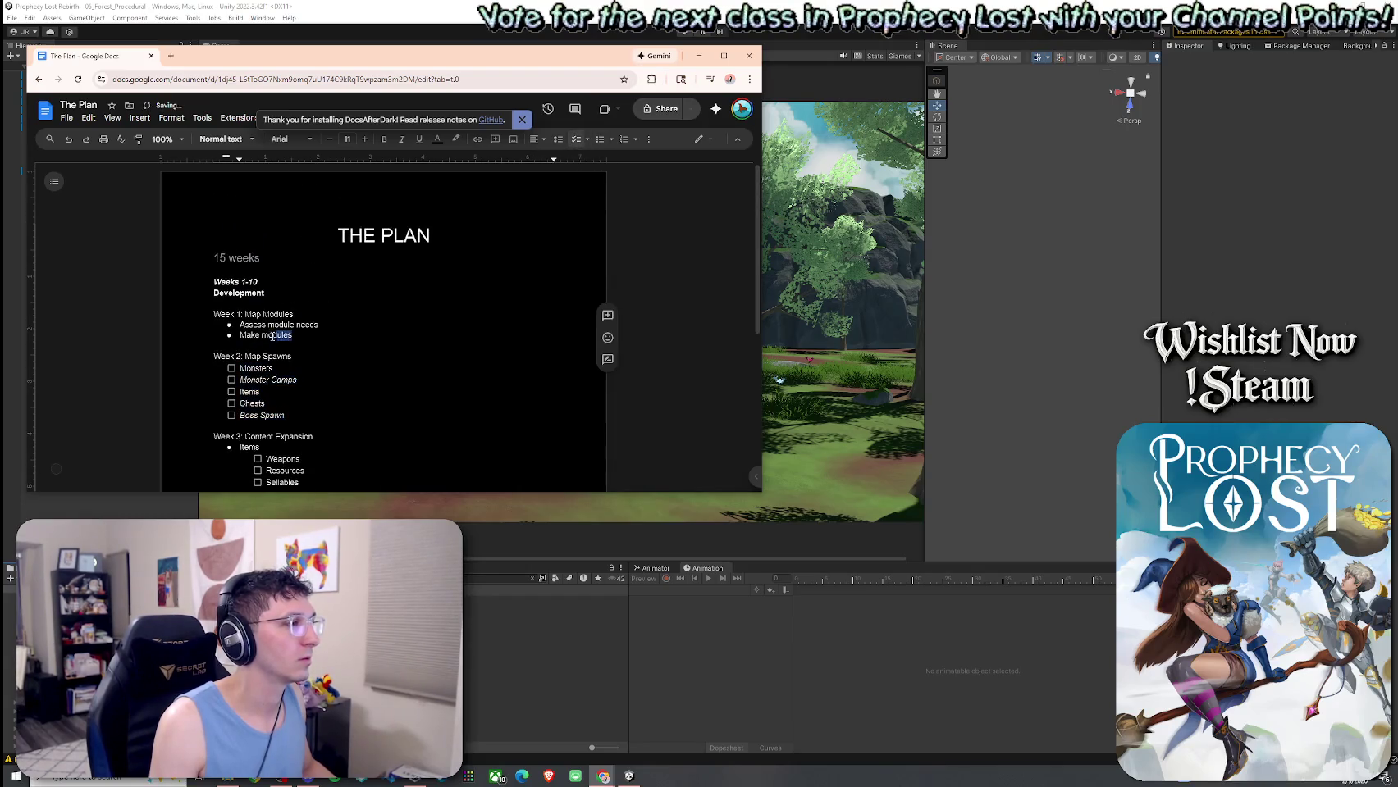
left_click_drag(292, 335, 234, 326)
left_click(577, 141)
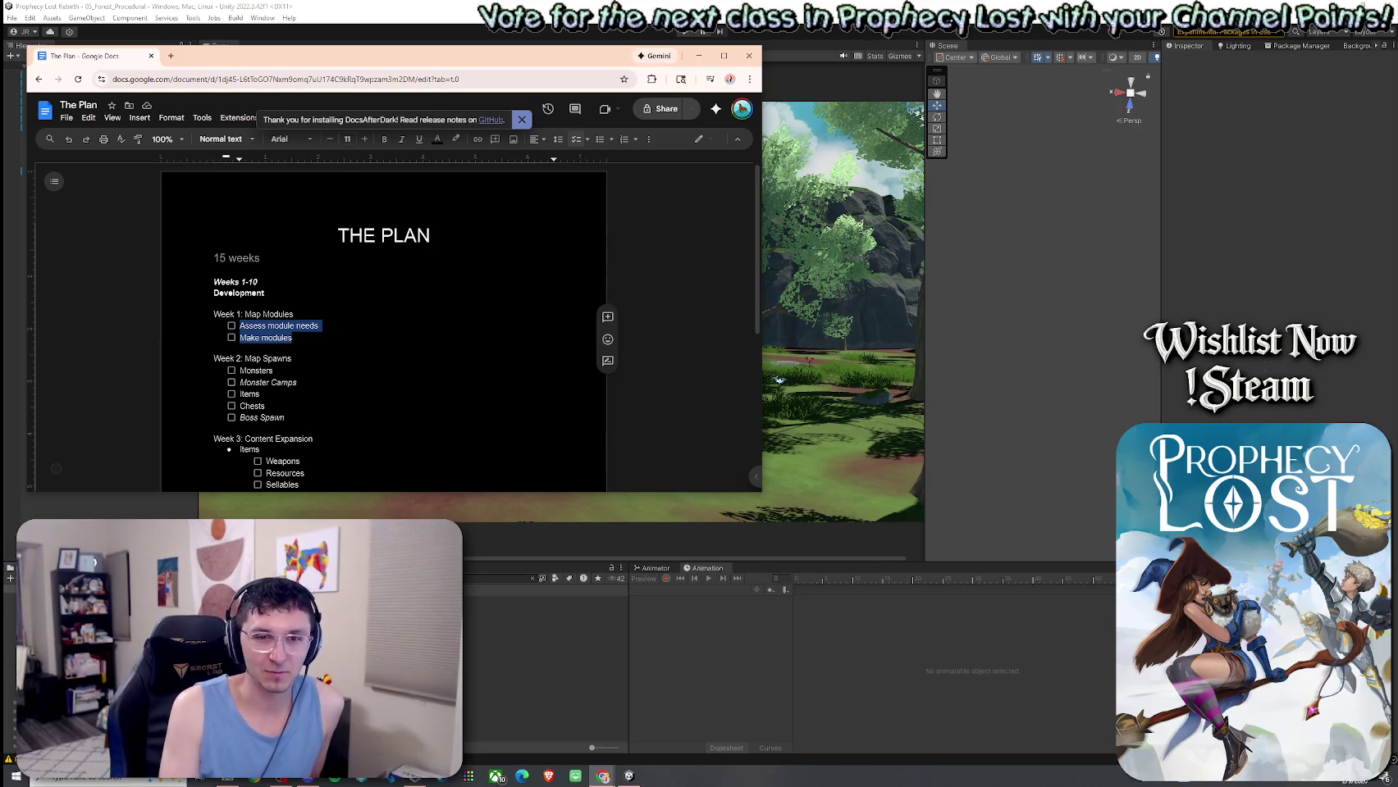
Add a new empty top-level bullet after Sellables in Week 3's list.
scroll(263, 386, "down", 2)
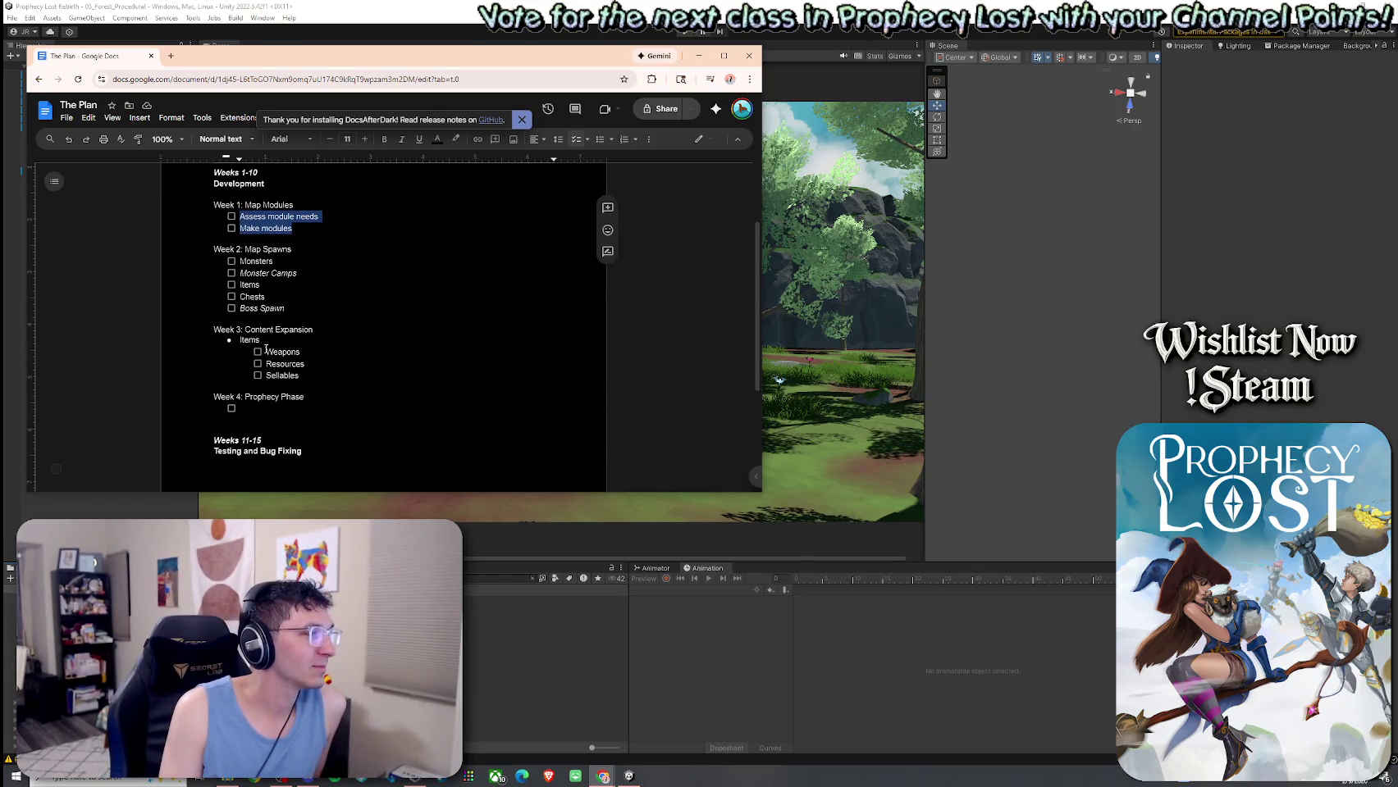
left_click(257, 404)
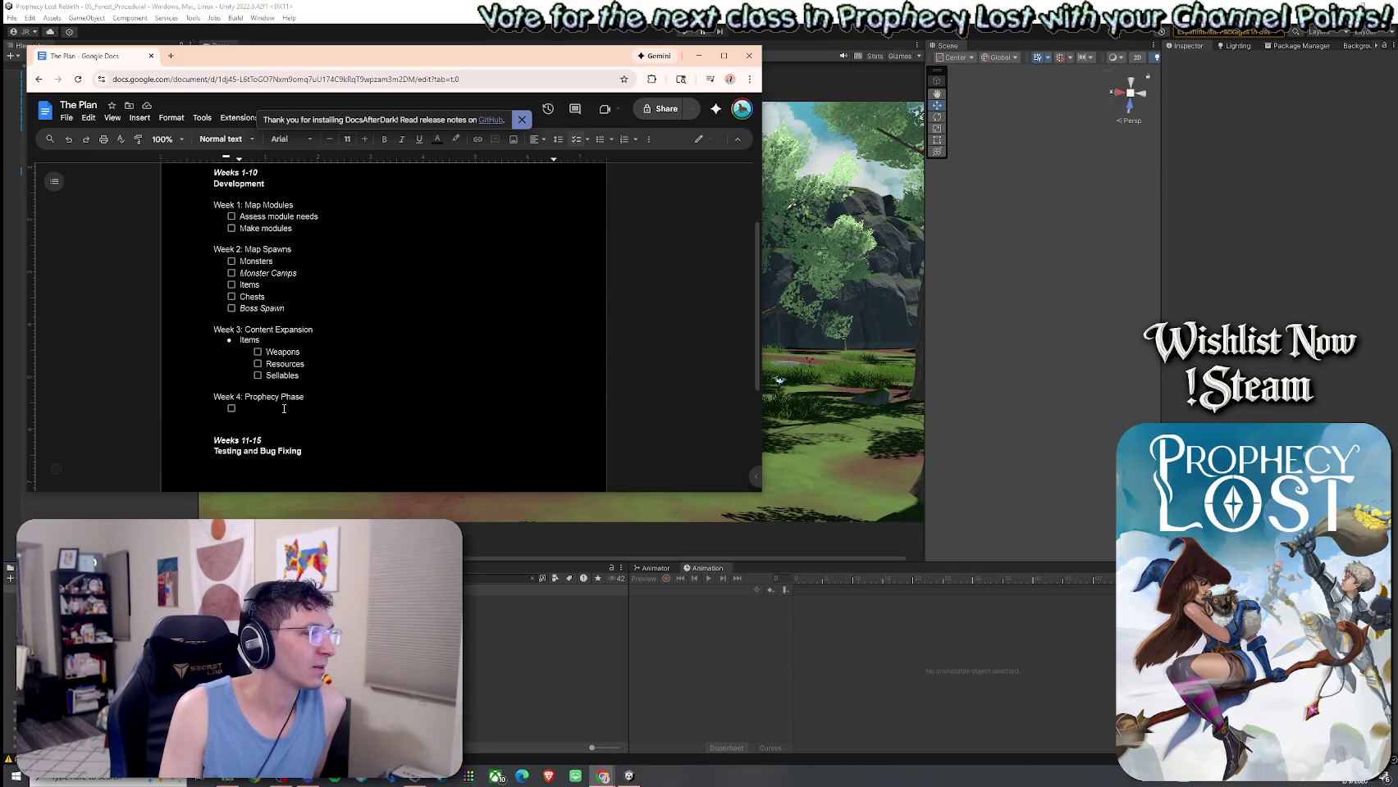
left_click(310, 375)
key("Return")
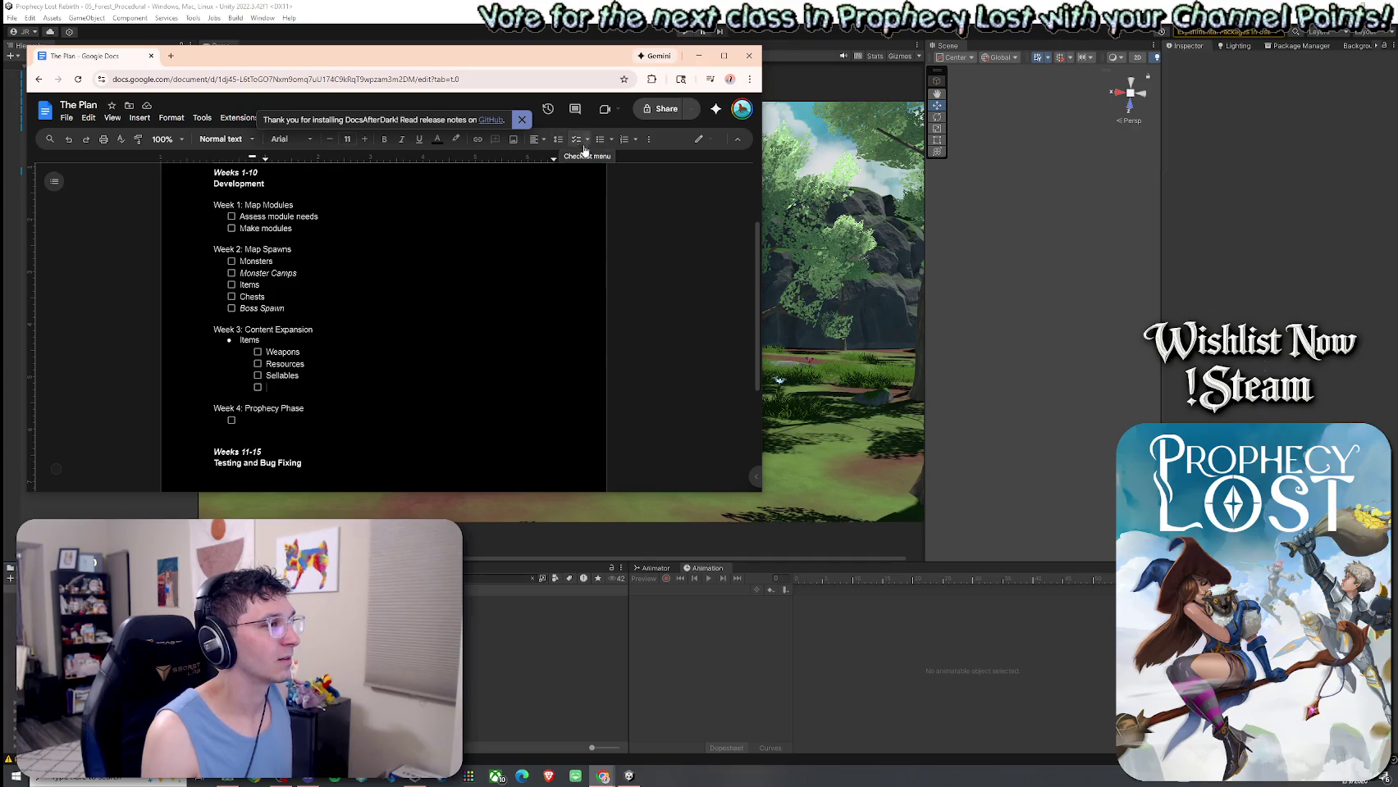
key("shift+Tab")
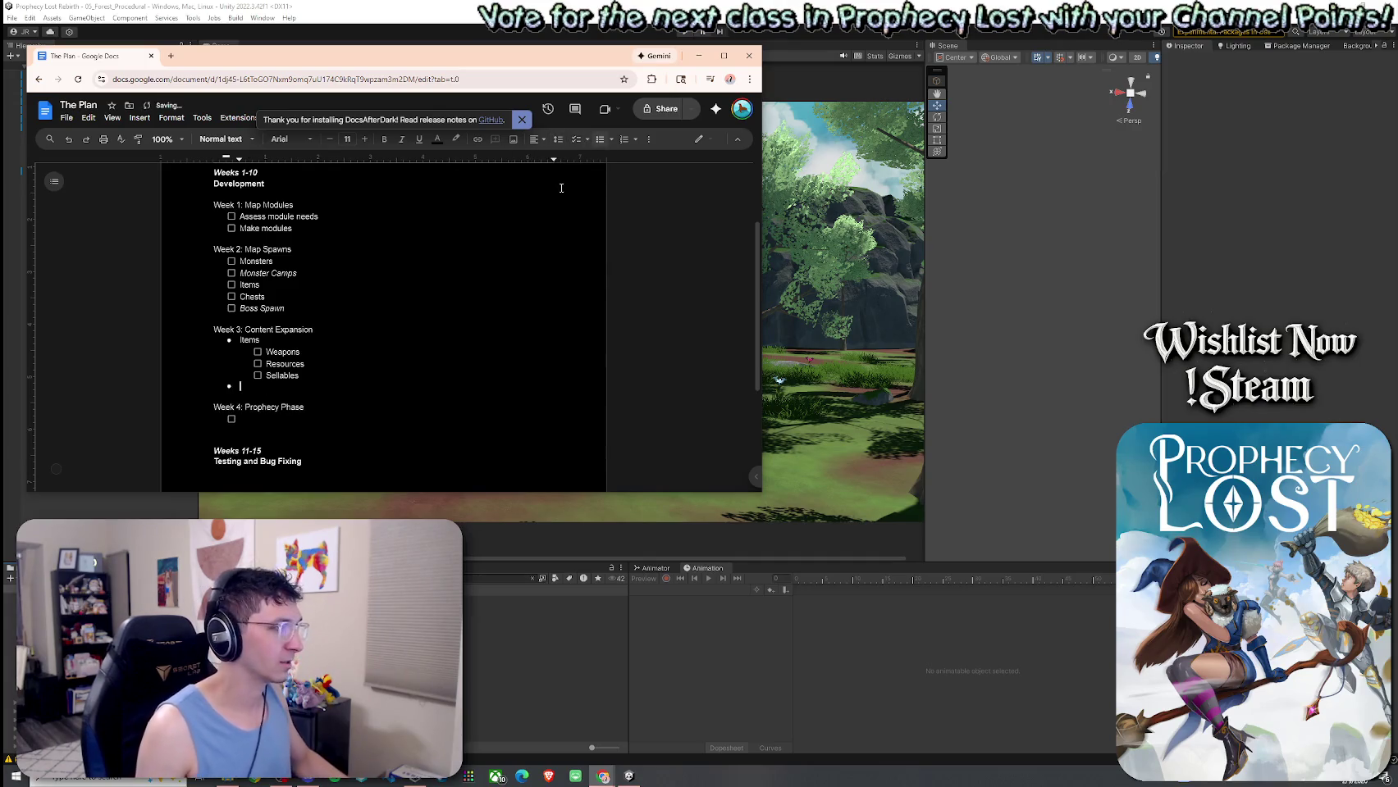
Add a Monsters item to Week 3 and turn Week 3's list into checkboxes.
type("Mob")
type("nbsete")
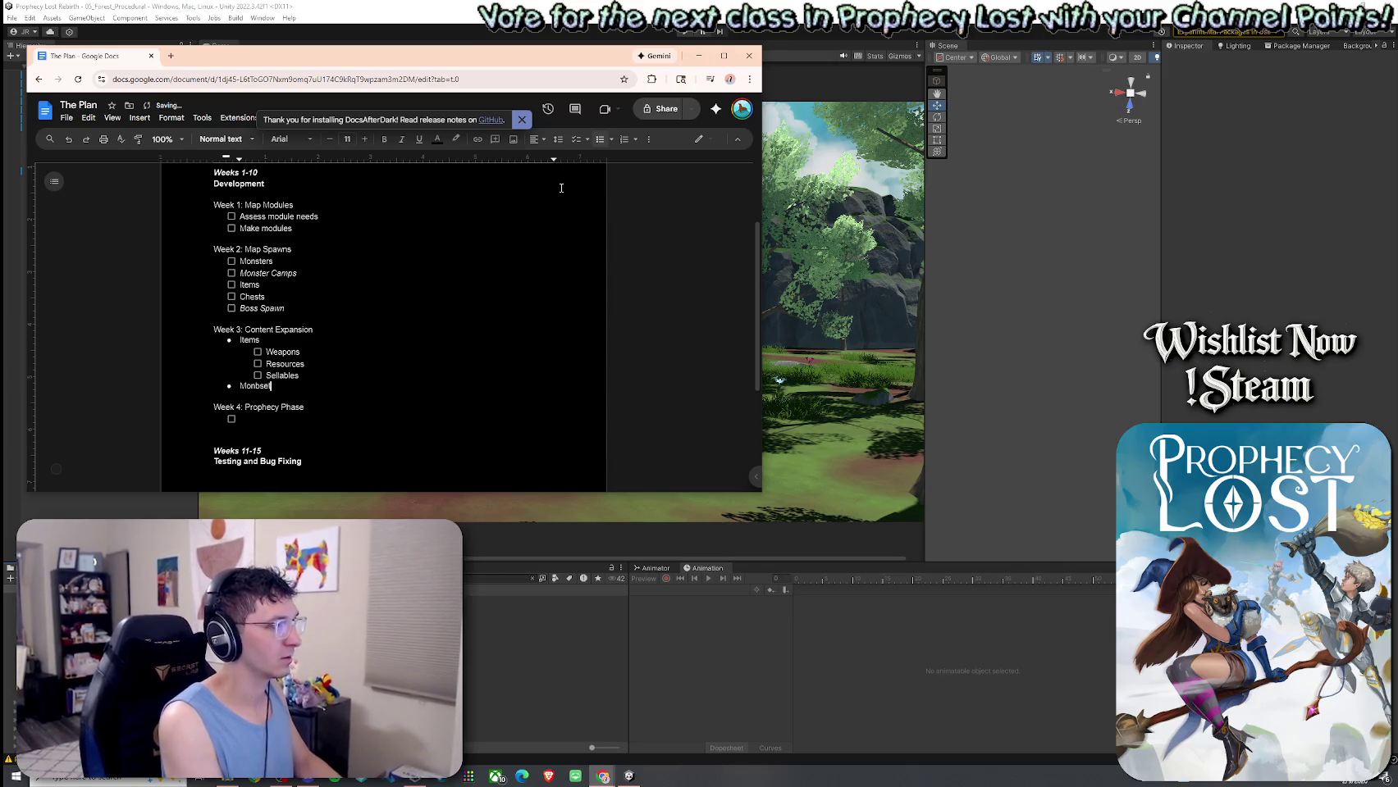
key("BackSpace")
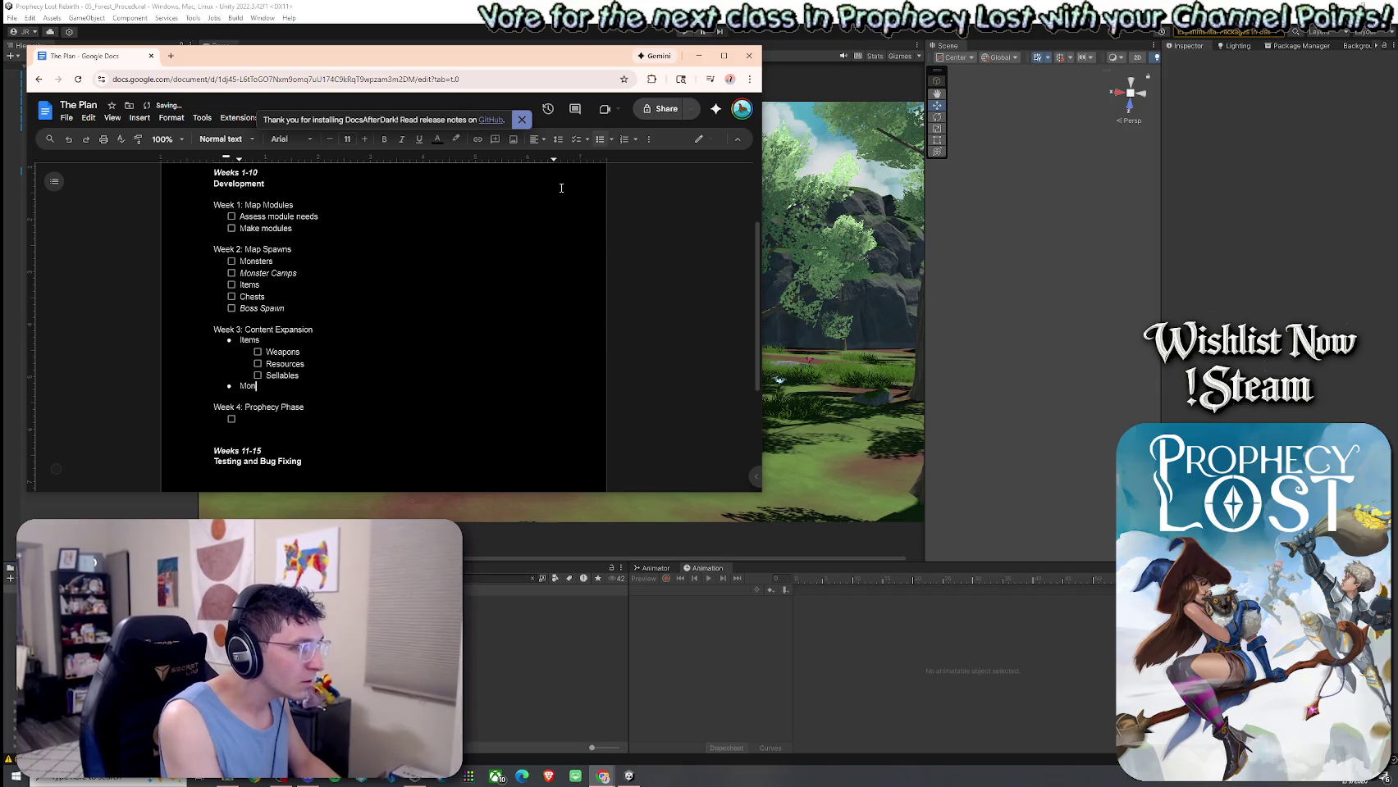
type("ers")
key("Return")
left_click(587, 140)
left_click(572, 155)
Add an indented 'Finish Slime sounds' sub-task under Monsters.
key("Tab")
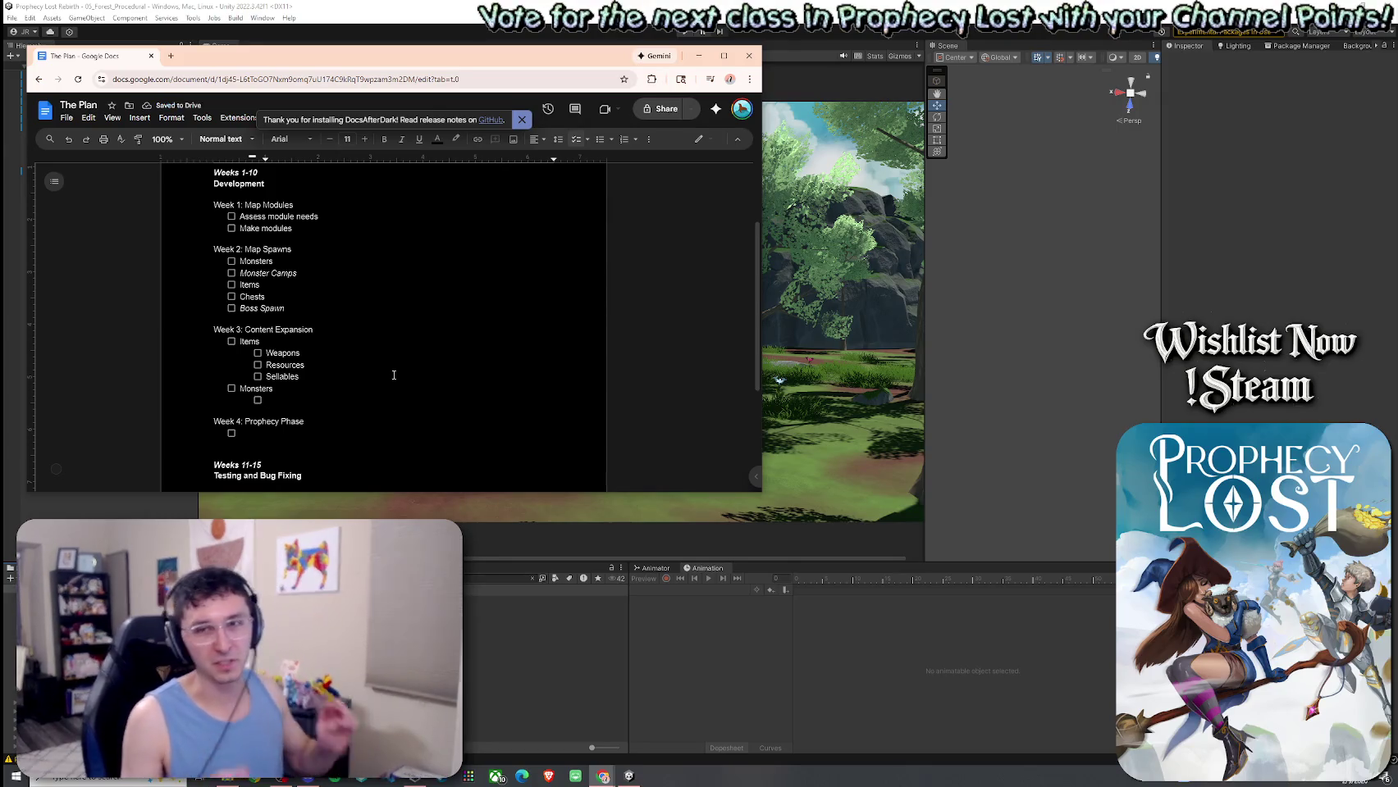
type("Finsi")
key("BackSpace")
key("BackSpace")
type("ish Slime sounds")
key("Return")
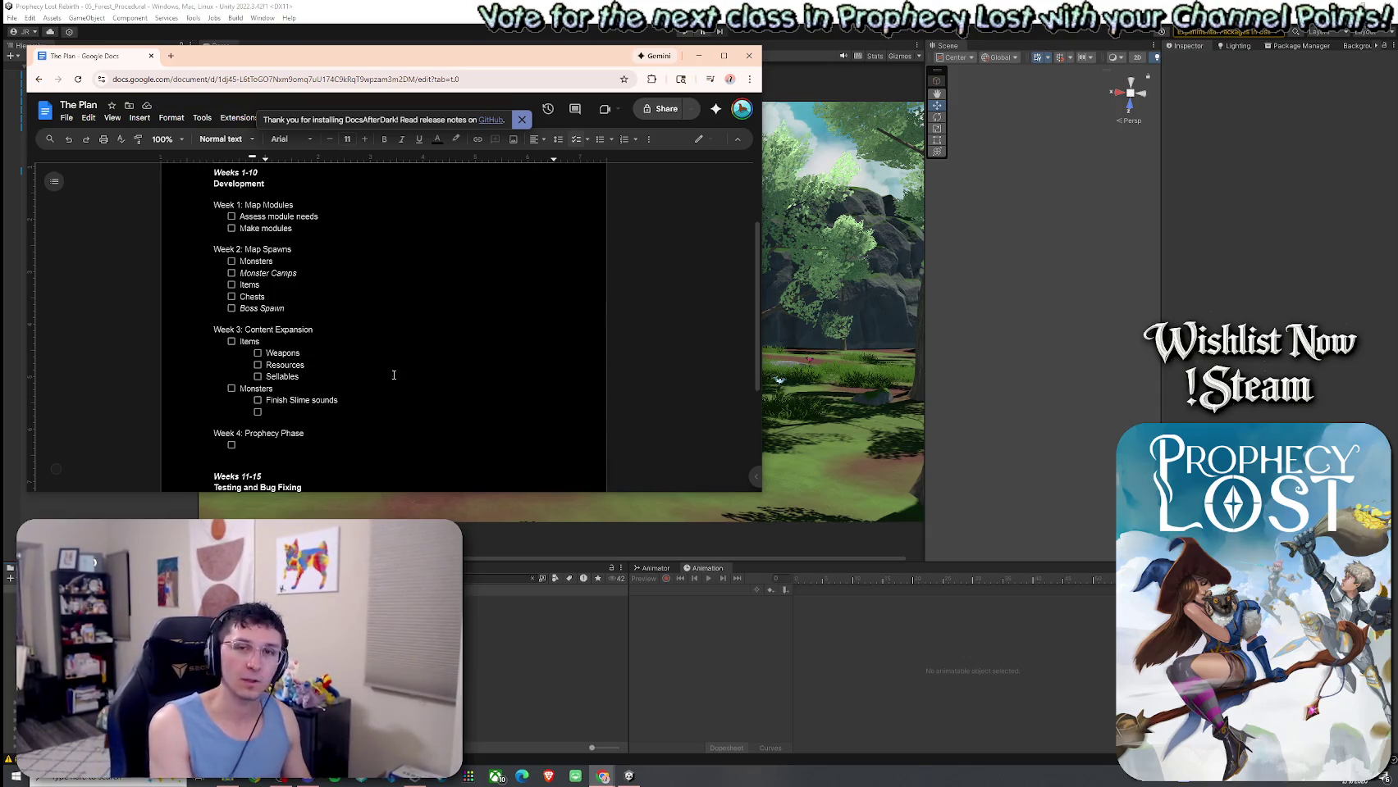
Add Goblins, Harpies and Minotaurs as checklist sub-items under Monsters.
type("Goblins")
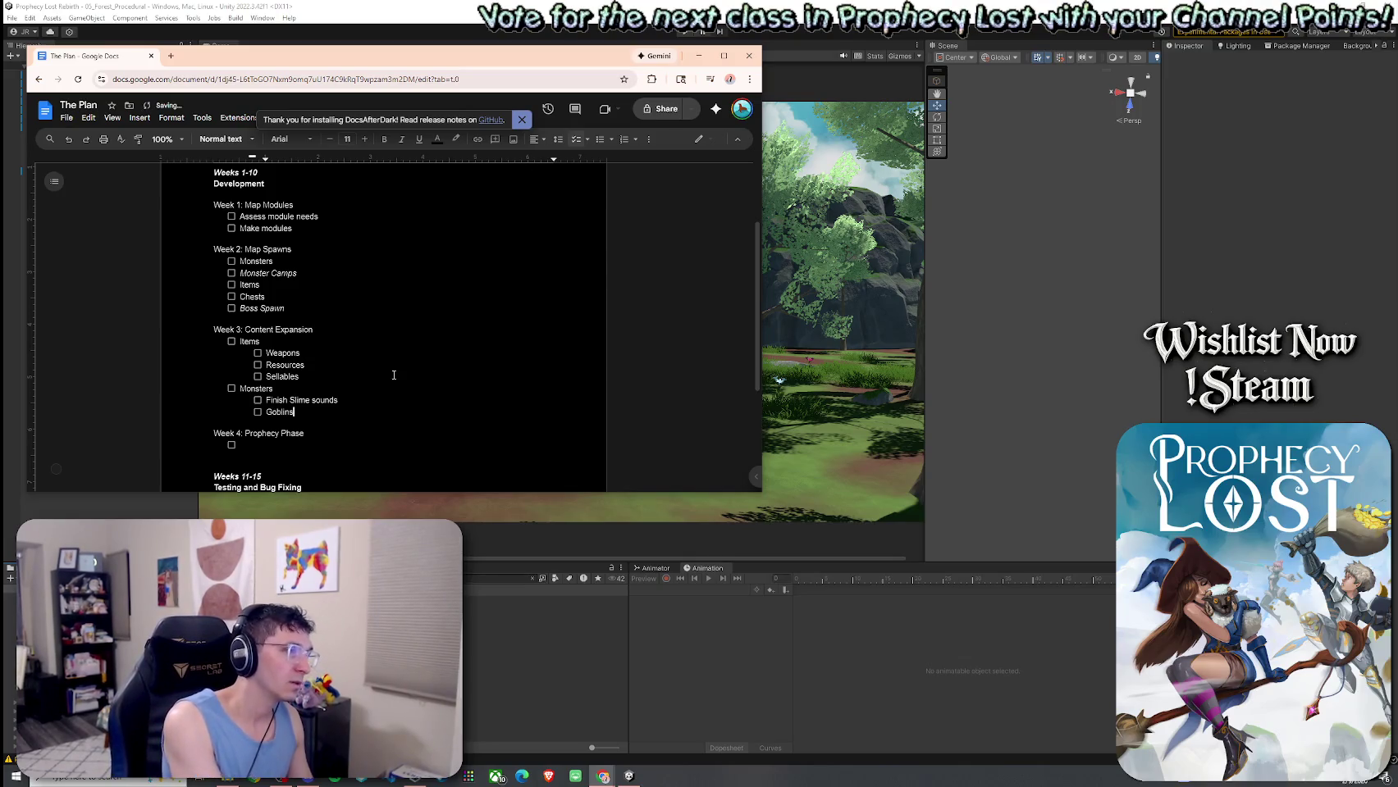
key("Return")
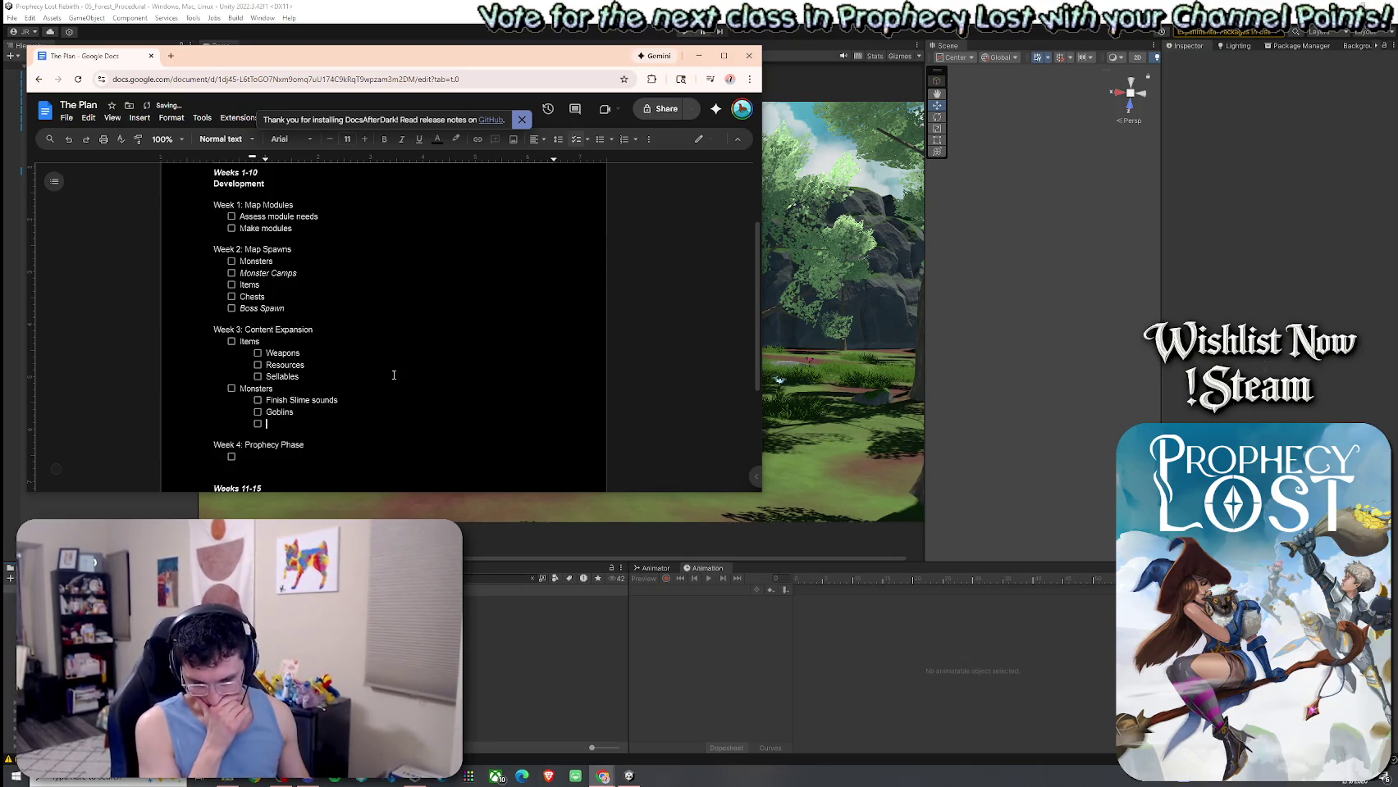
type("Harpies")
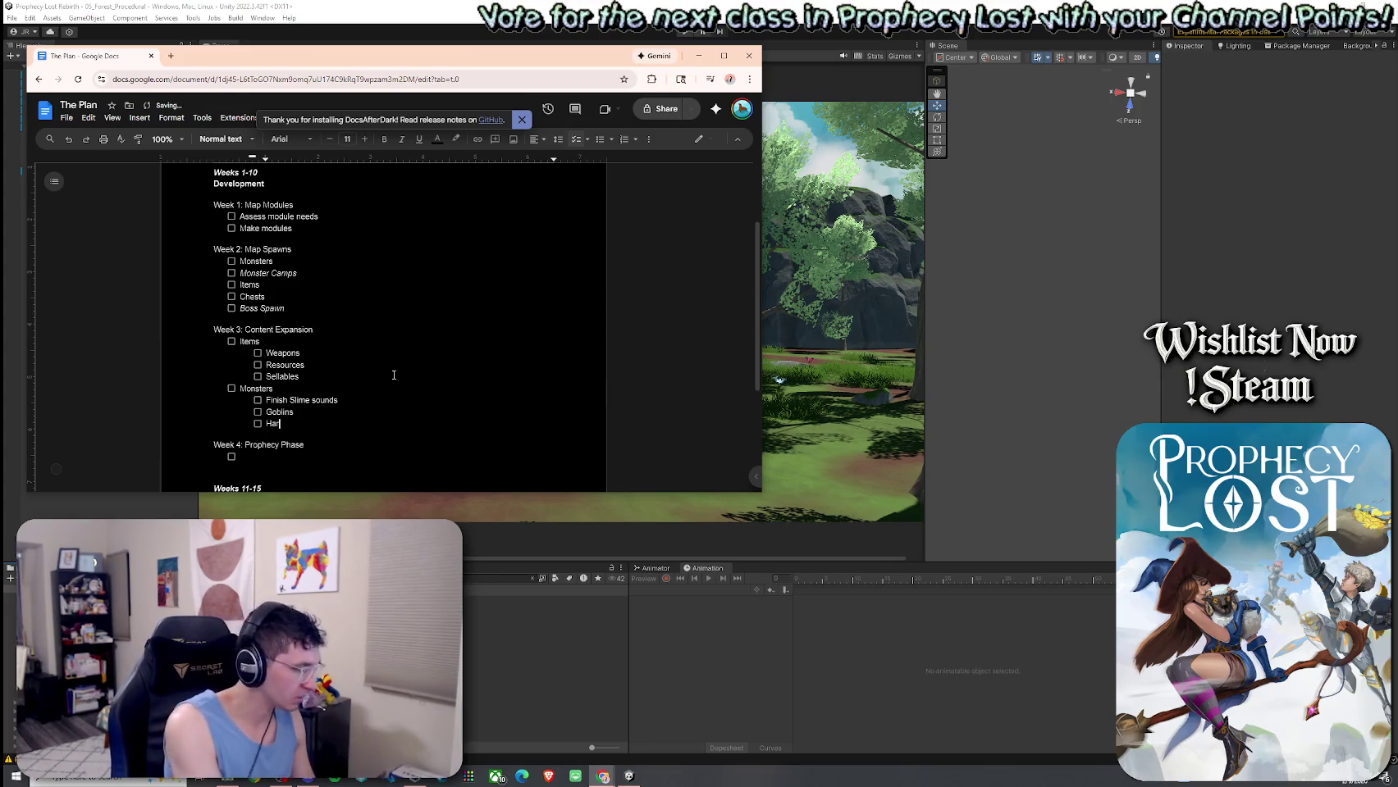
key("Return")
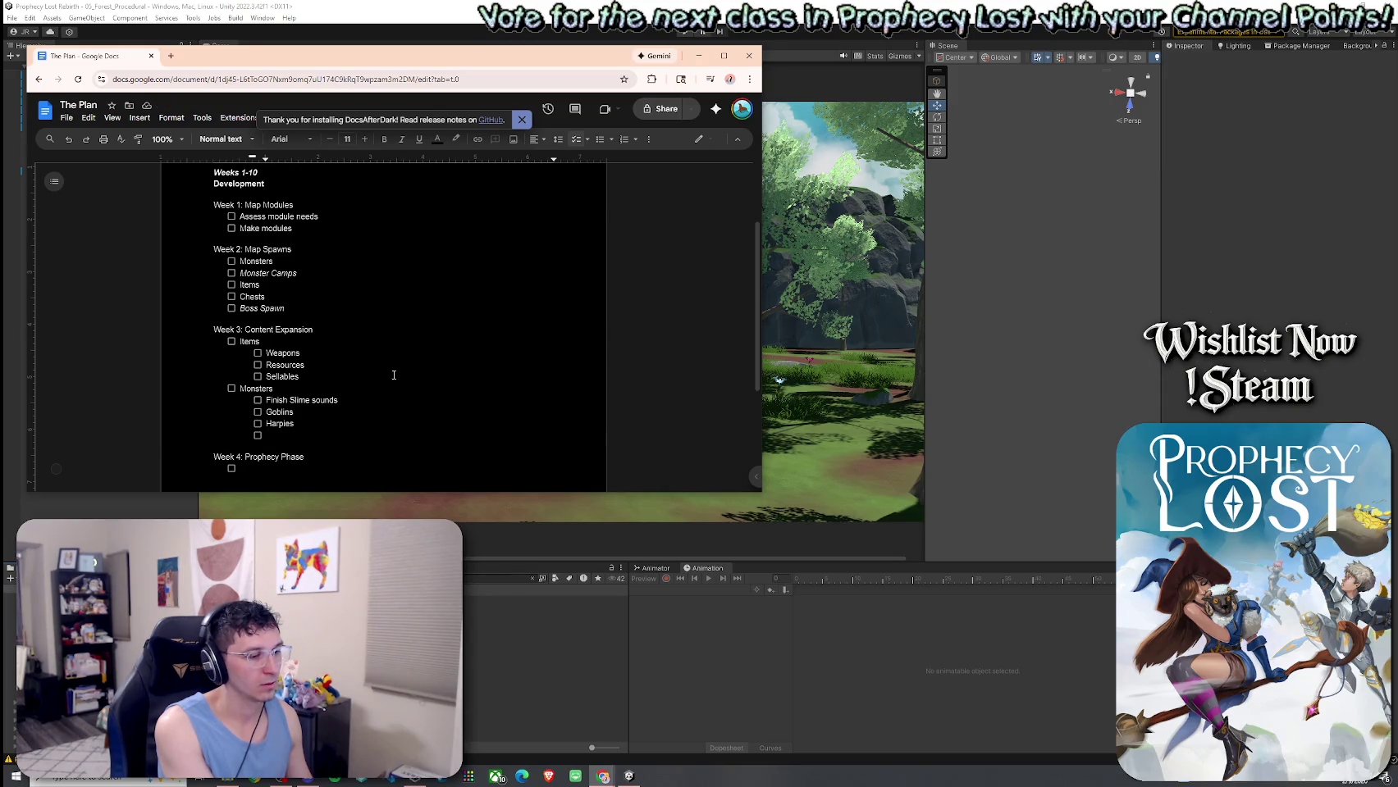
type("Mi")
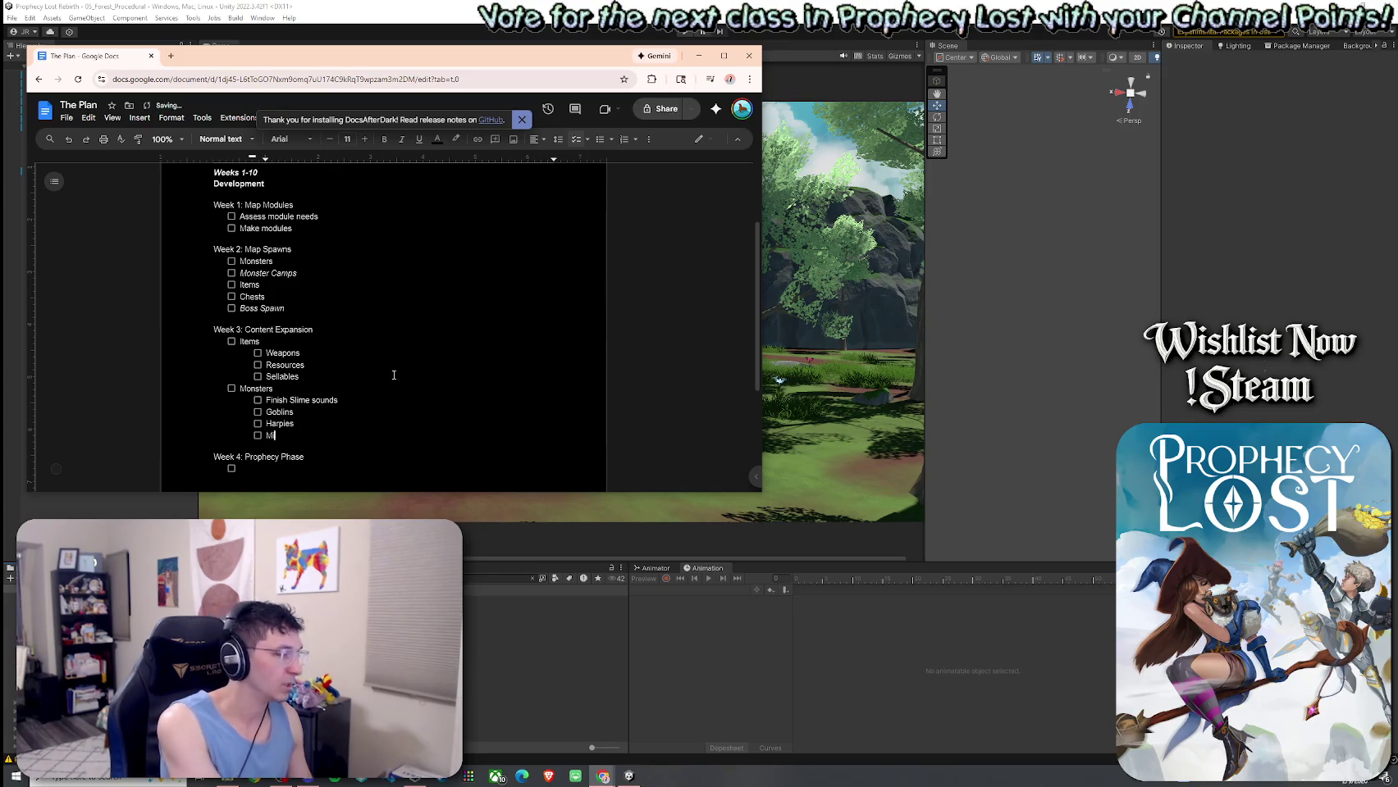
type("notaur")
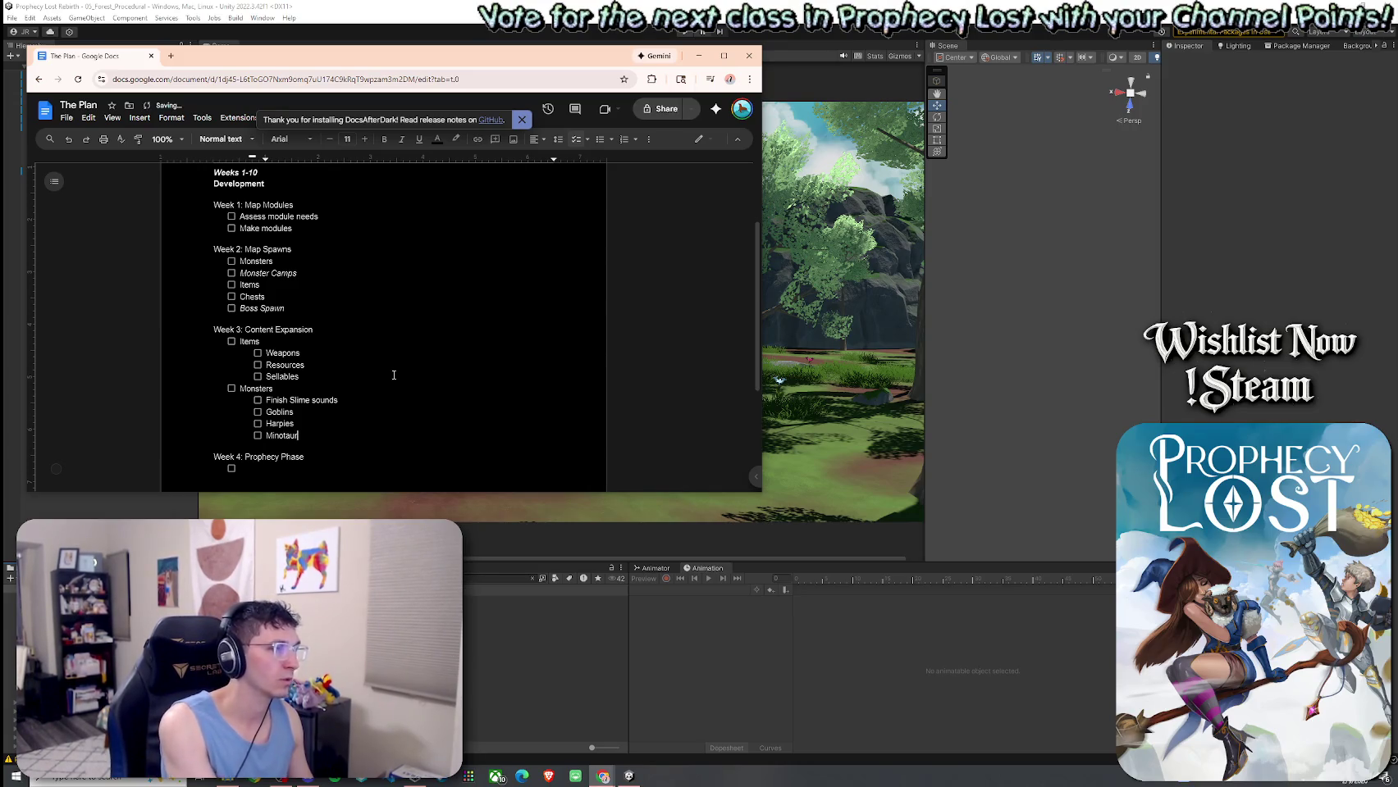
type("s")
key("Return")
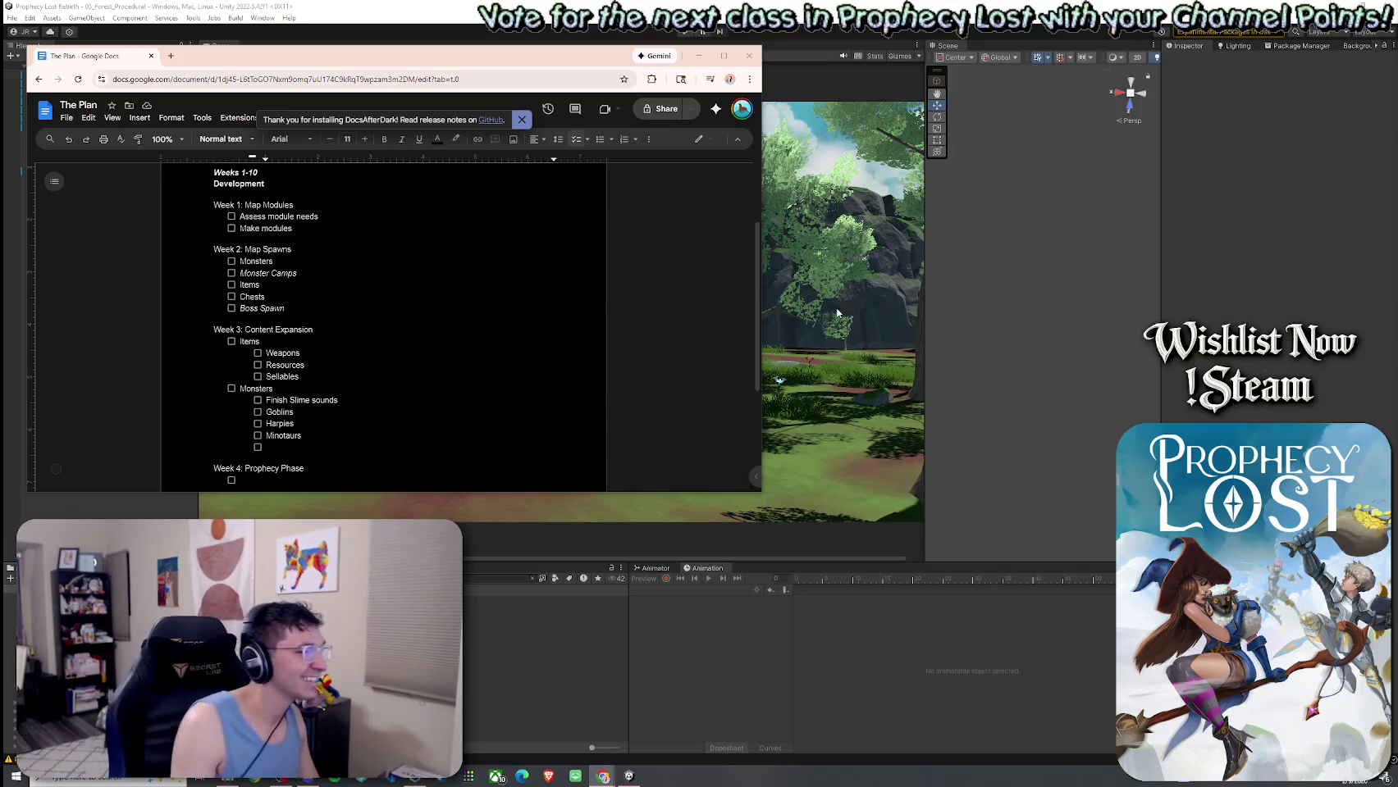
scroll(410, 309, "down", 2)
left_click(313, 282)
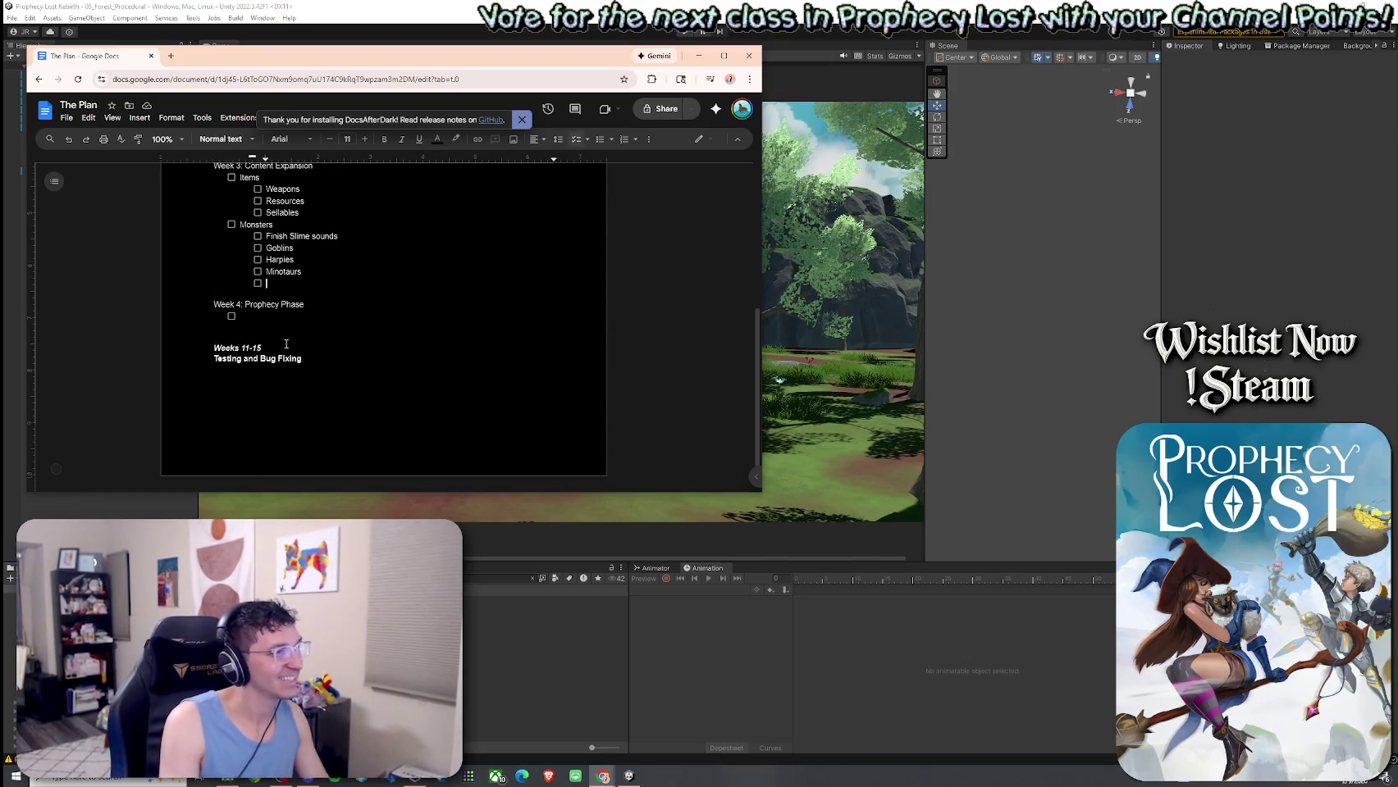
Delete the empty checkbox below Minotaurs and enlarge the document window around Week 4.
key("BackSpace")
key("BackSpace")
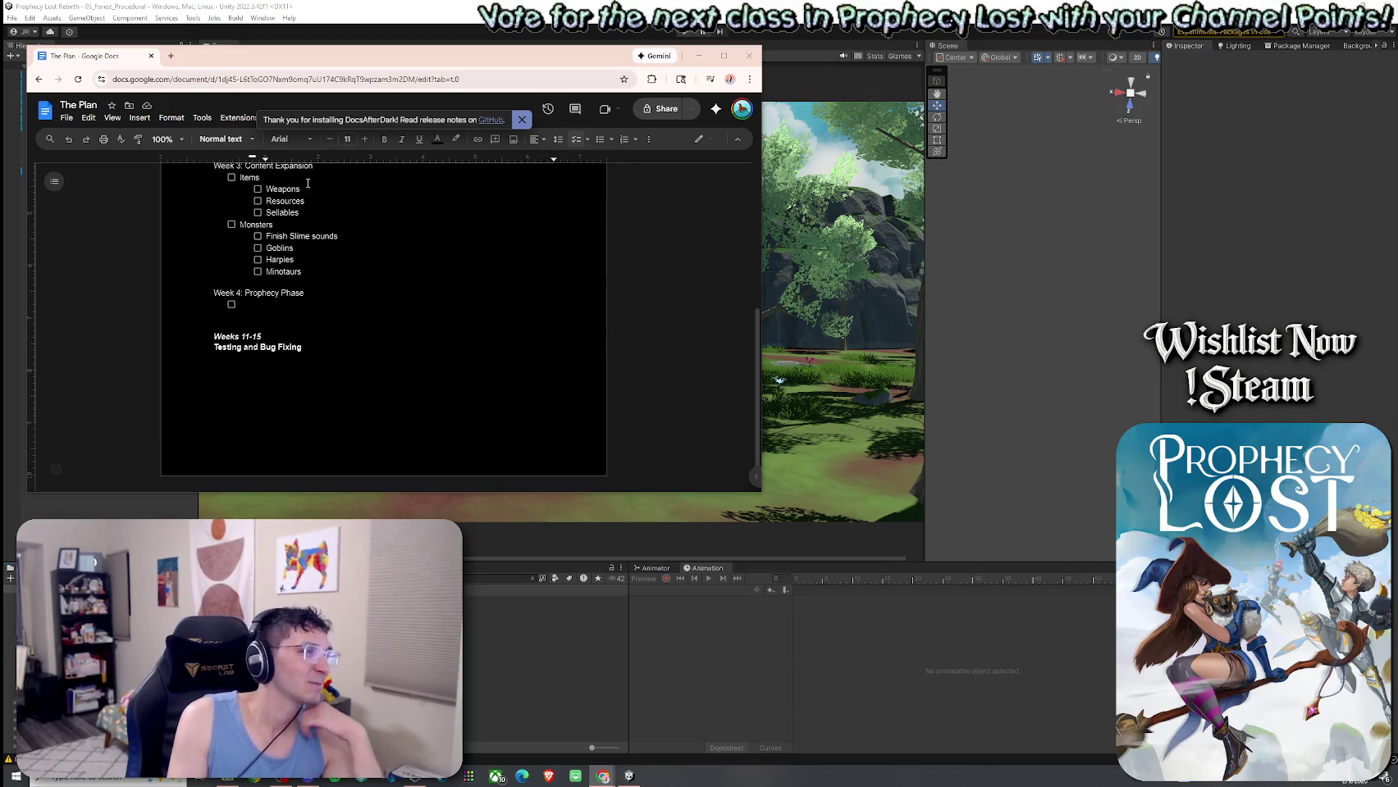
left_click(287, 311)
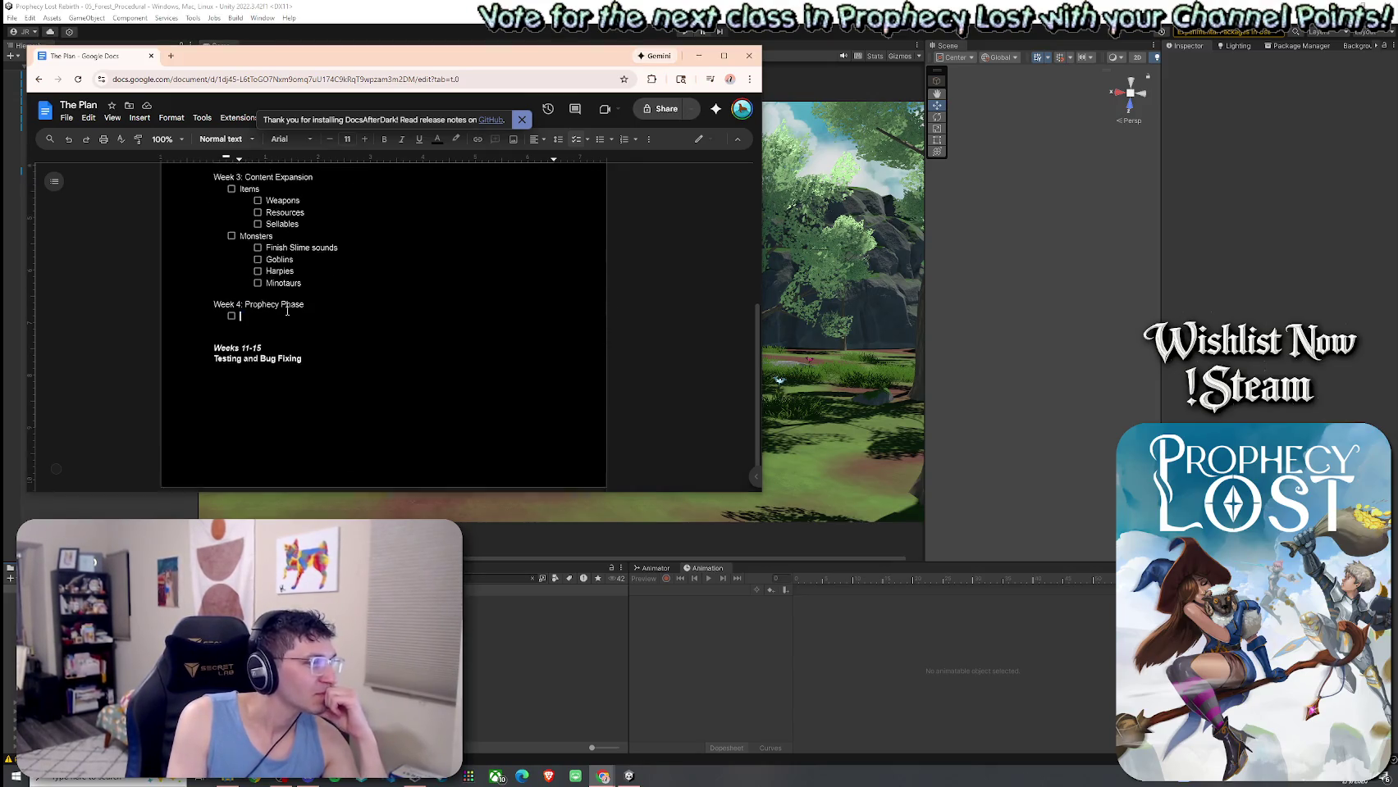
scroll(287, 311, "up", 3)
scroll(284, 312, "up", 2)
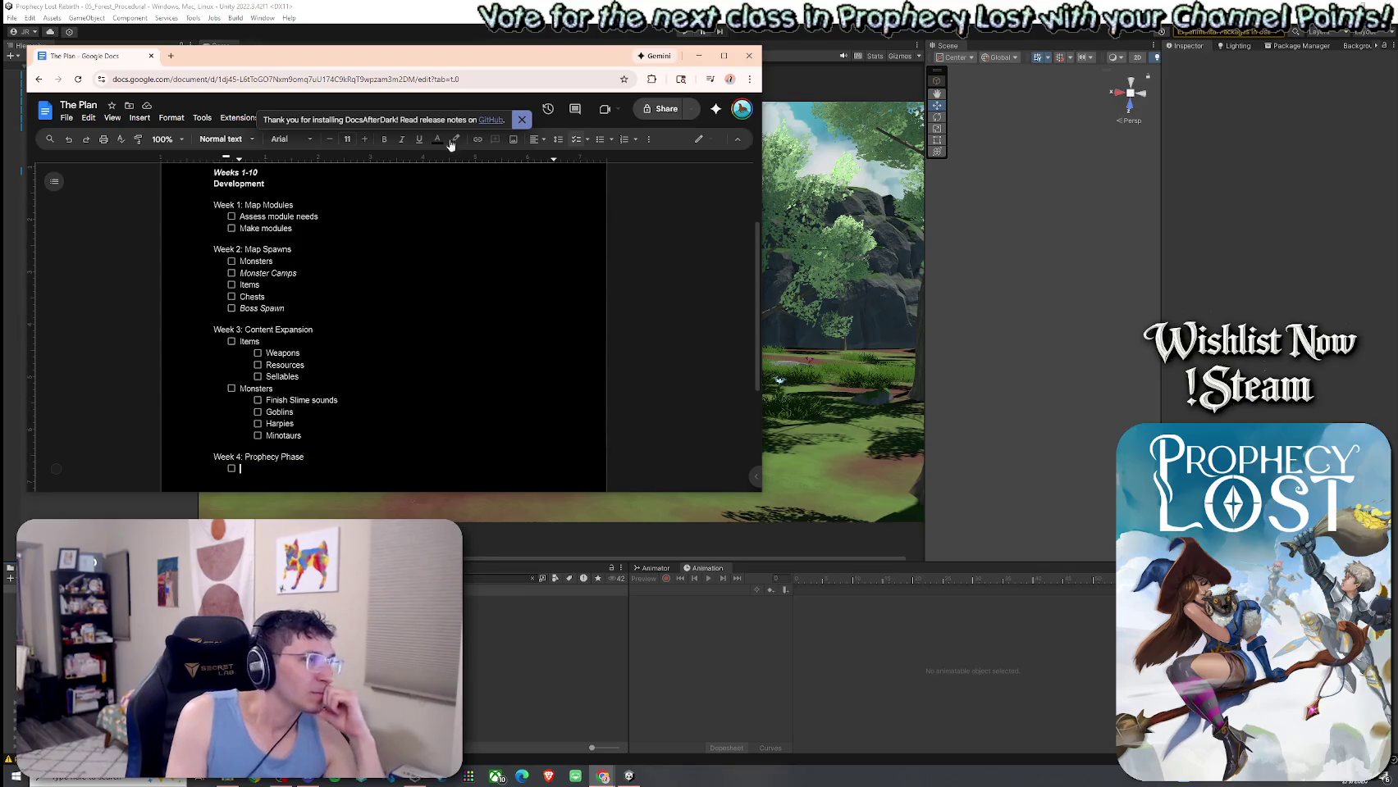
left_click_drag(761, 492, 882, 607)
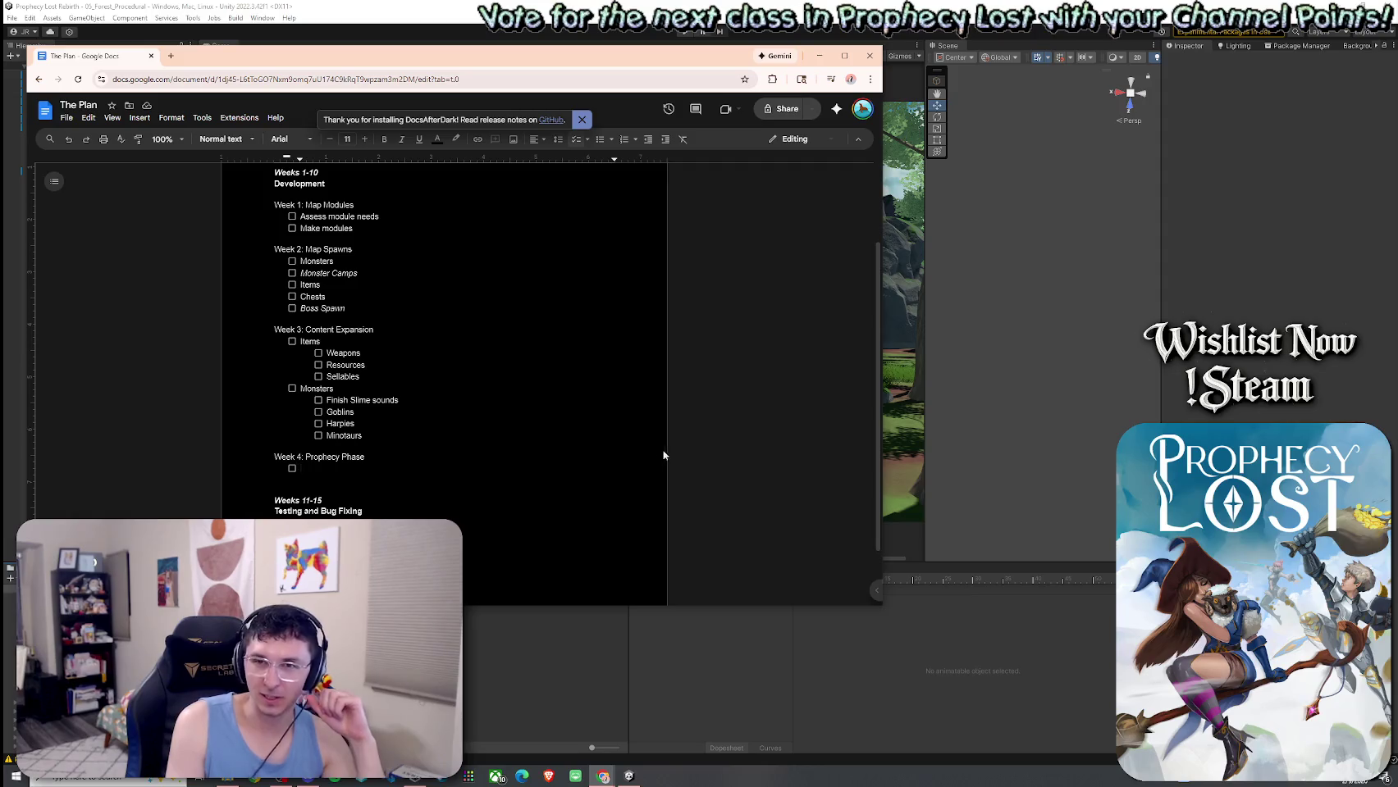
left_click_drag(533, 56, 523, 10)
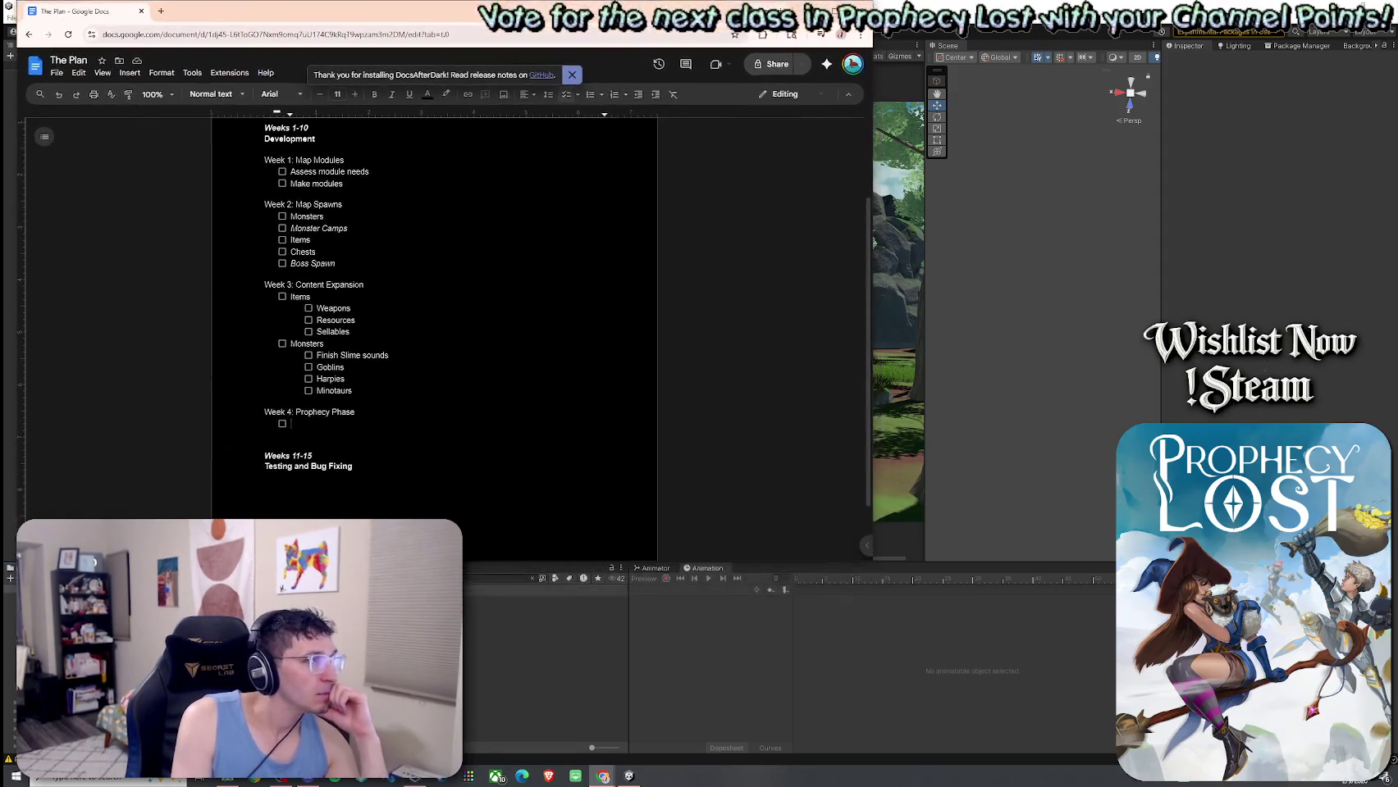
scroll(439, 238, "up", 4)
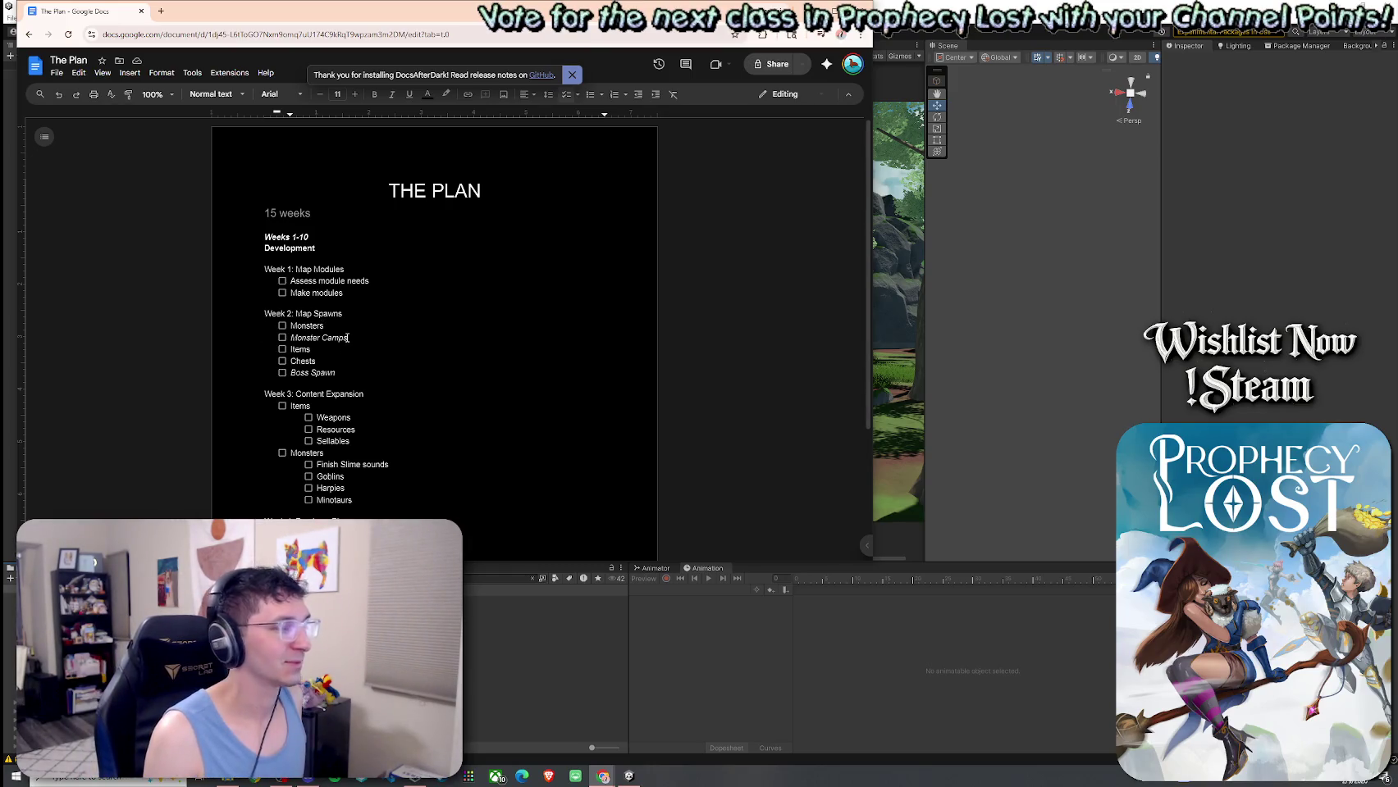
scroll(347, 337, "down", 2)
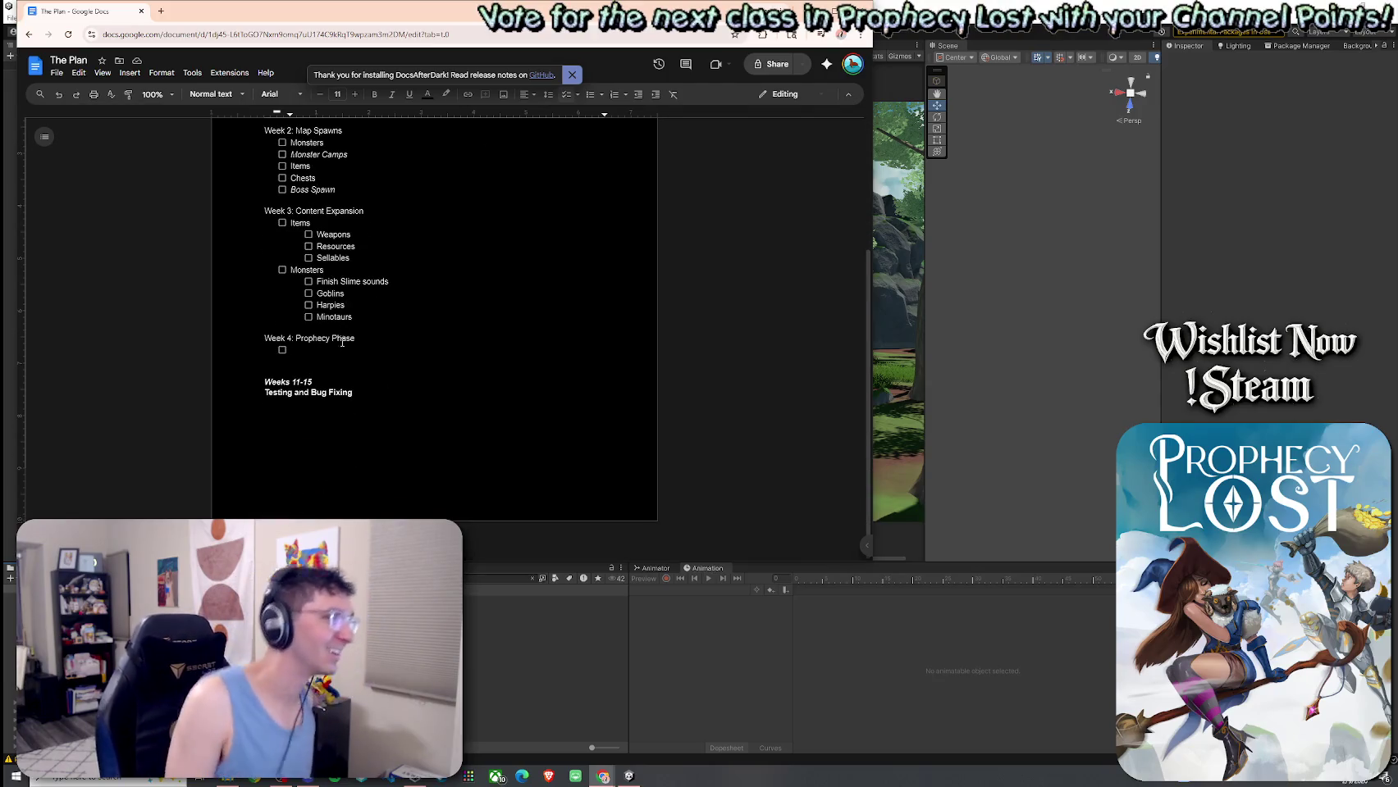
scroll(771, 146, "up", 1)
scroll(326, 384, "up", 1)
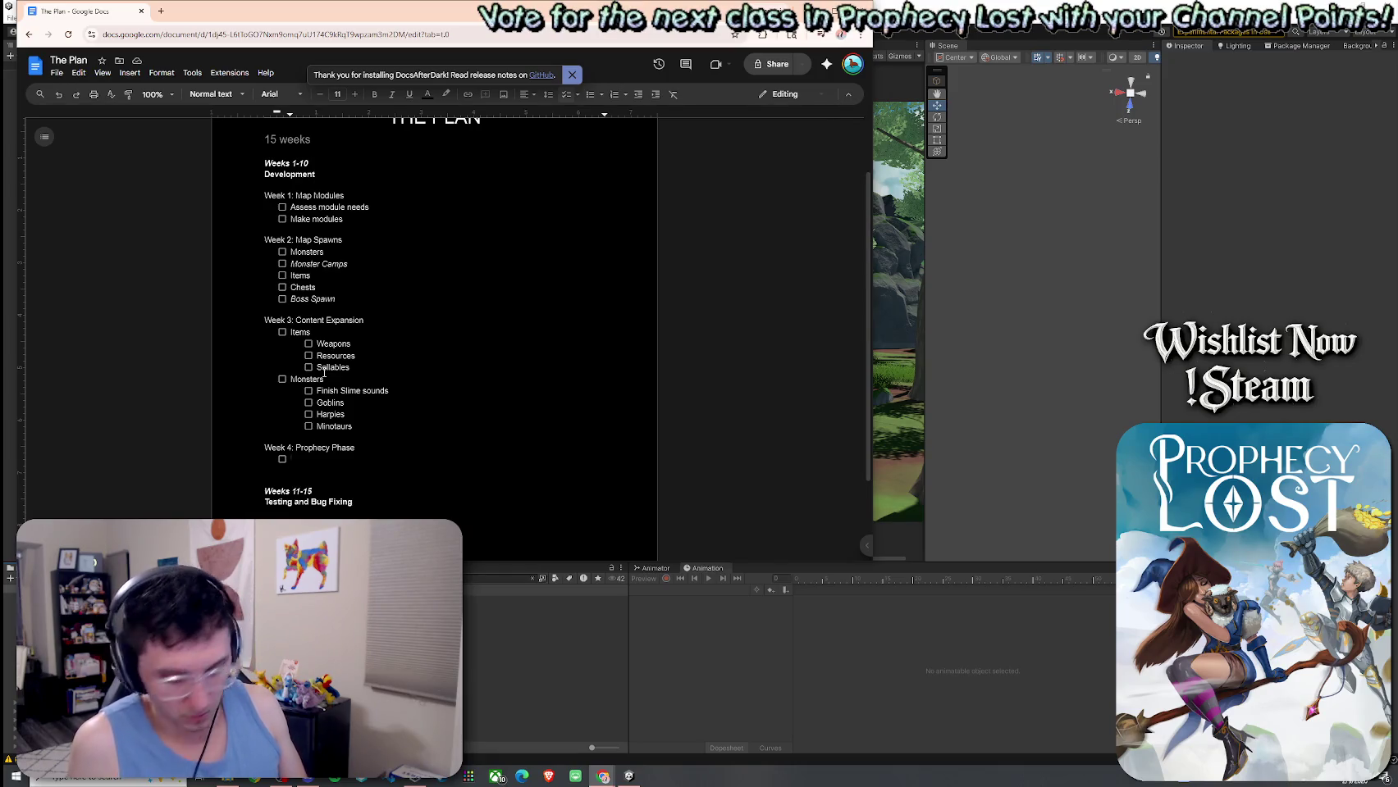
Add Conditional Checks, Bad Ending and Good Ending as Week 4 checklist items.
type("Conditional Checks")
key("Return")
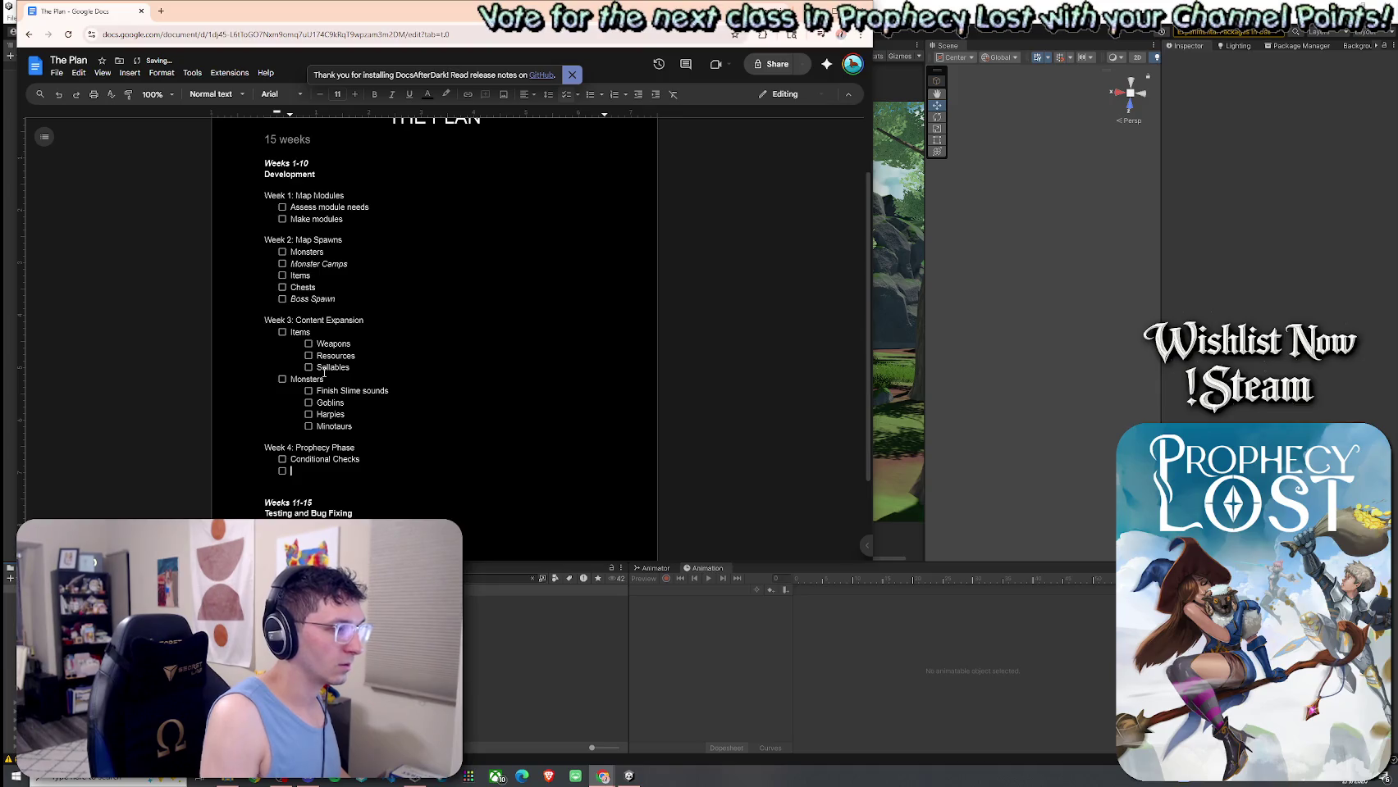
type("Bad Ending")
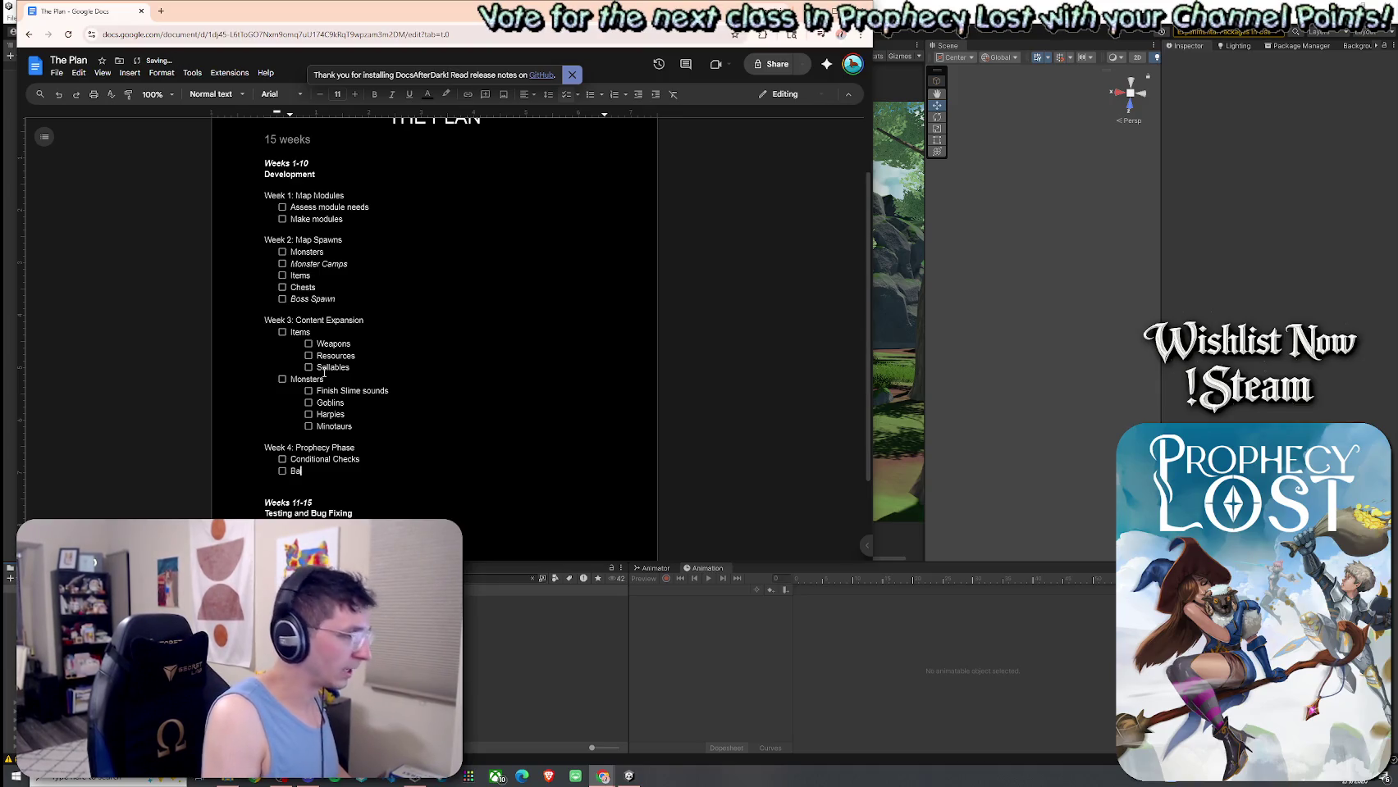
key("Return")
type("Good Ending")
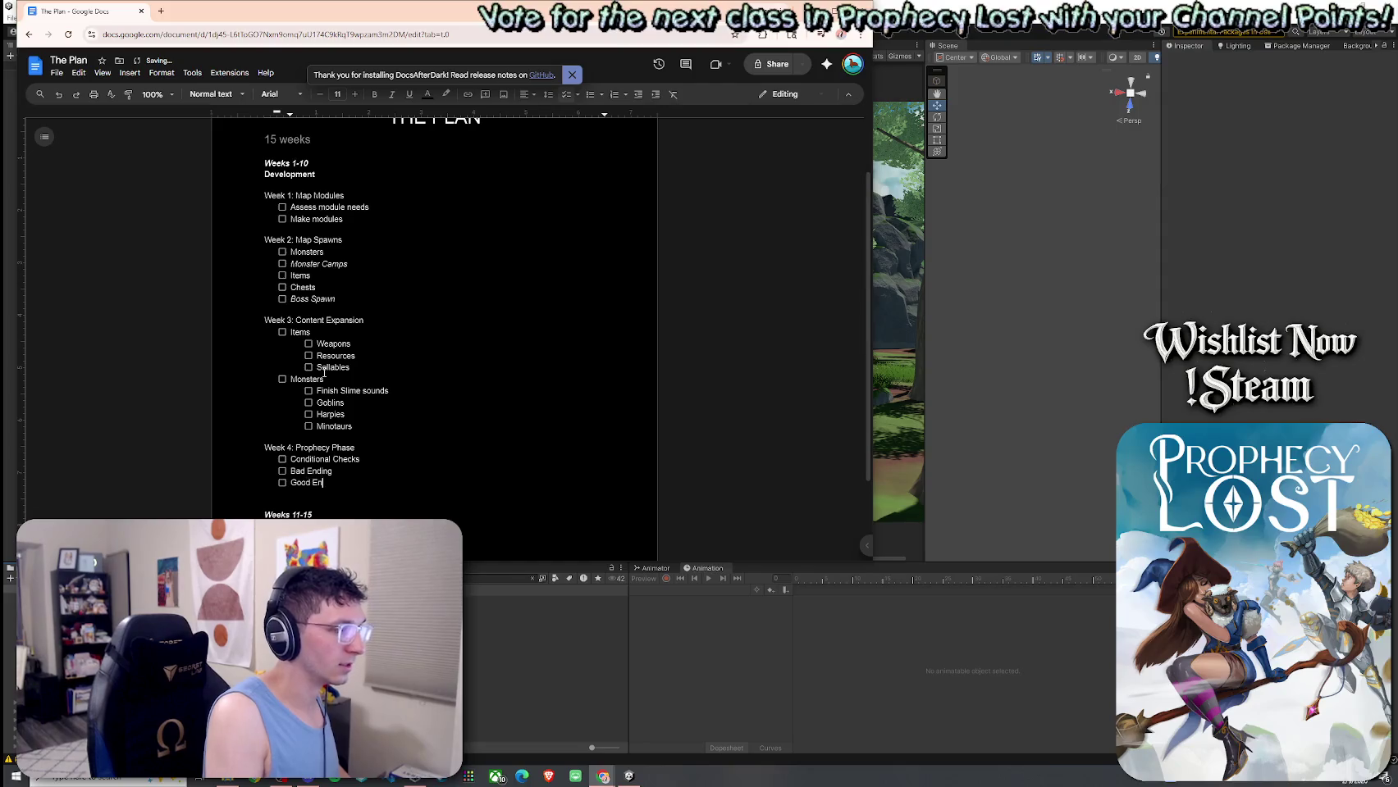
key("Return")
key("Return")
Add a 'Week 5: Boss' heading with a new line below it.
type("Week 5")
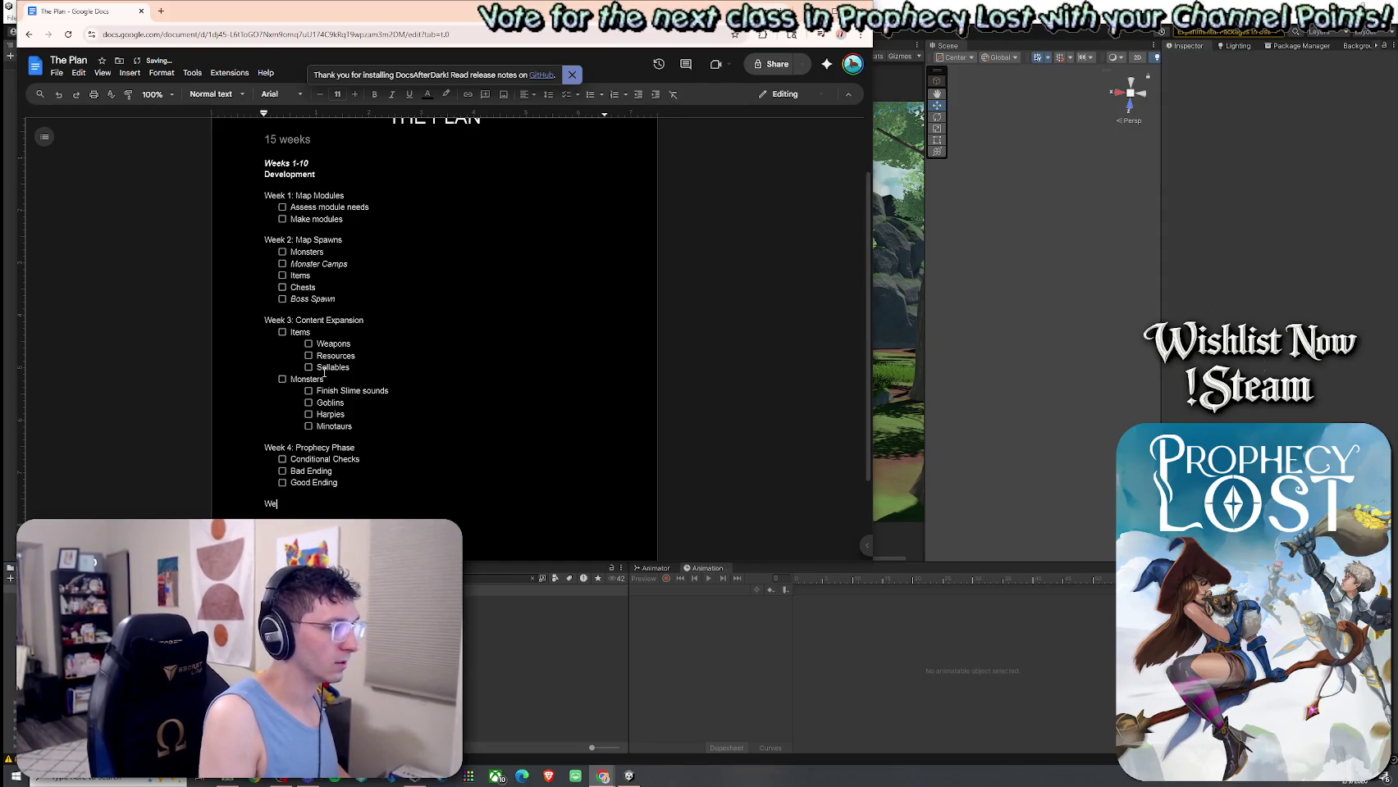
key("BackSpace")
type(": ")
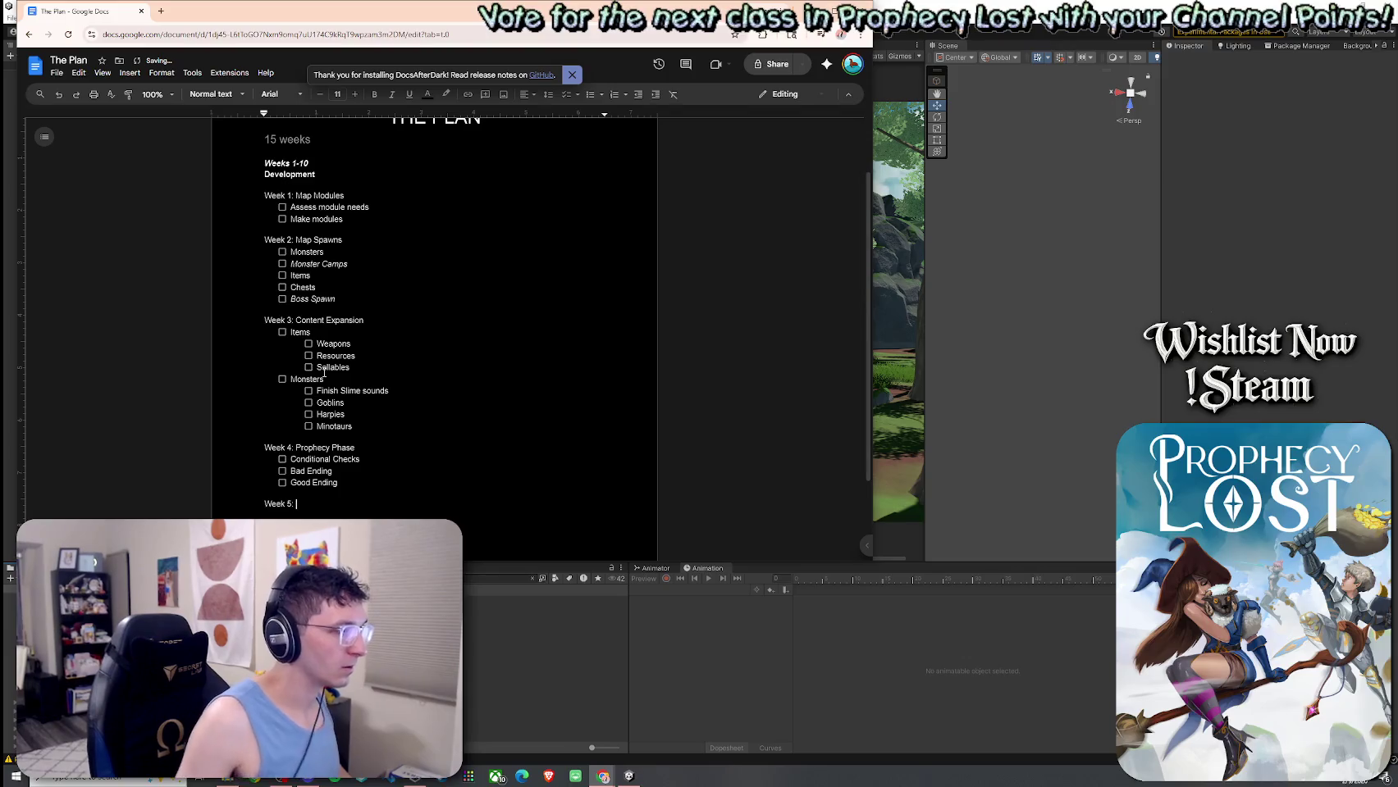
type("Boss")
key("Return")
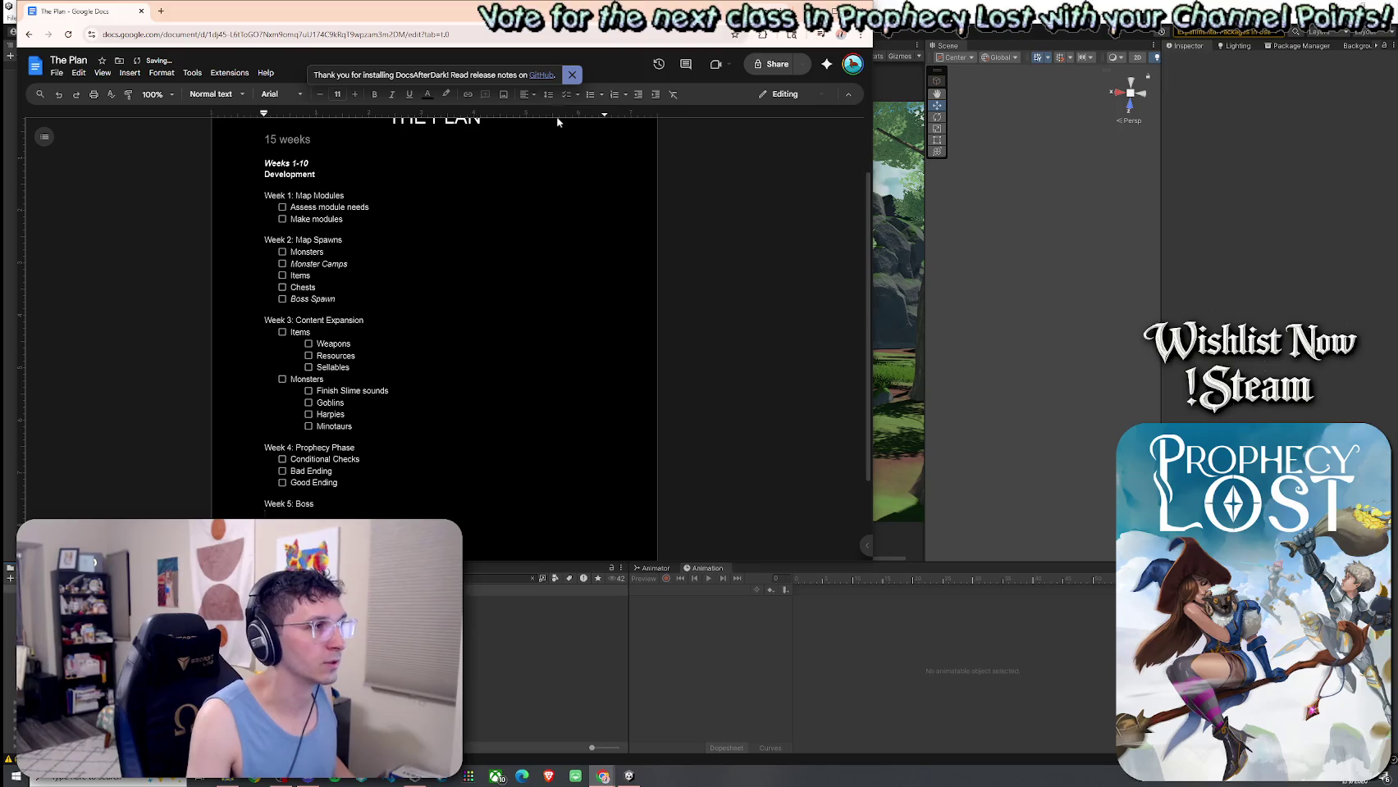
left_click(579, 97)
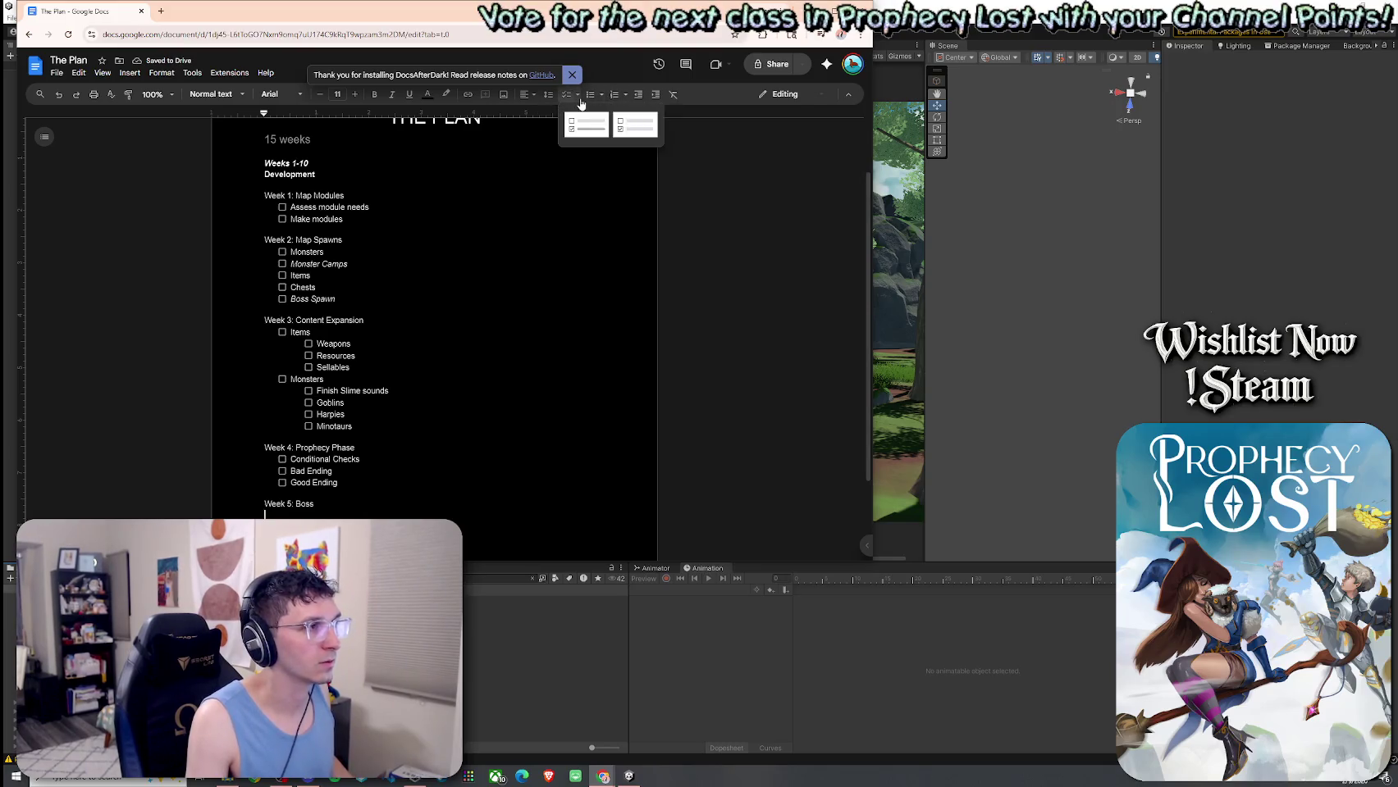
Format the empty line under 'Week 5: Boss' as a checkbox list item.
left_click(592, 98)
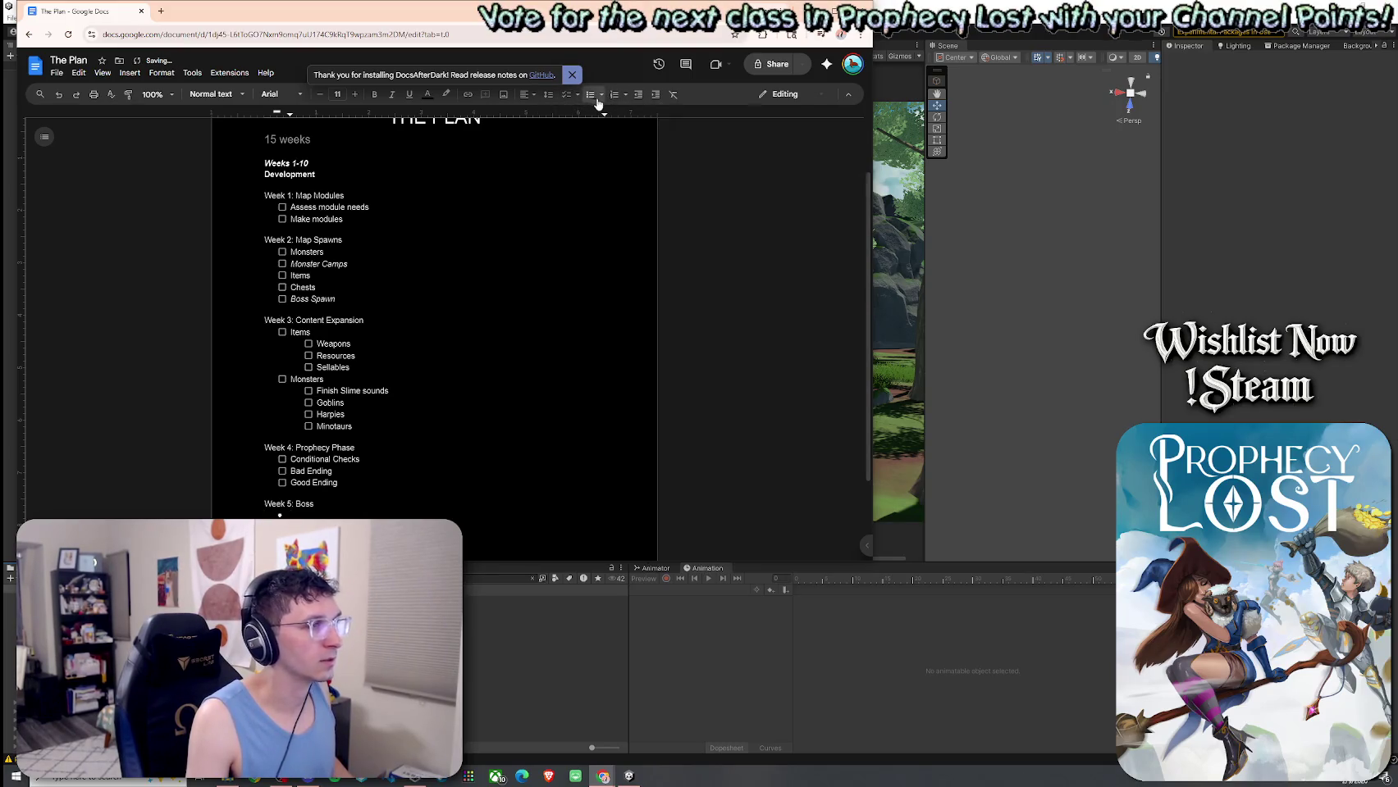
left_click(566, 94)
left_click(577, 95)
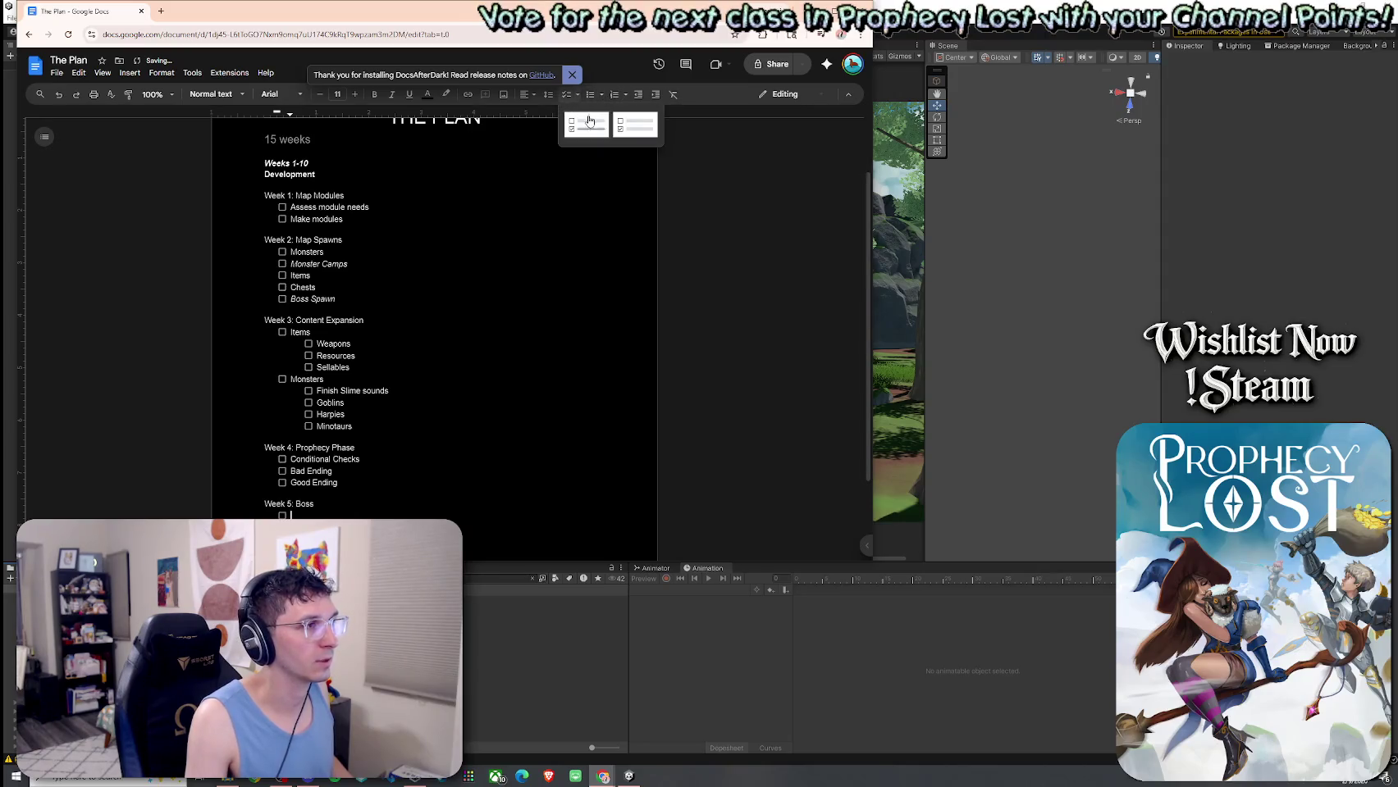
left_click(589, 123)
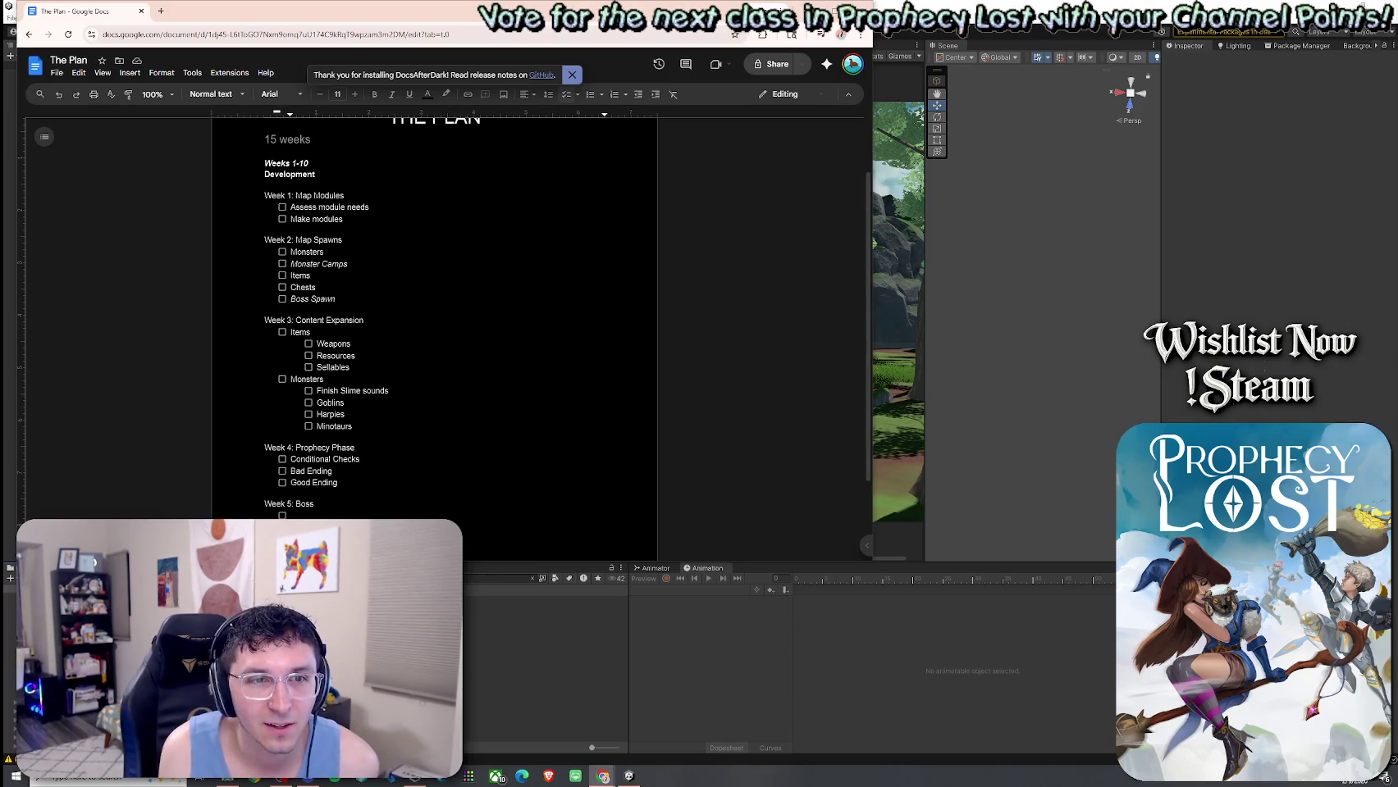
Watch the SpiiderBoss store preview fullscreen, pausing it, then return to The Plan document.
key("alt+Tab")
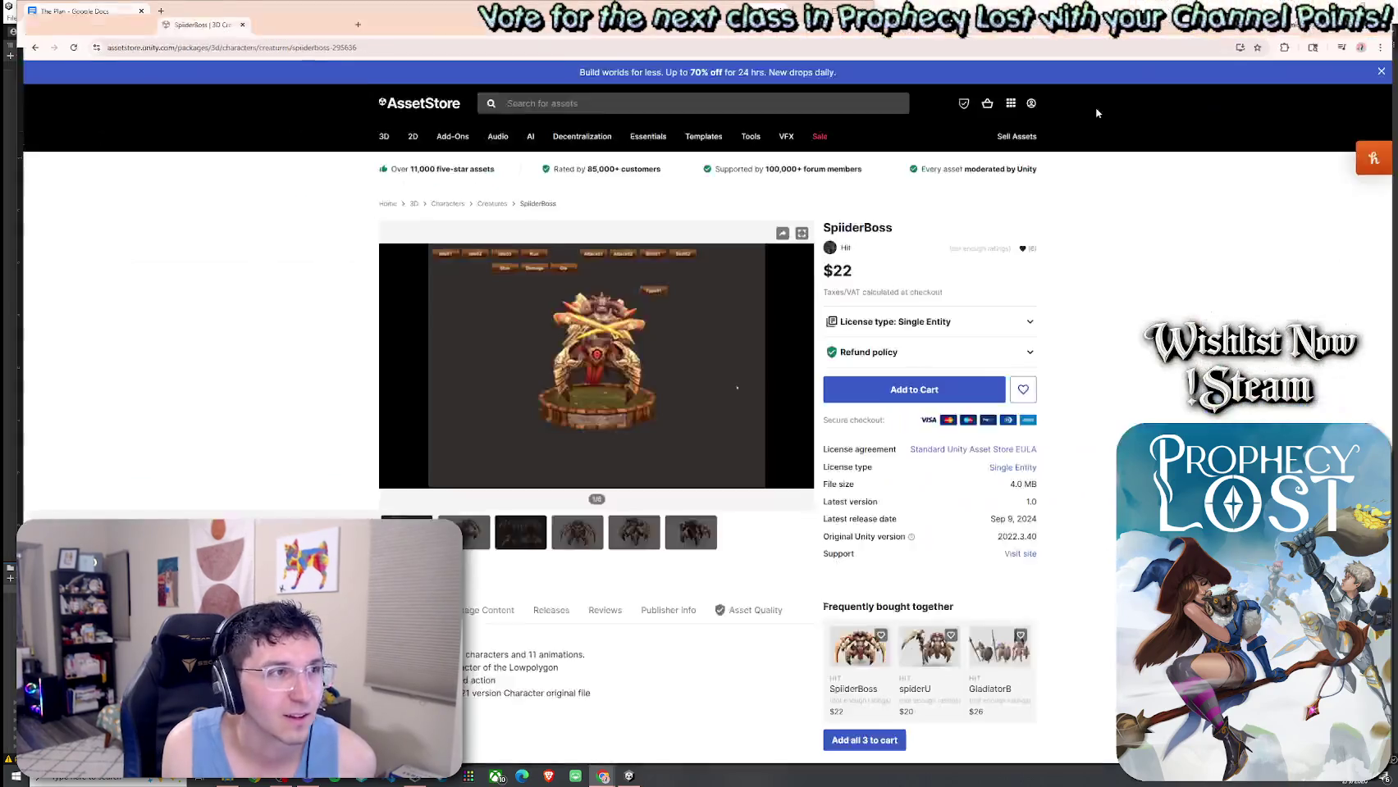
left_click(792, 478)
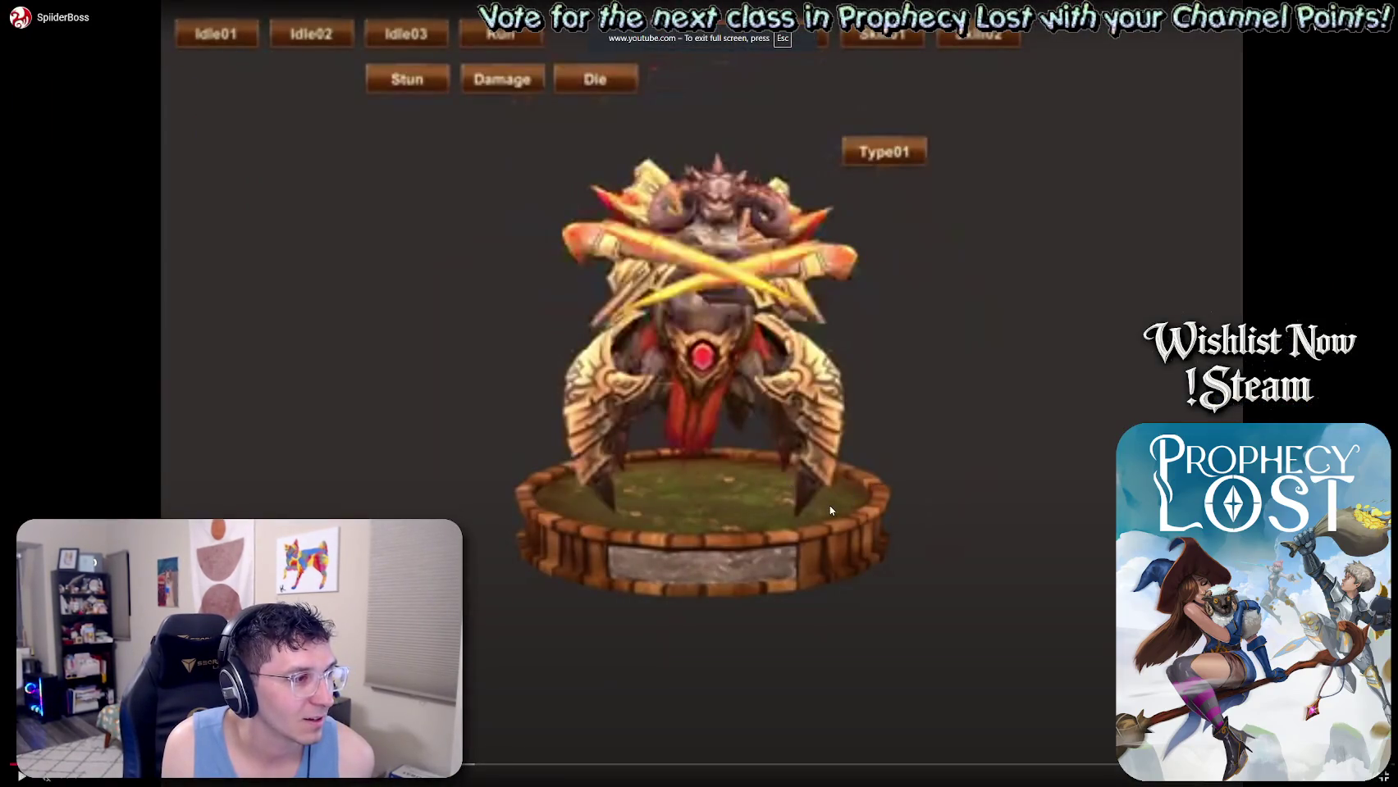
left_click(862, 508)
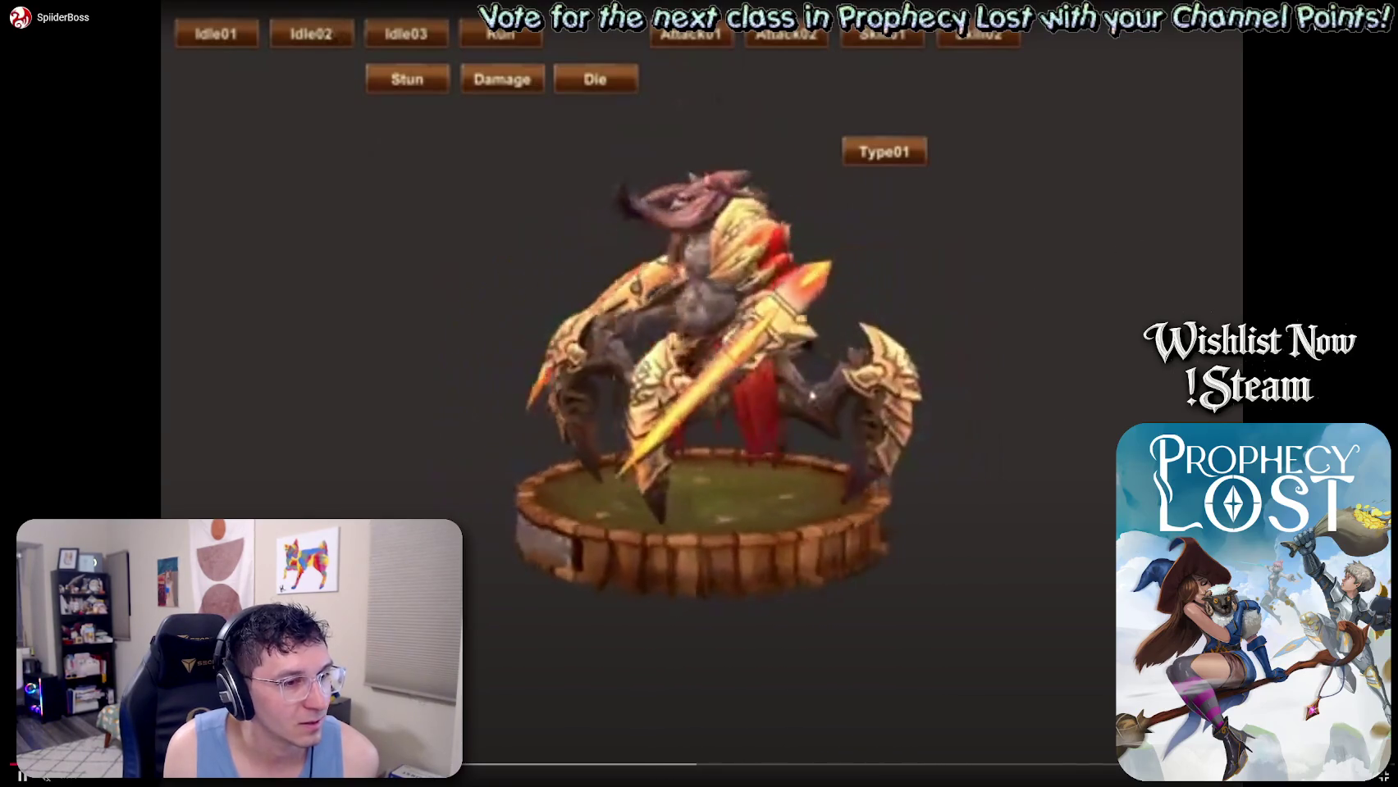
key("space")
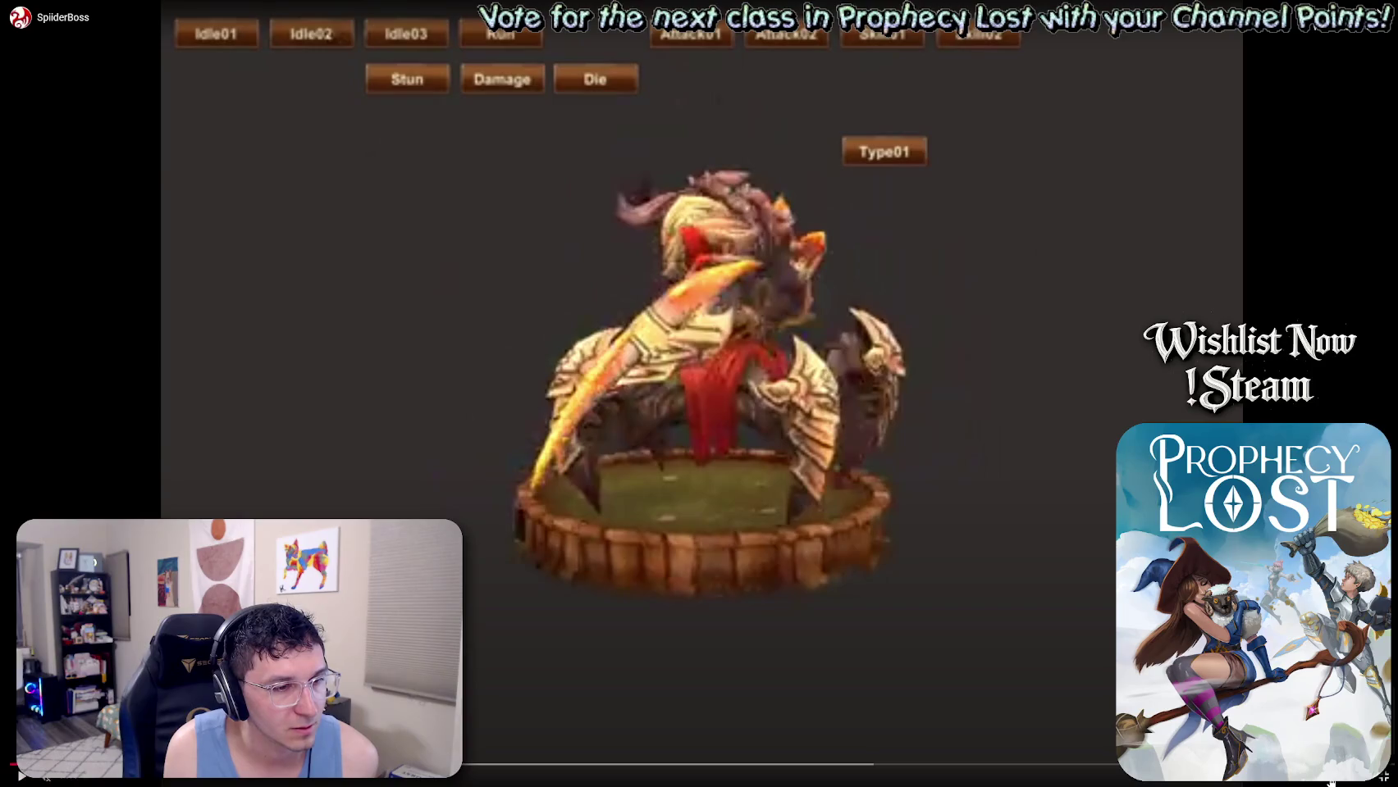
key("space")
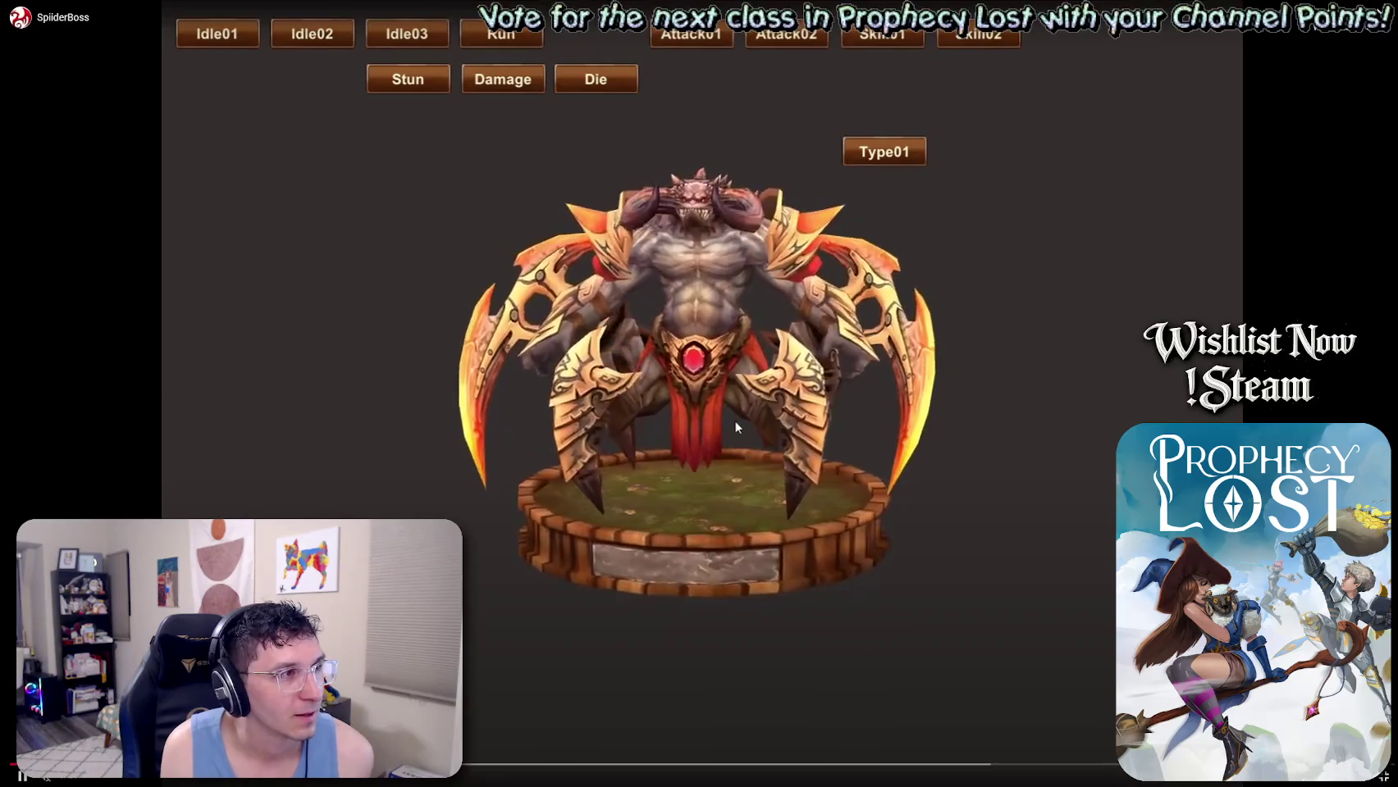
key("space")
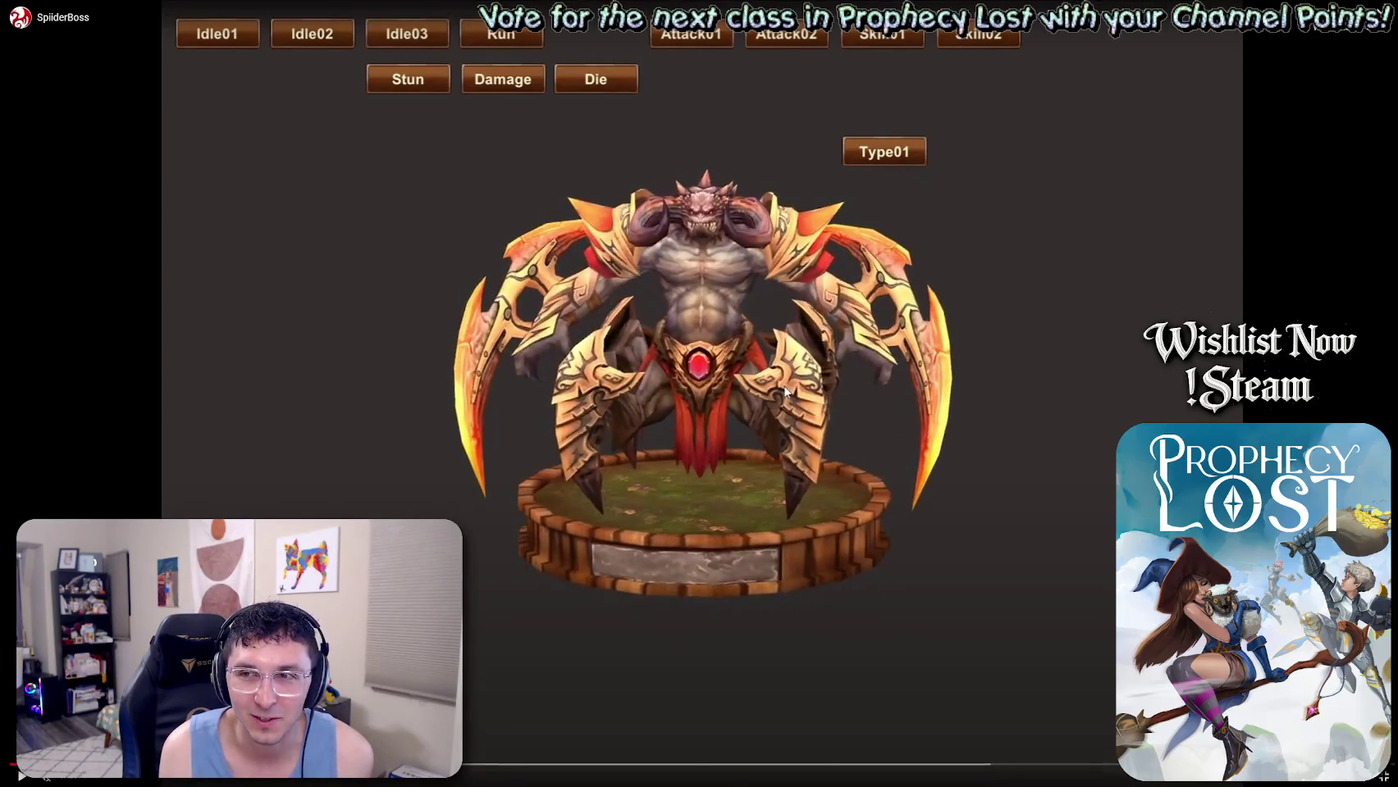
left_click(785, 392)
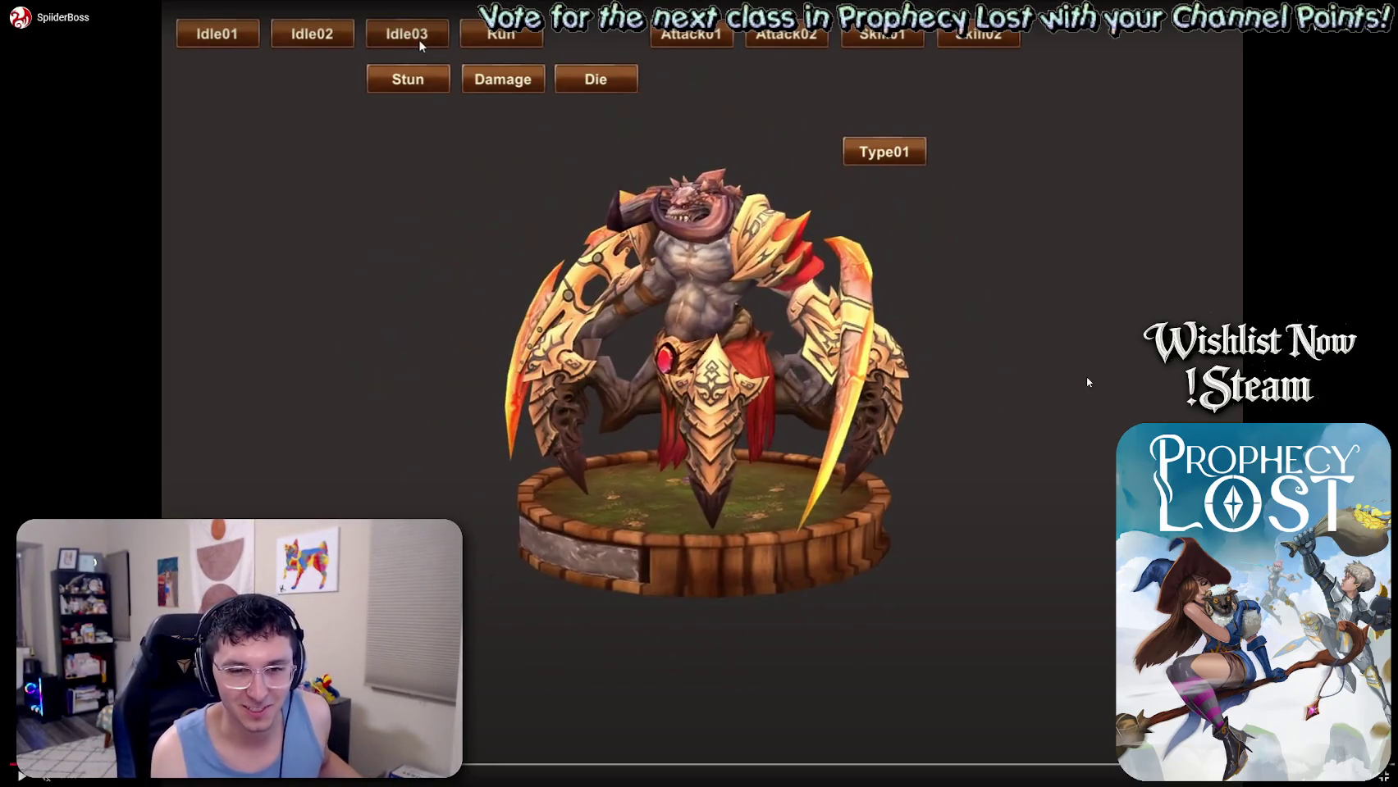
key("Escape")
key("alt+Tab")
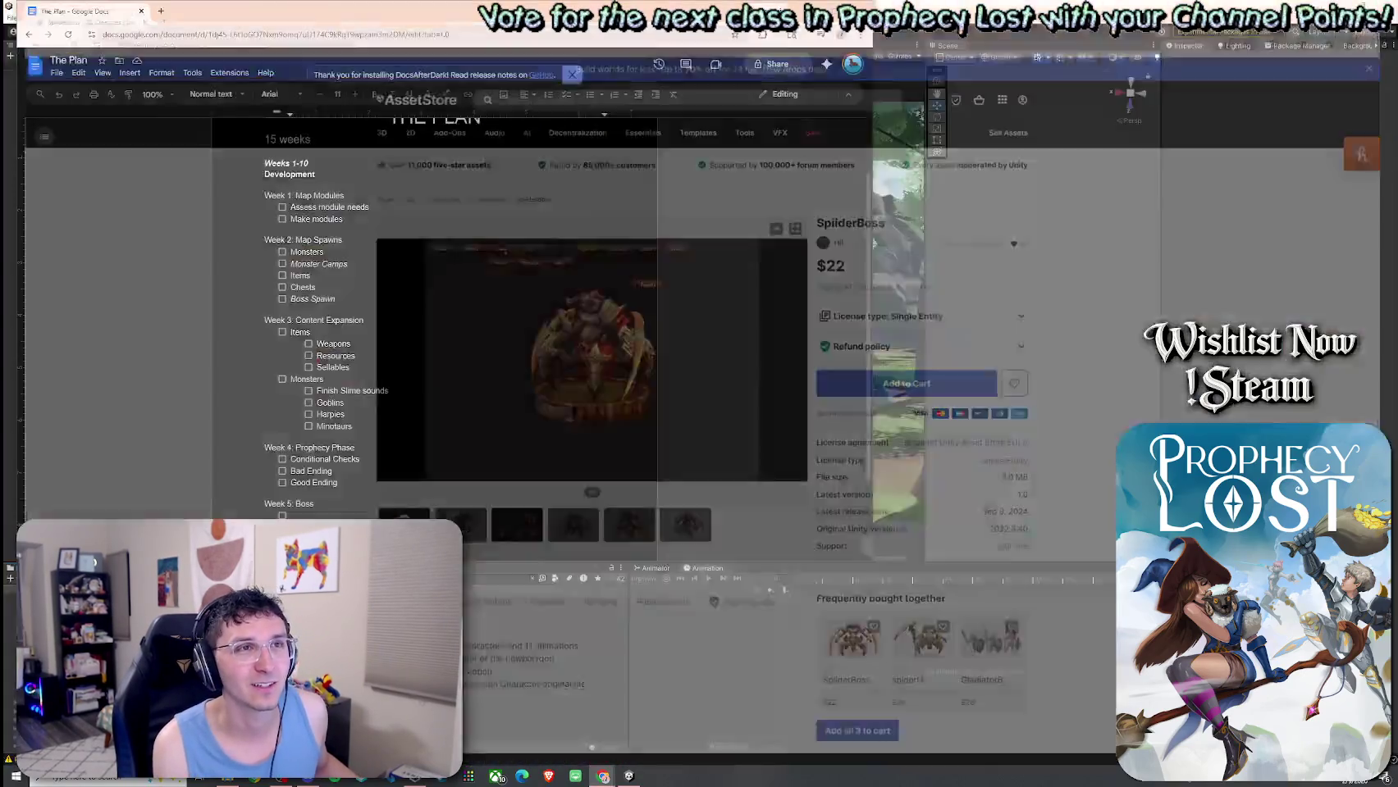
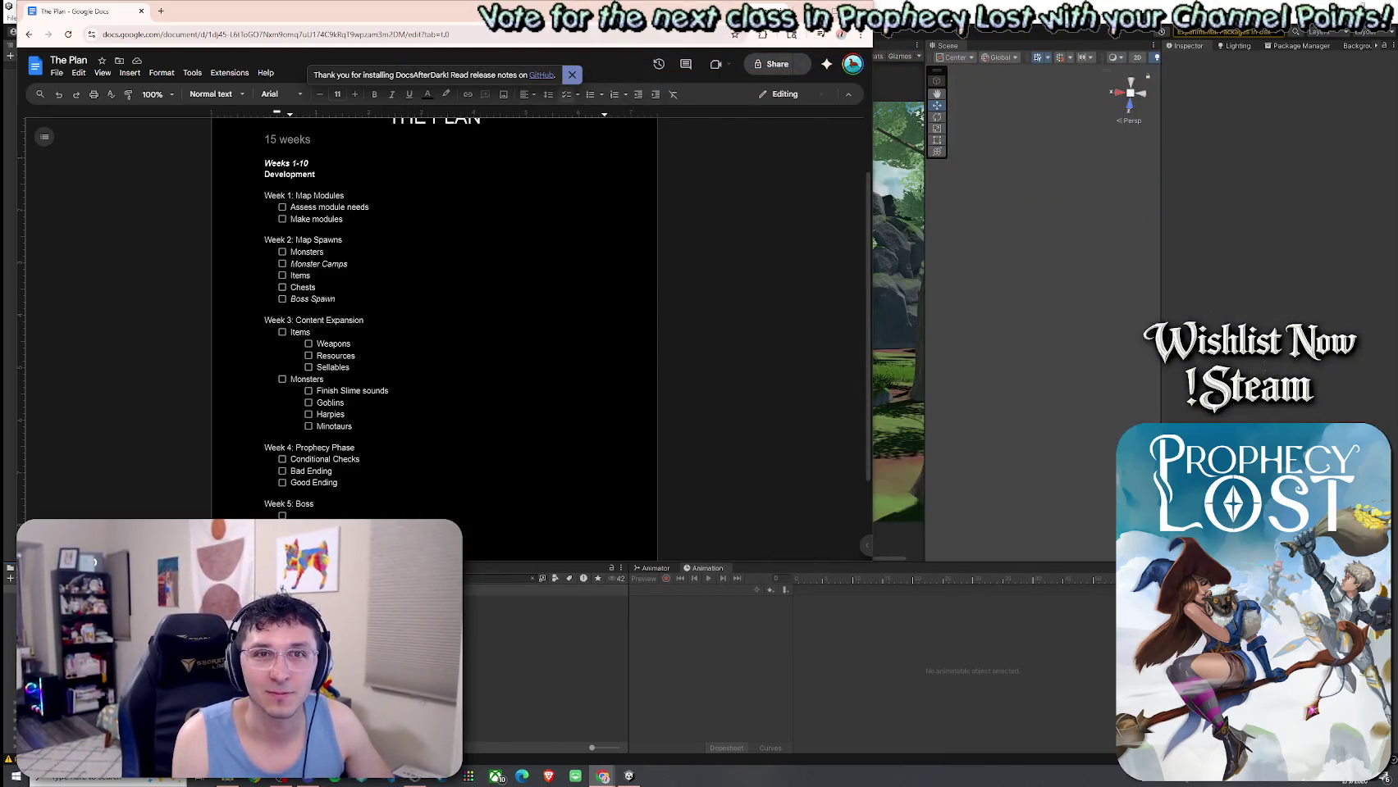
Enter Dragon as the Week 5 Boss task and begin a new 'Week 6:' line.
type("Dragon")
key("Return")
key("Return")
type("Week 6:")
scroll(346, 408, "down", 1)
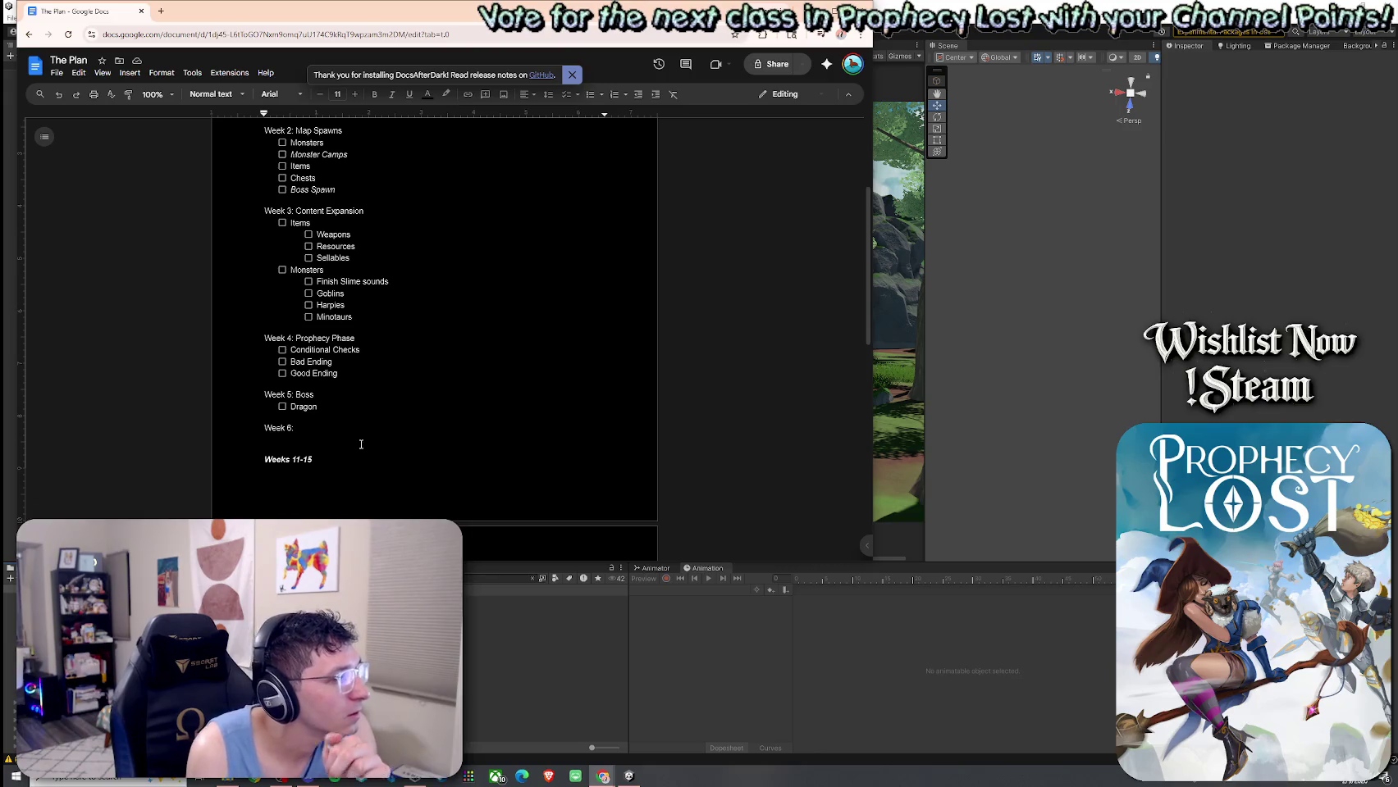
scroll(384, 472, "up", 3)
scroll(378, 469, "down", 1)
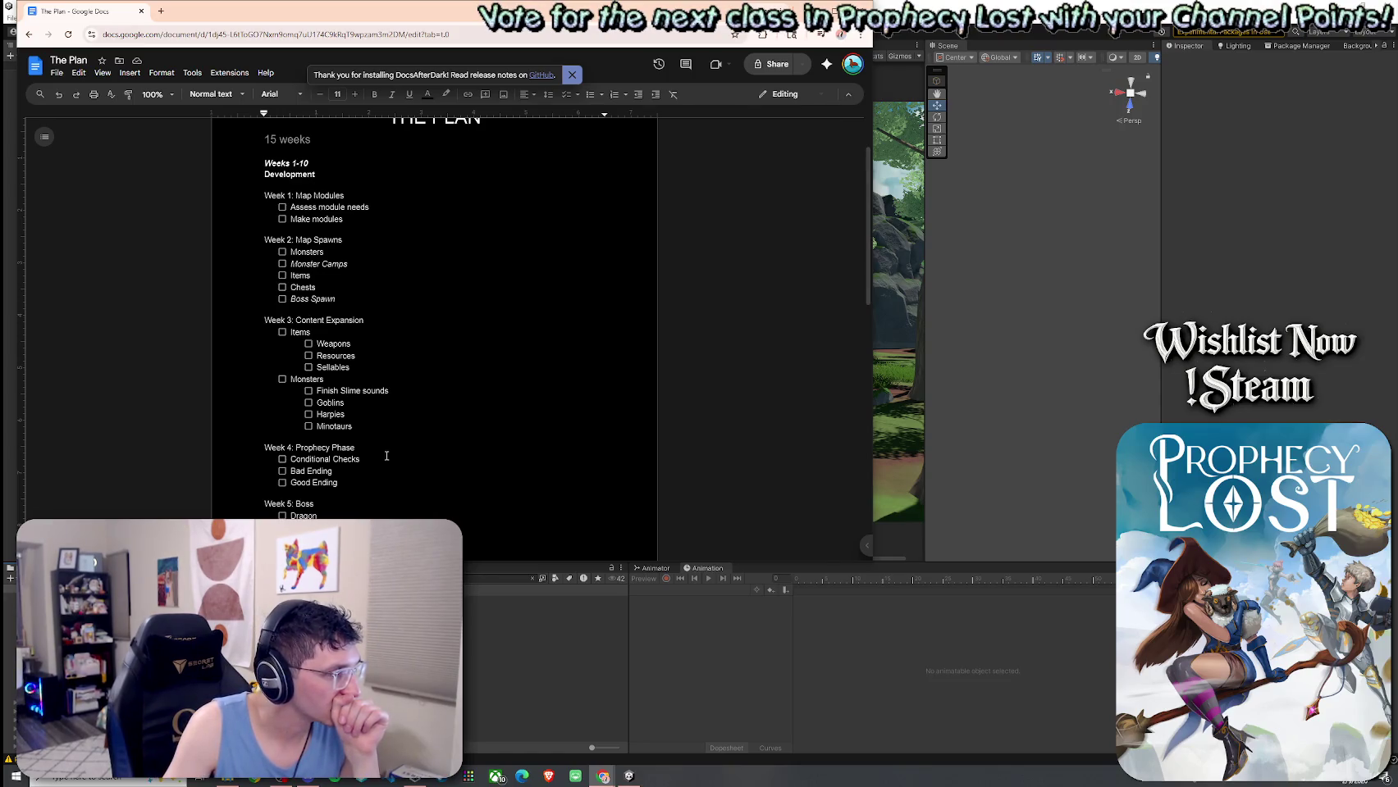
Add the sub-bullet 'Add resource slots to wallet' beneath Resources in Week 3.
left_click(364, 358)
key("Return")
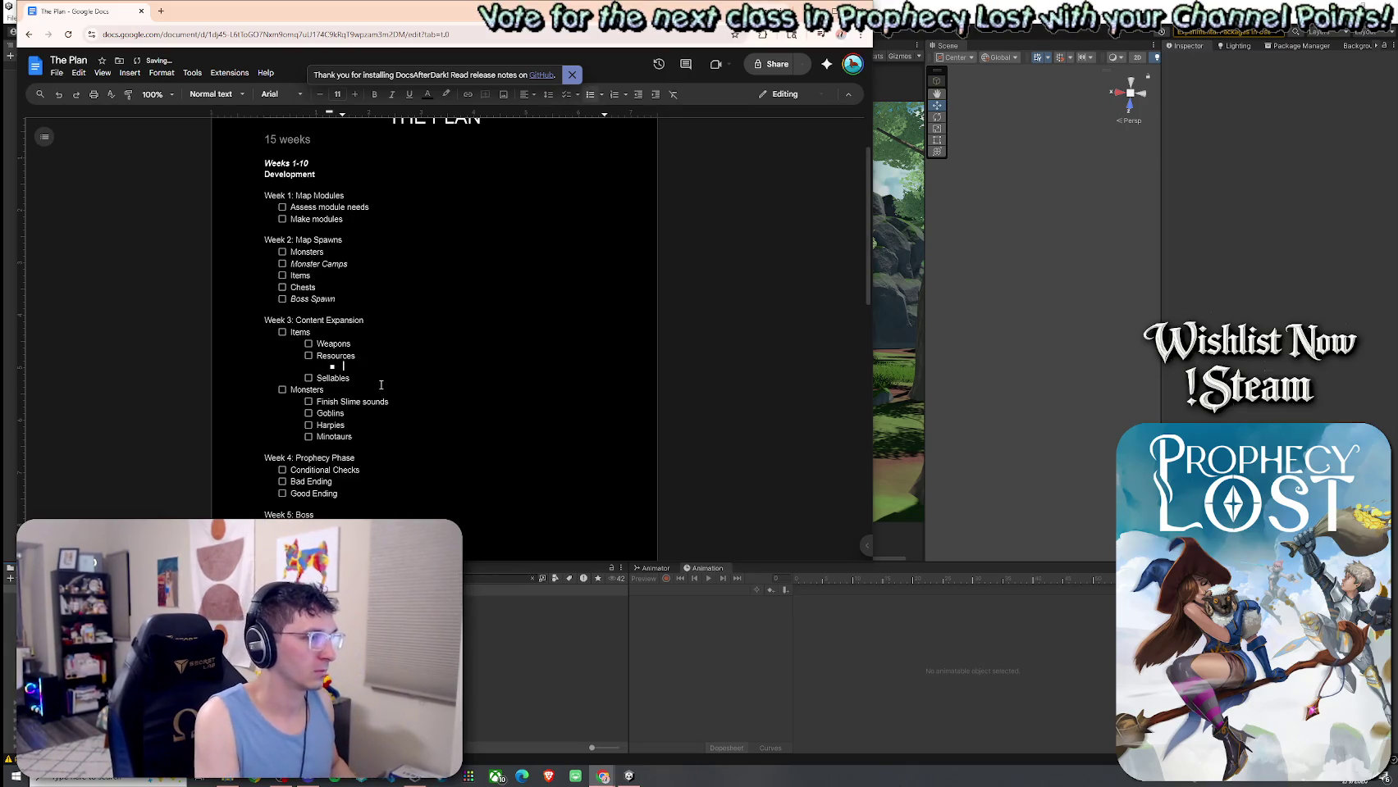
type("Add res")
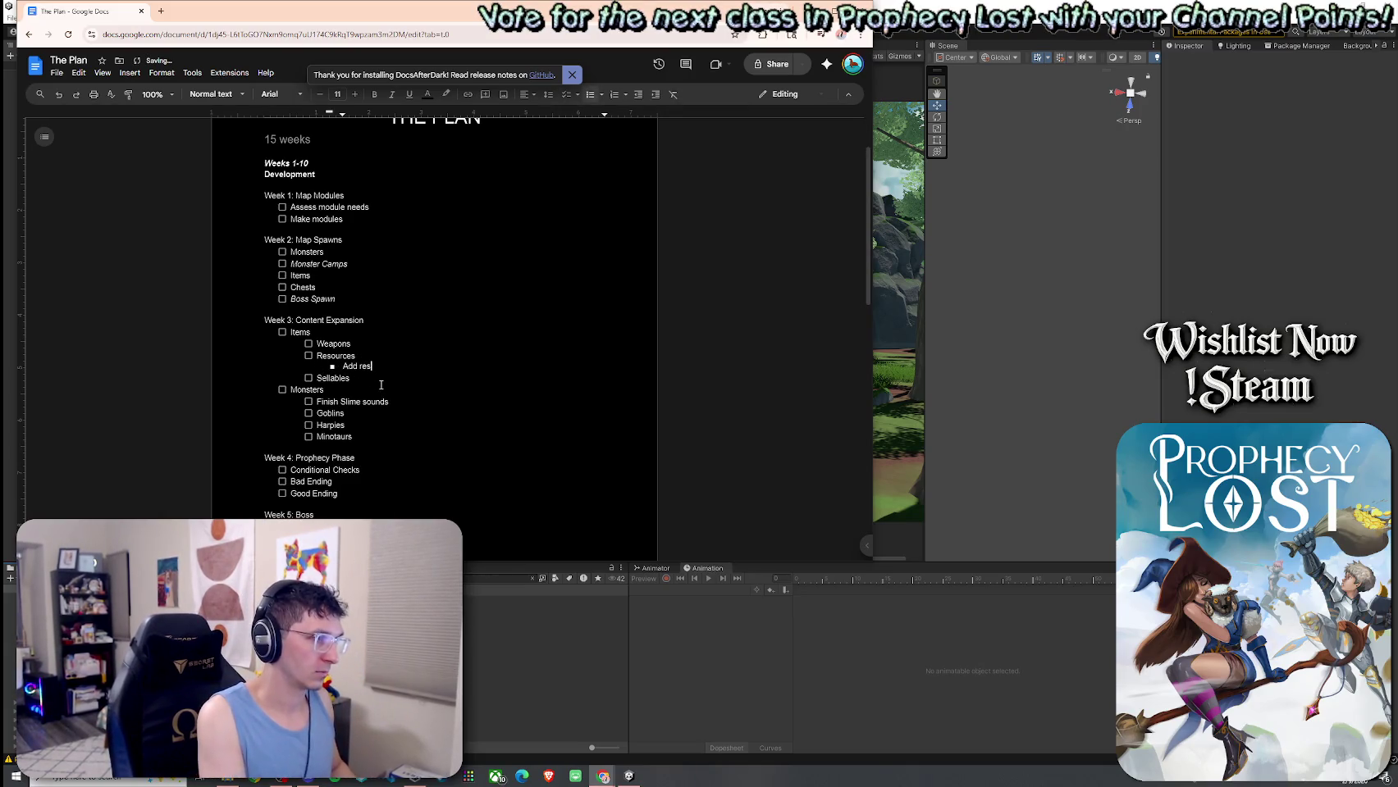
type("ource sl")
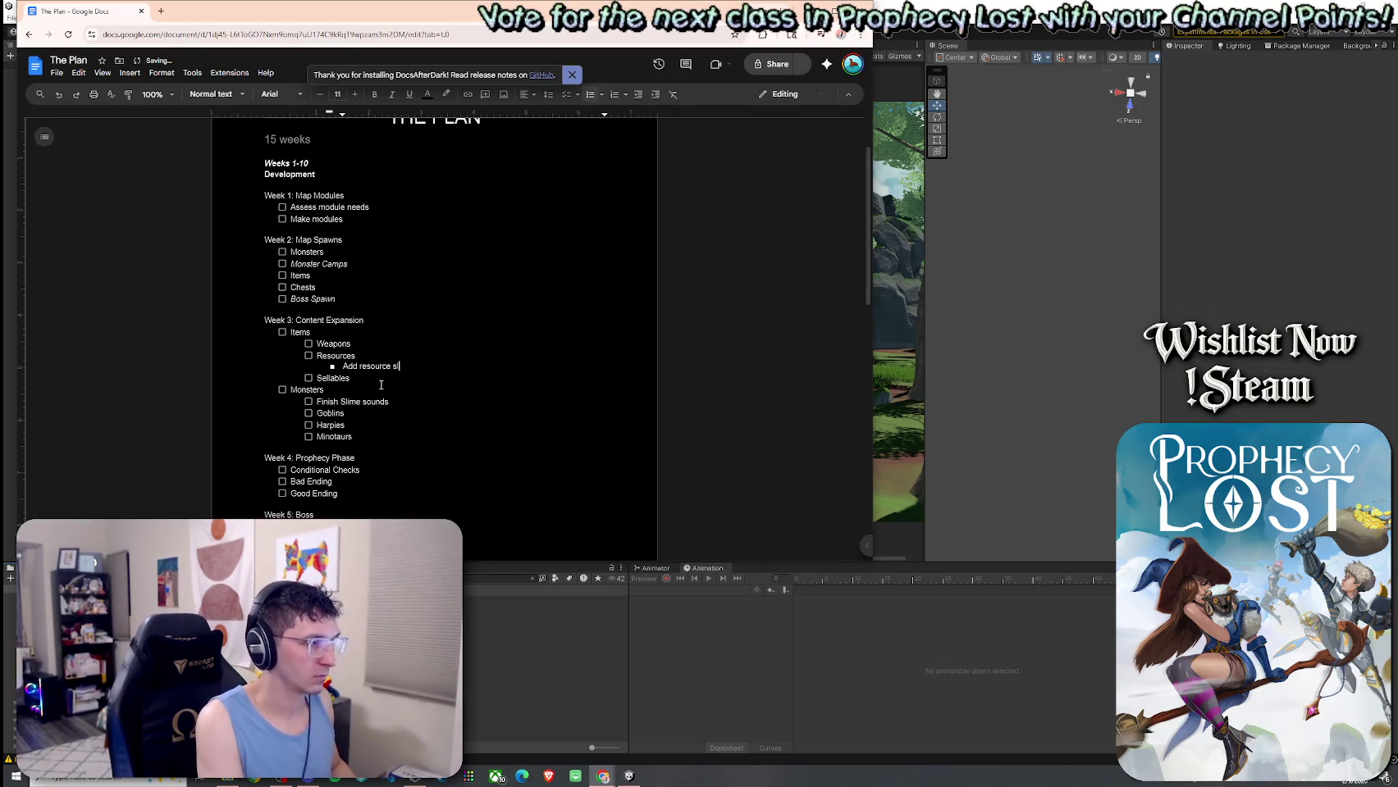
type("ots to wallet")
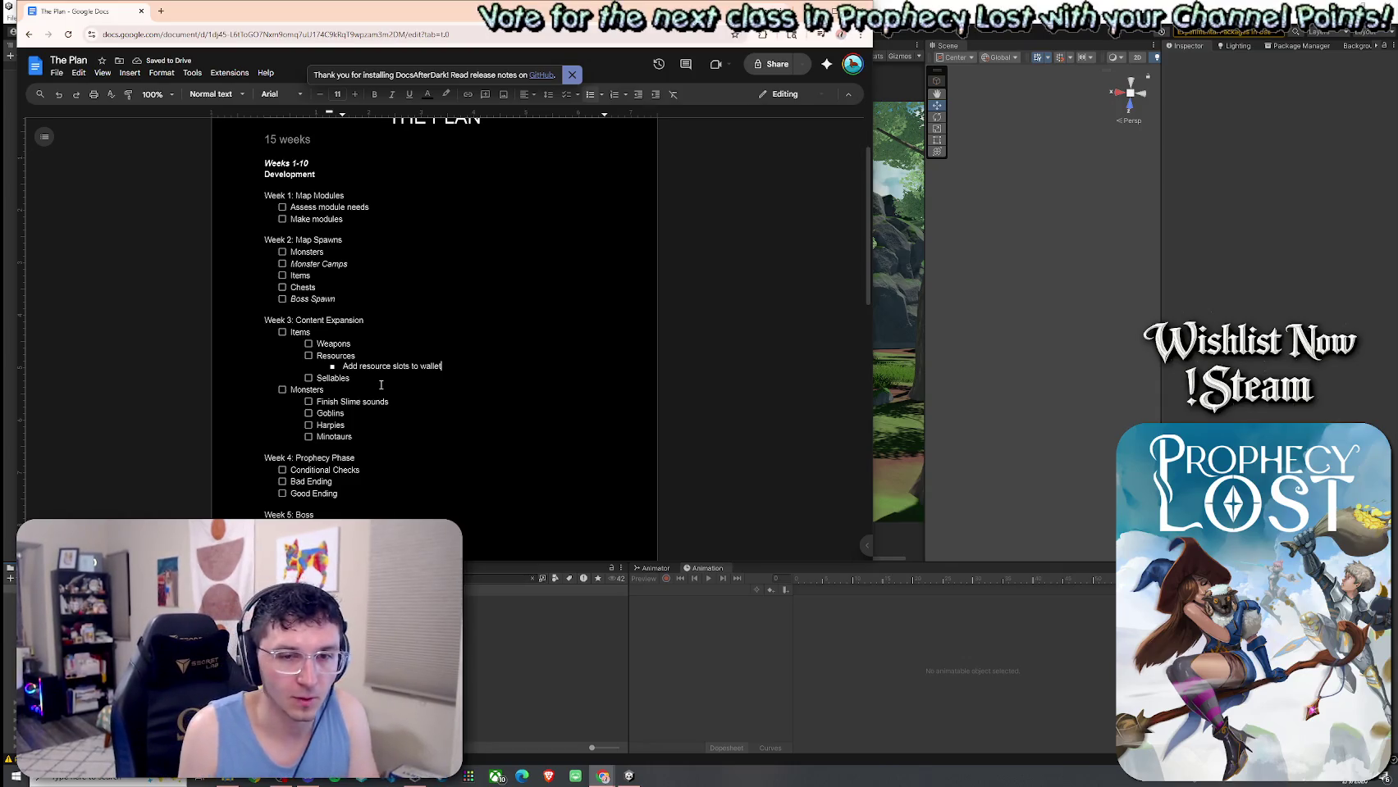
scroll(373, 392, "down", 3)
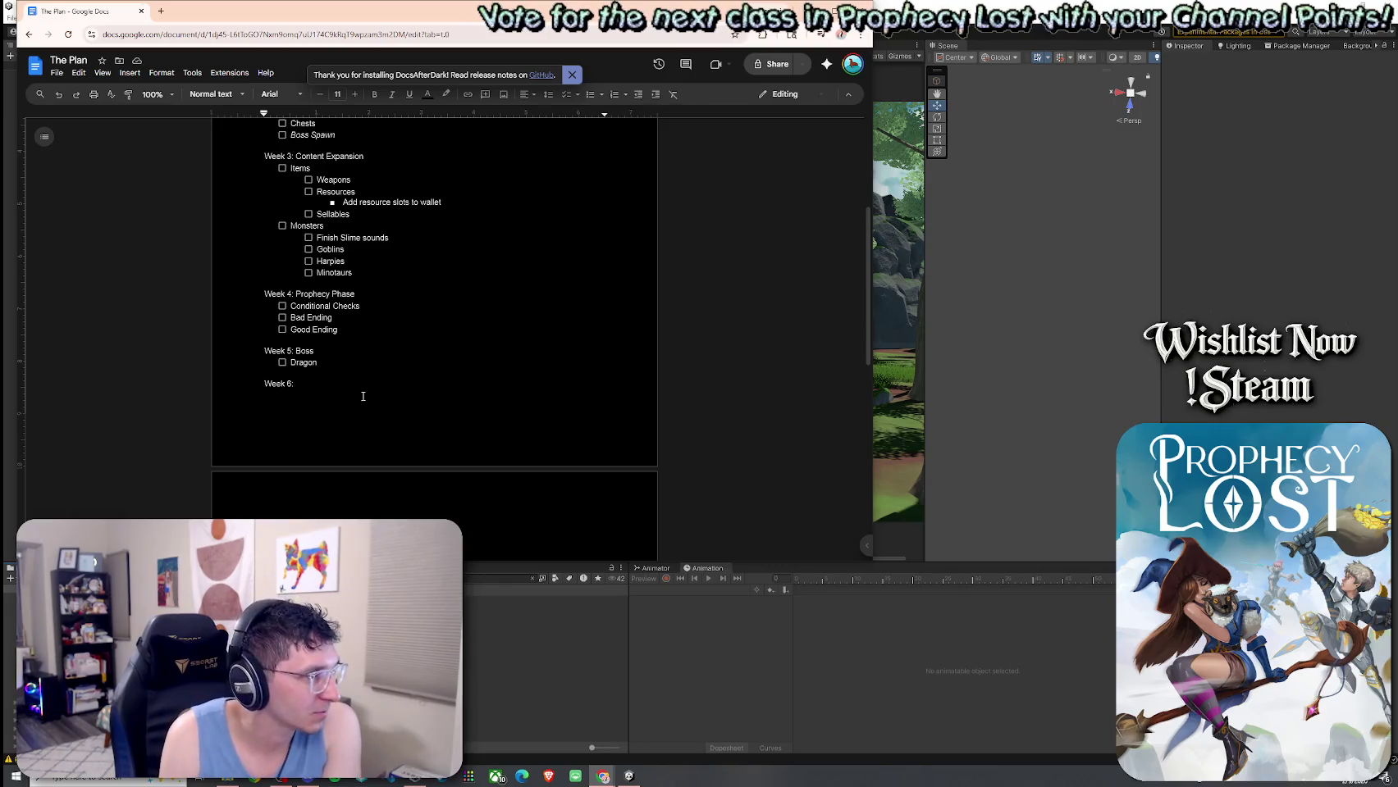
scroll(363, 396, "up", 5)
left_click(309, 236)
key("shift+Home")
left_click(314, 236)
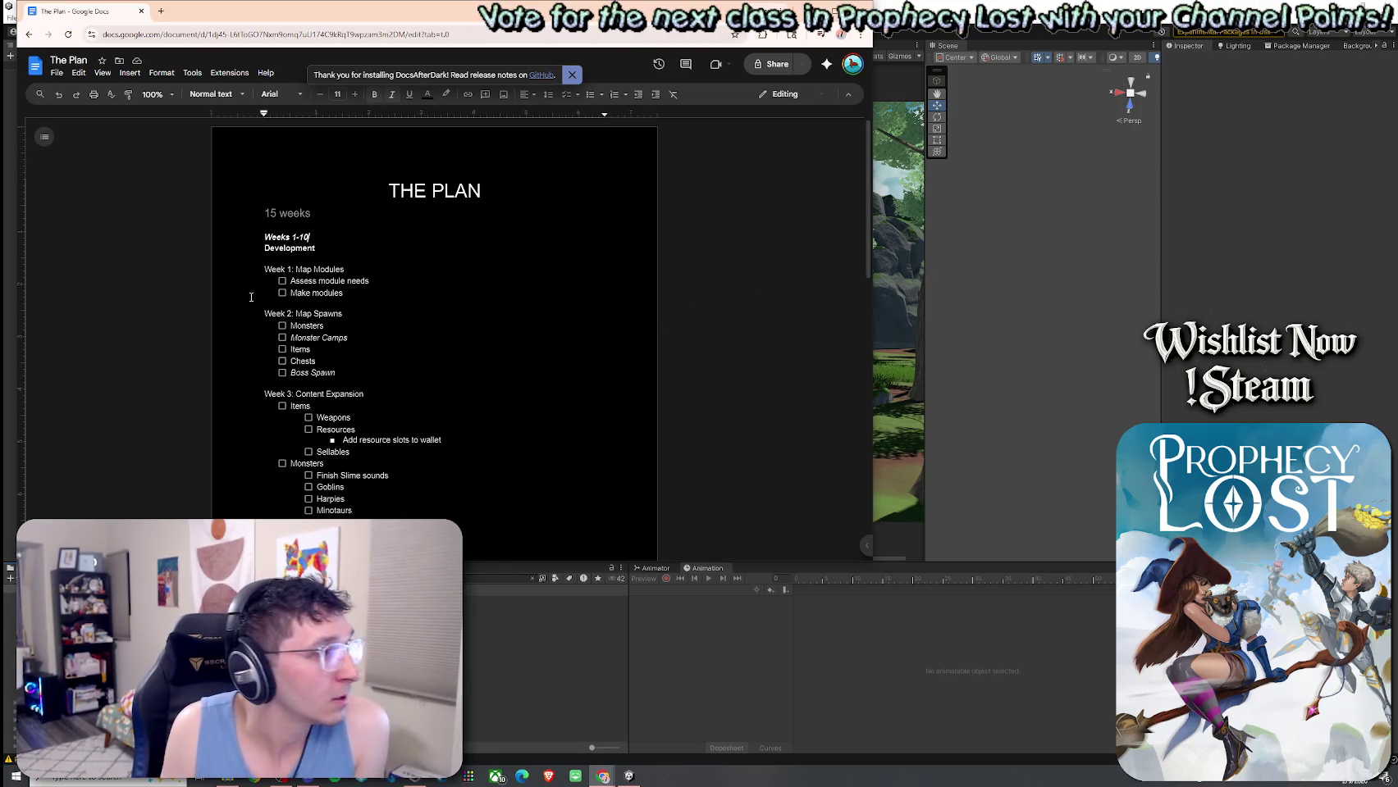
scroll(311, 328, "down", 1)
left_click(337, 215)
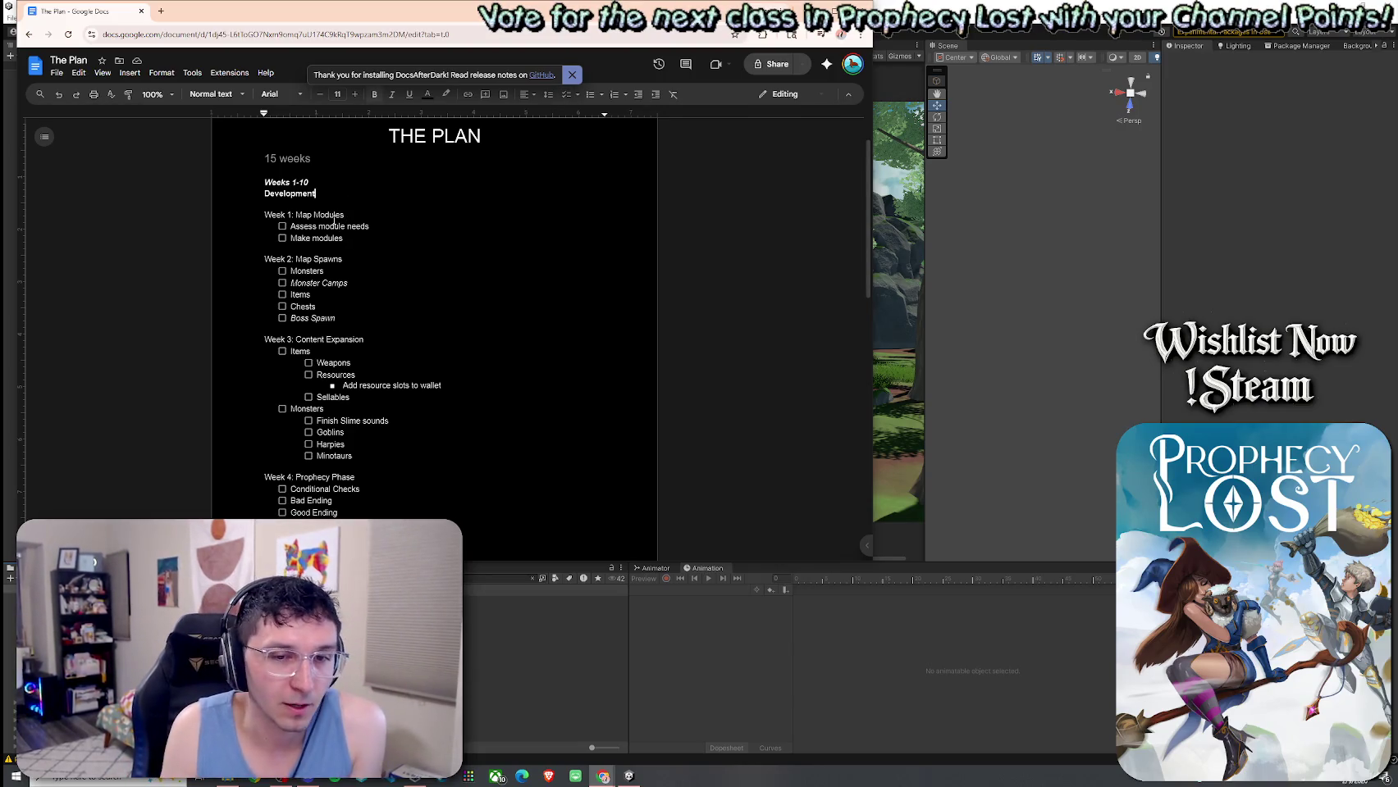
scroll(324, 246, "down", 10)
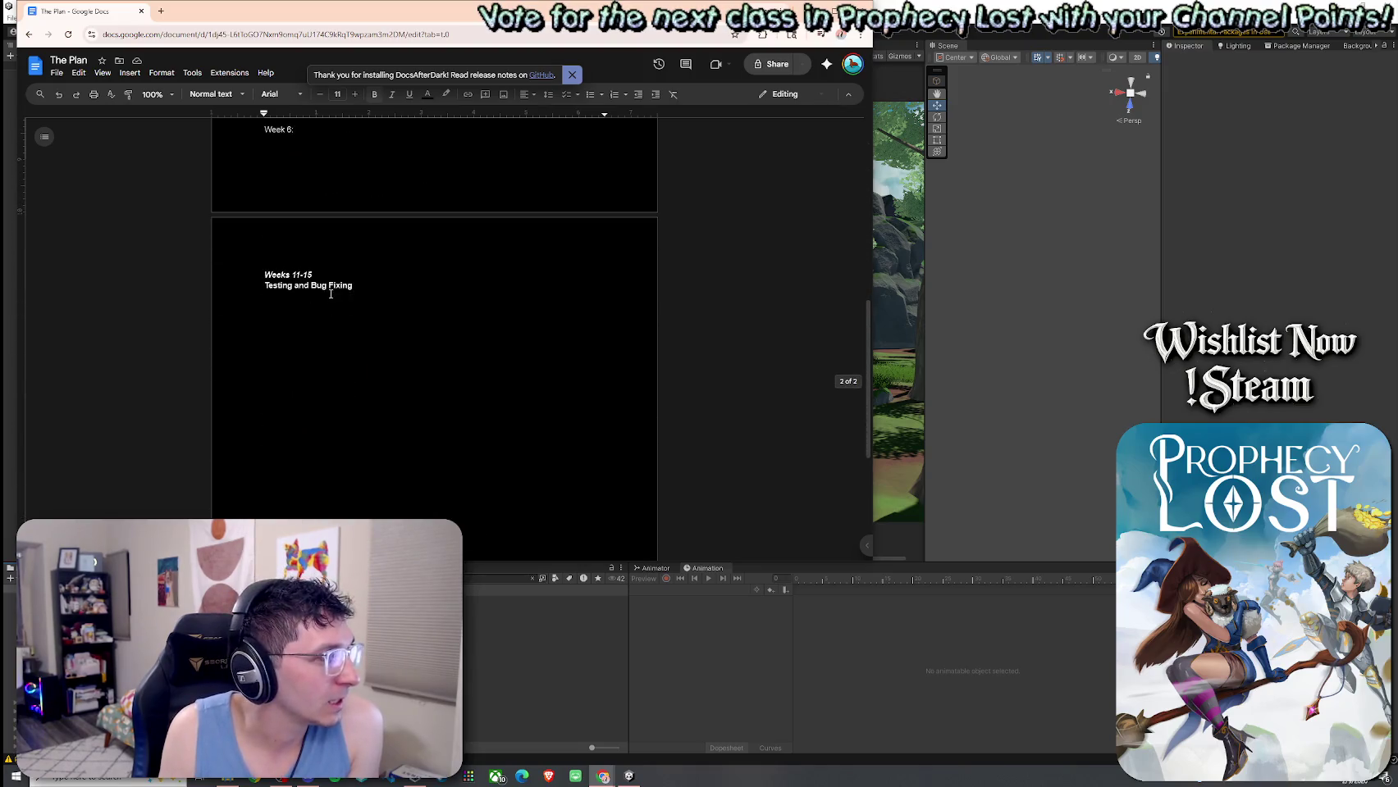
triple_click(326, 281)
left_click(328, 283)
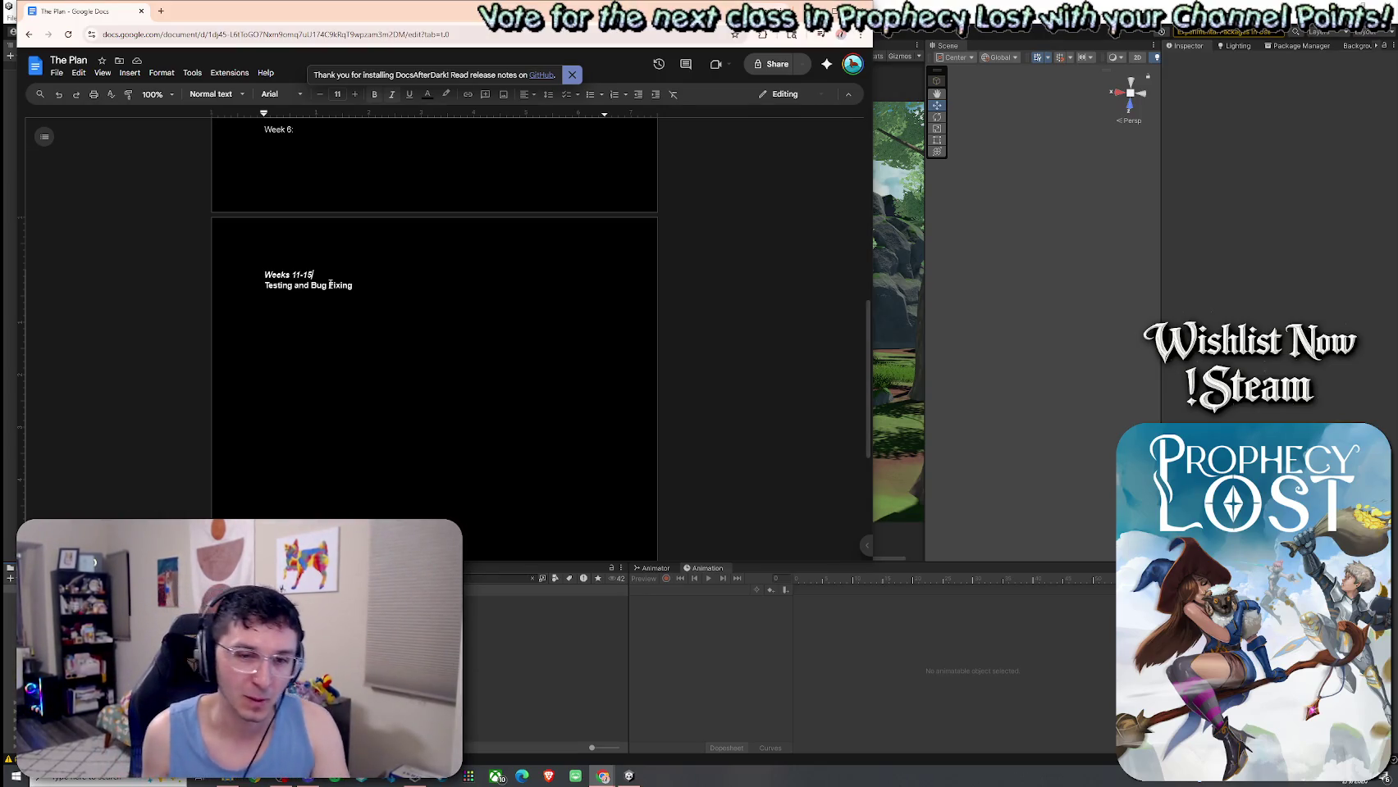
scroll(304, 339, "up", 3)
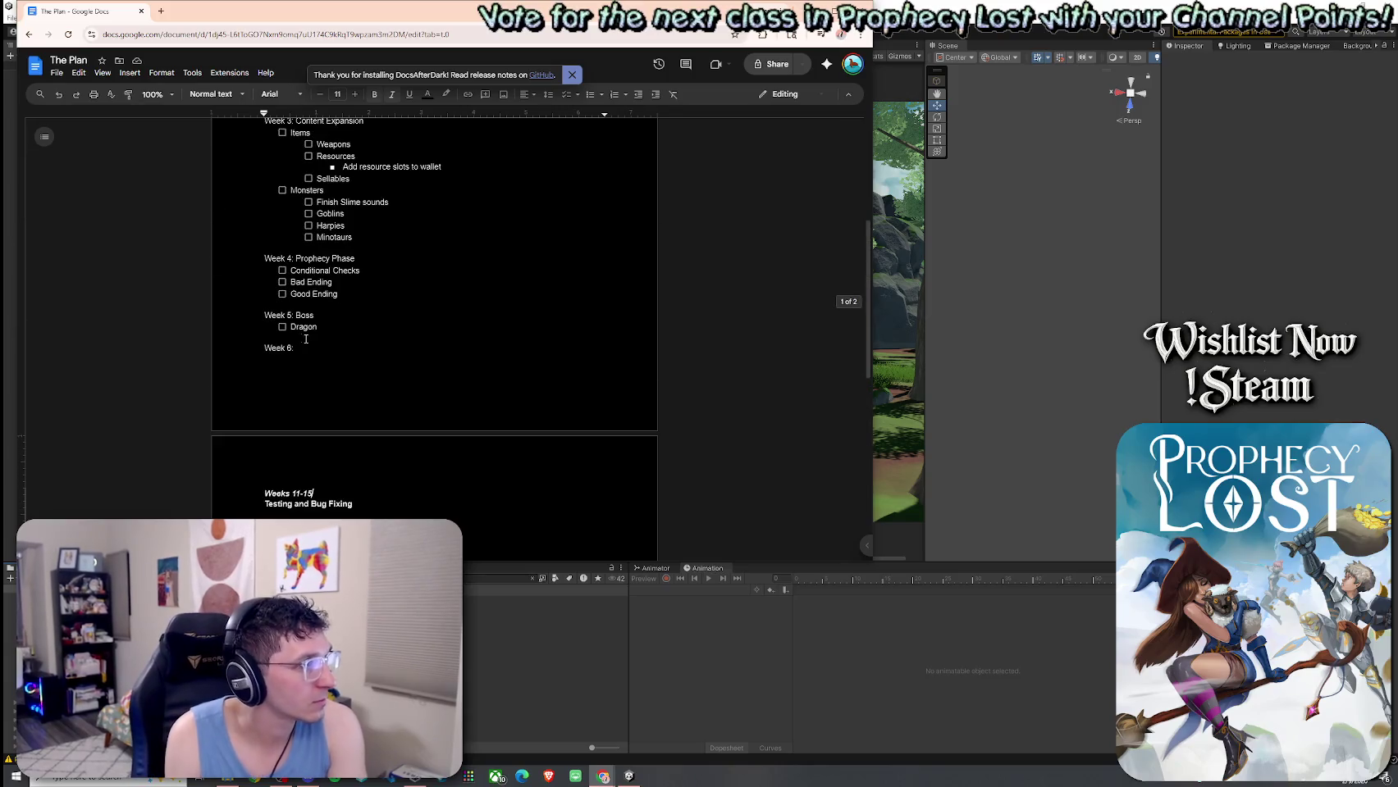
scroll(339, 351, "up", 3)
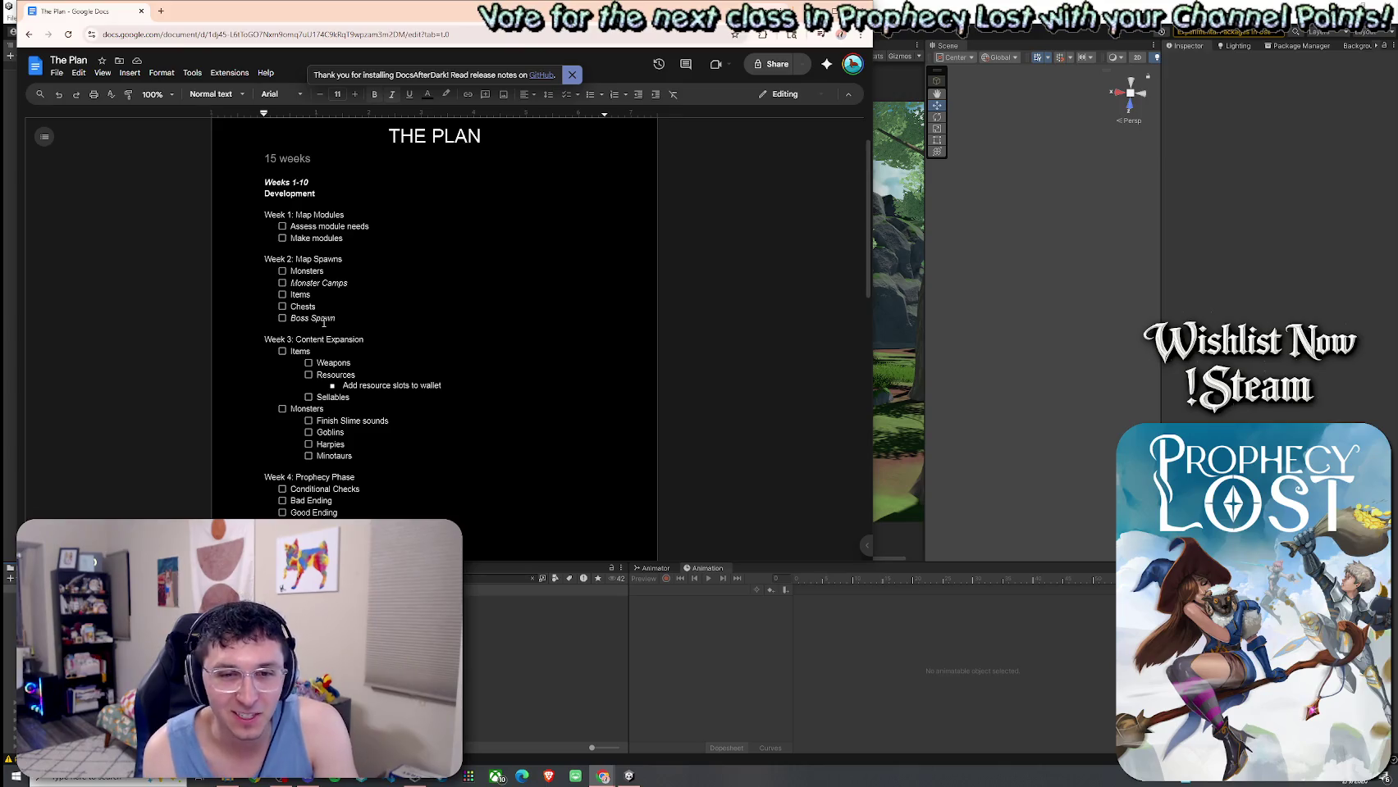
scroll(342, 327, "down", 1)
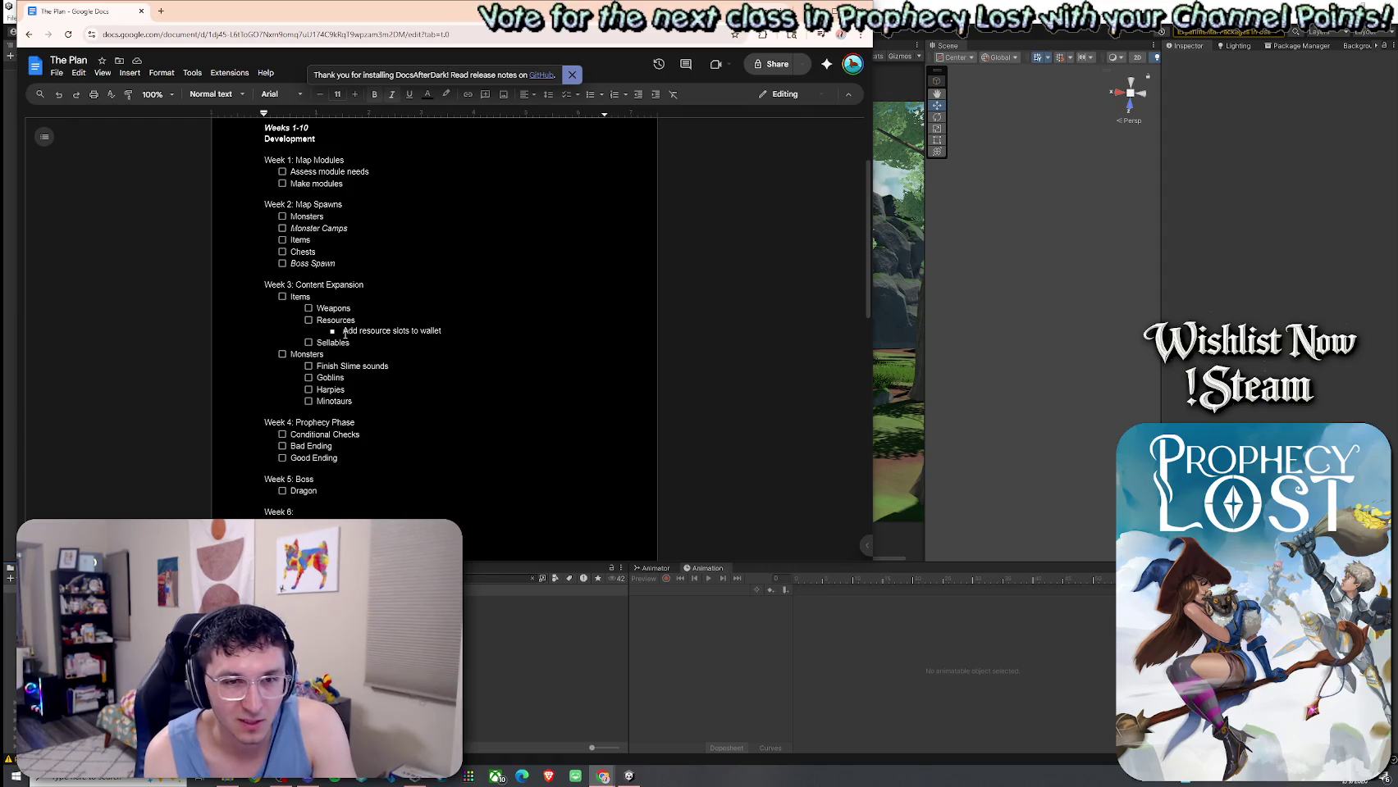
scroll(344, 332, "down", 2)
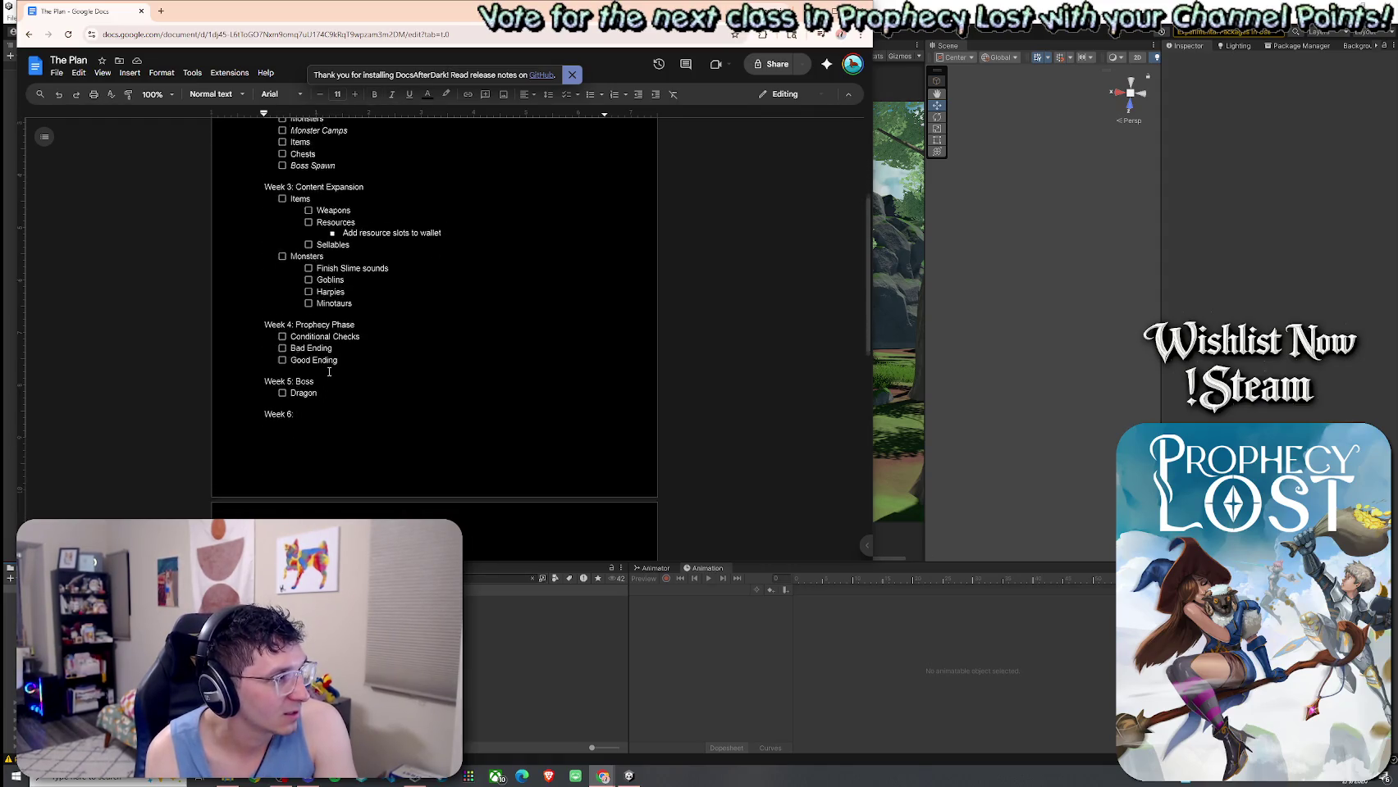
scroll(329, 372, "up", 3)
scroll(327, 350, "down", 1)
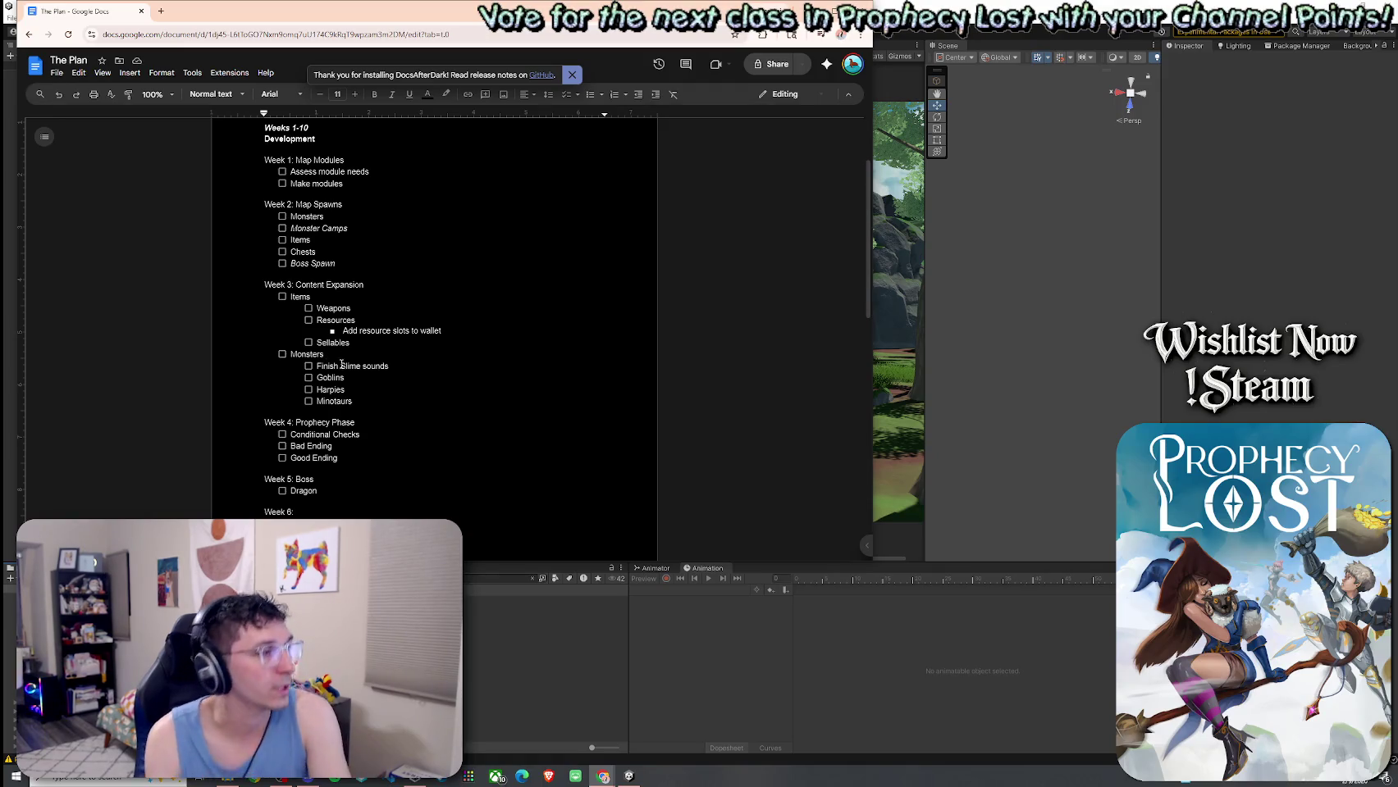
Set the Week 6 goal to 'Finish Witch Characters', correcting the misspelling, and minimize Chrome.
type("F")
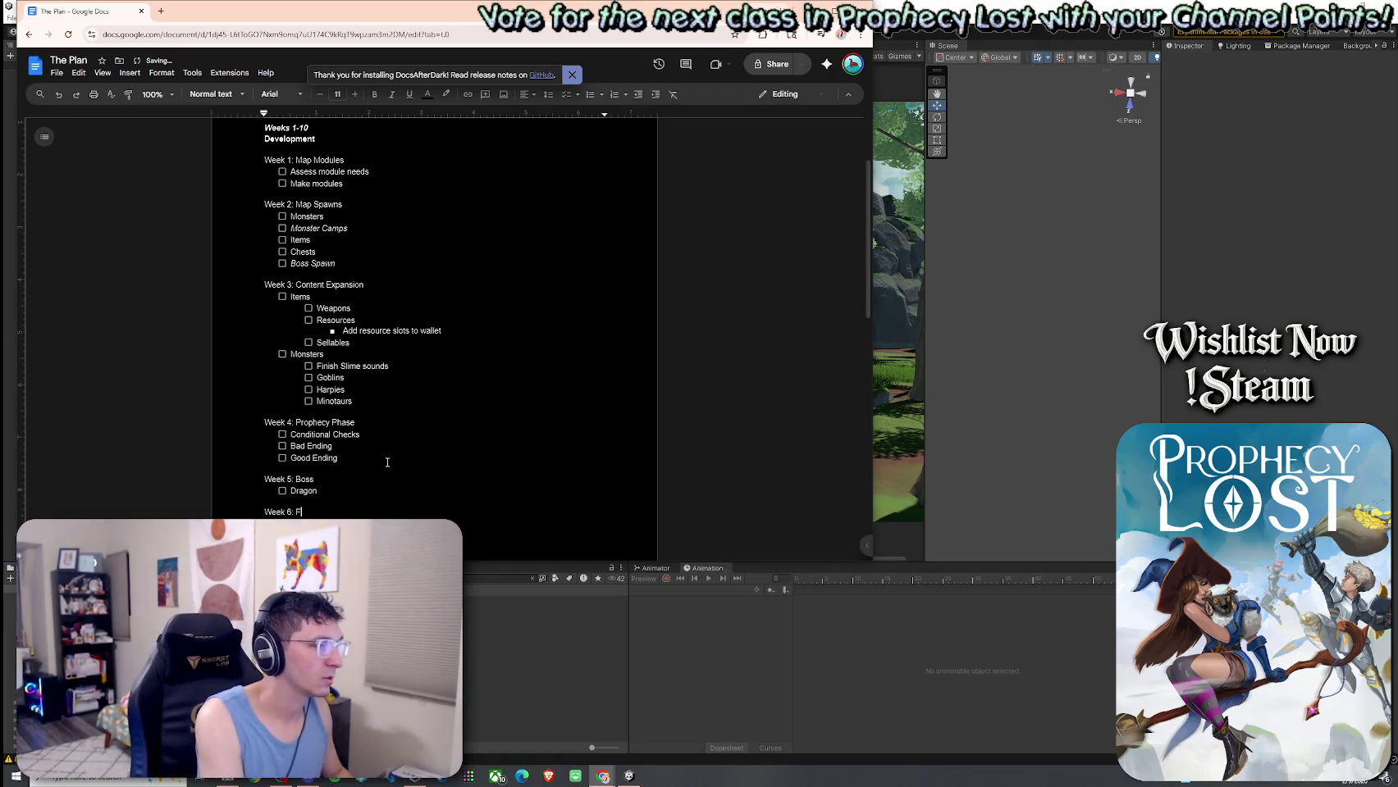
type("inish Witch Charcters")
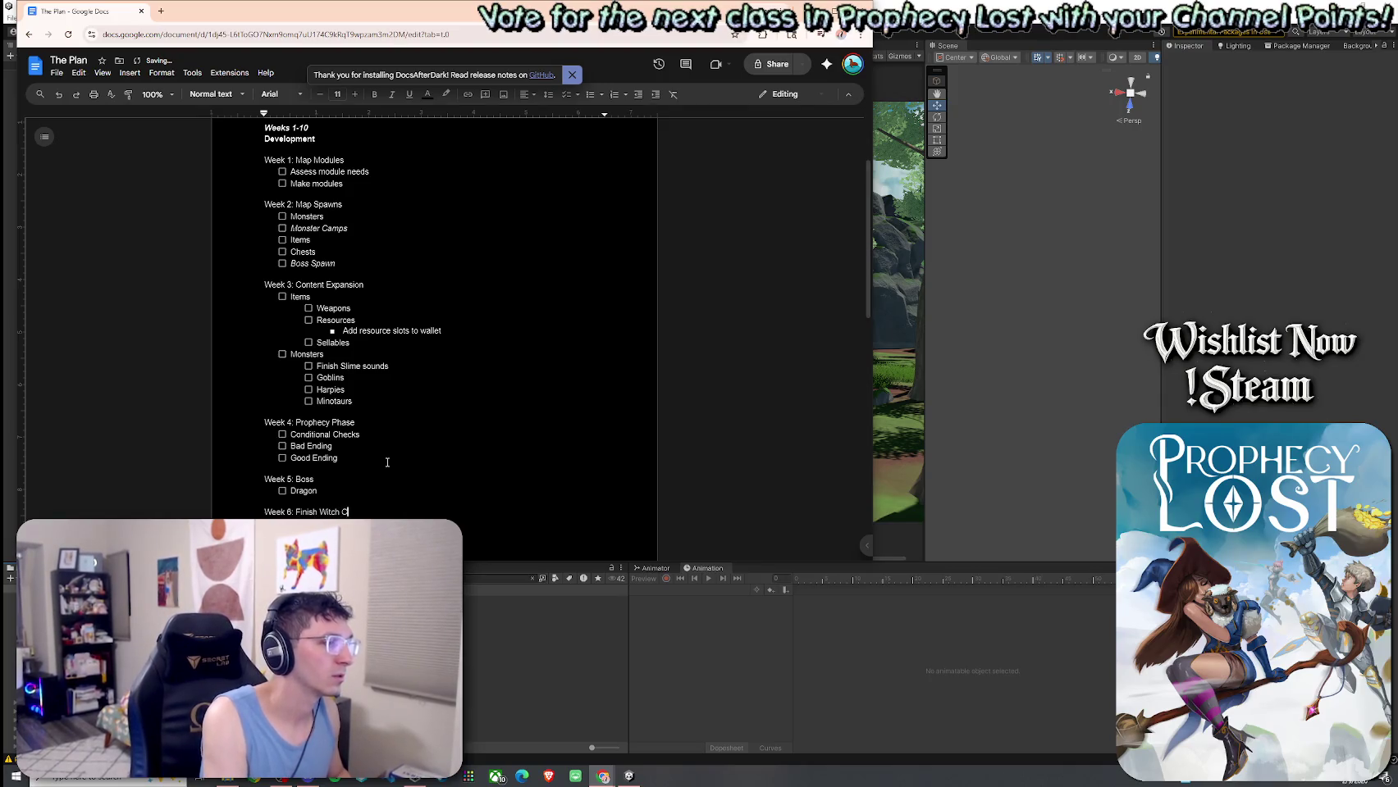
left_click(362, 514)
left_click(341, 504)
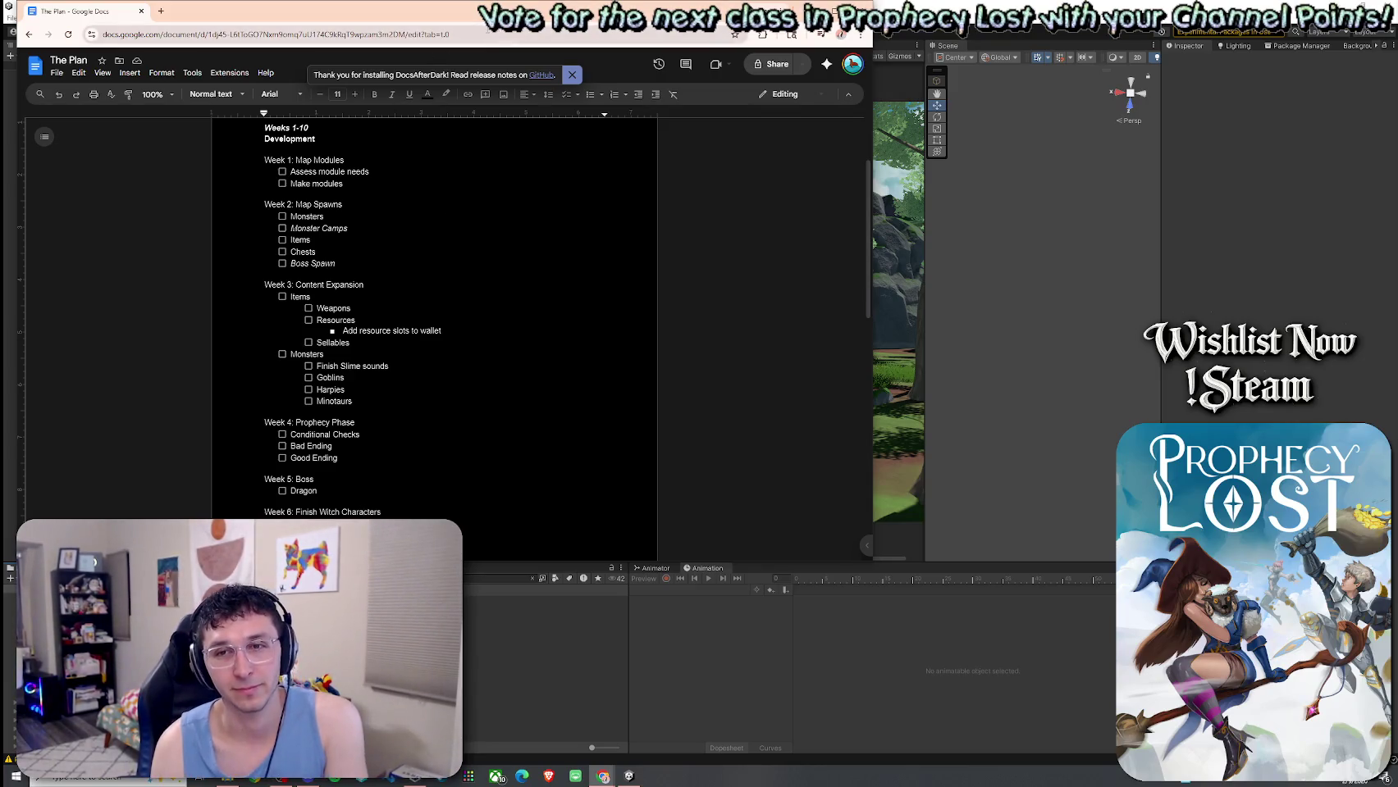
key("super+Down")
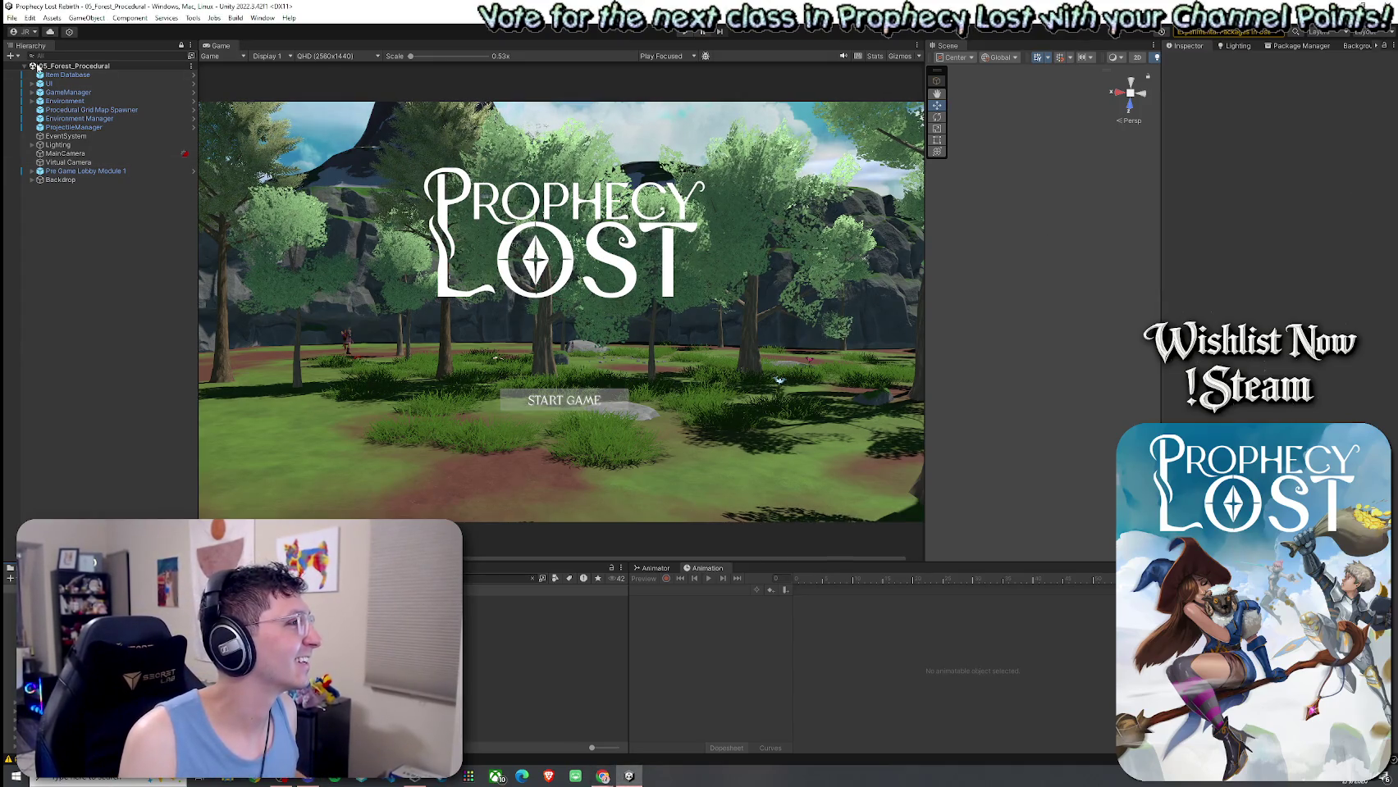
Dock the Scene view beside the Game view and frame Pre Game Lobby Module 1 in shaded display.
left_click(11, 17)
left_click(269, 8)
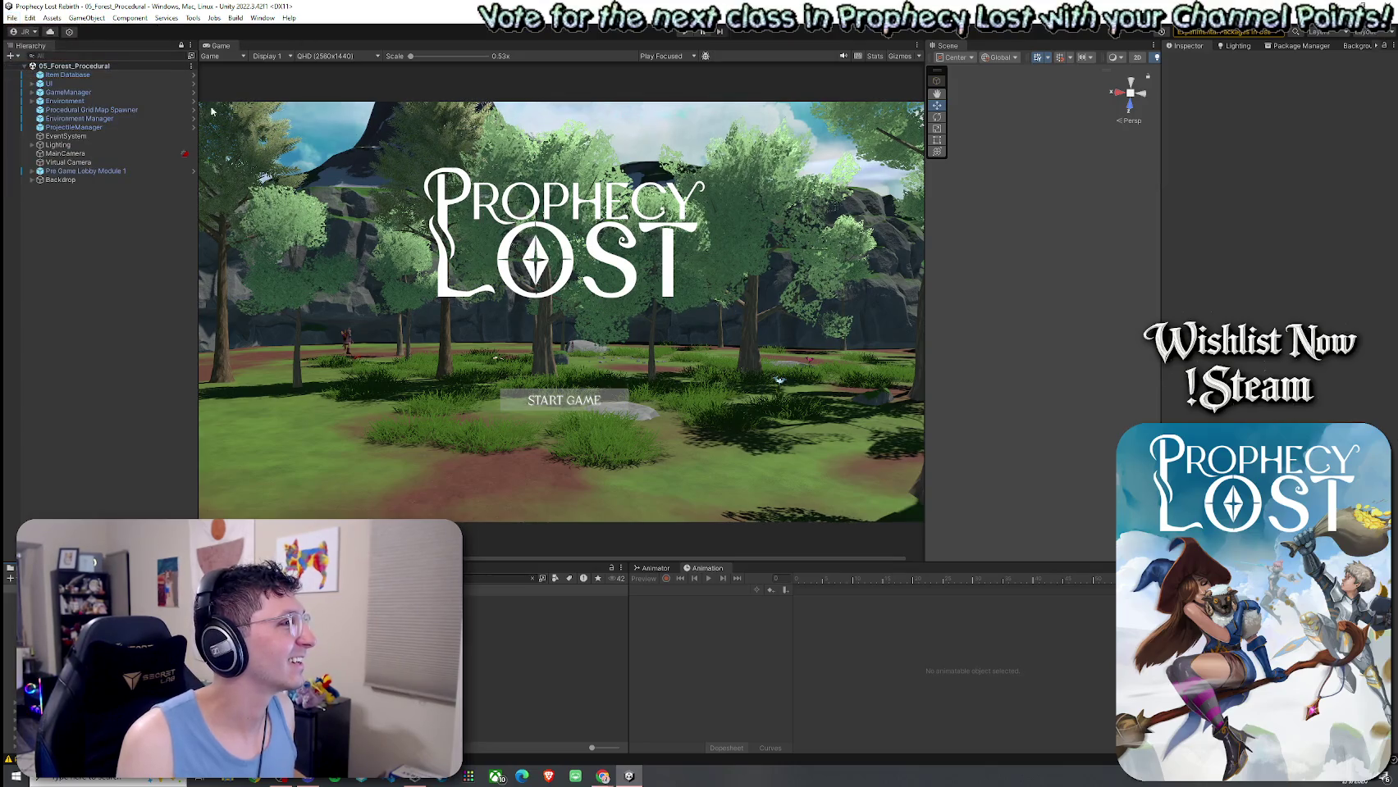
left_click_drag(943, 46, 824, 49)
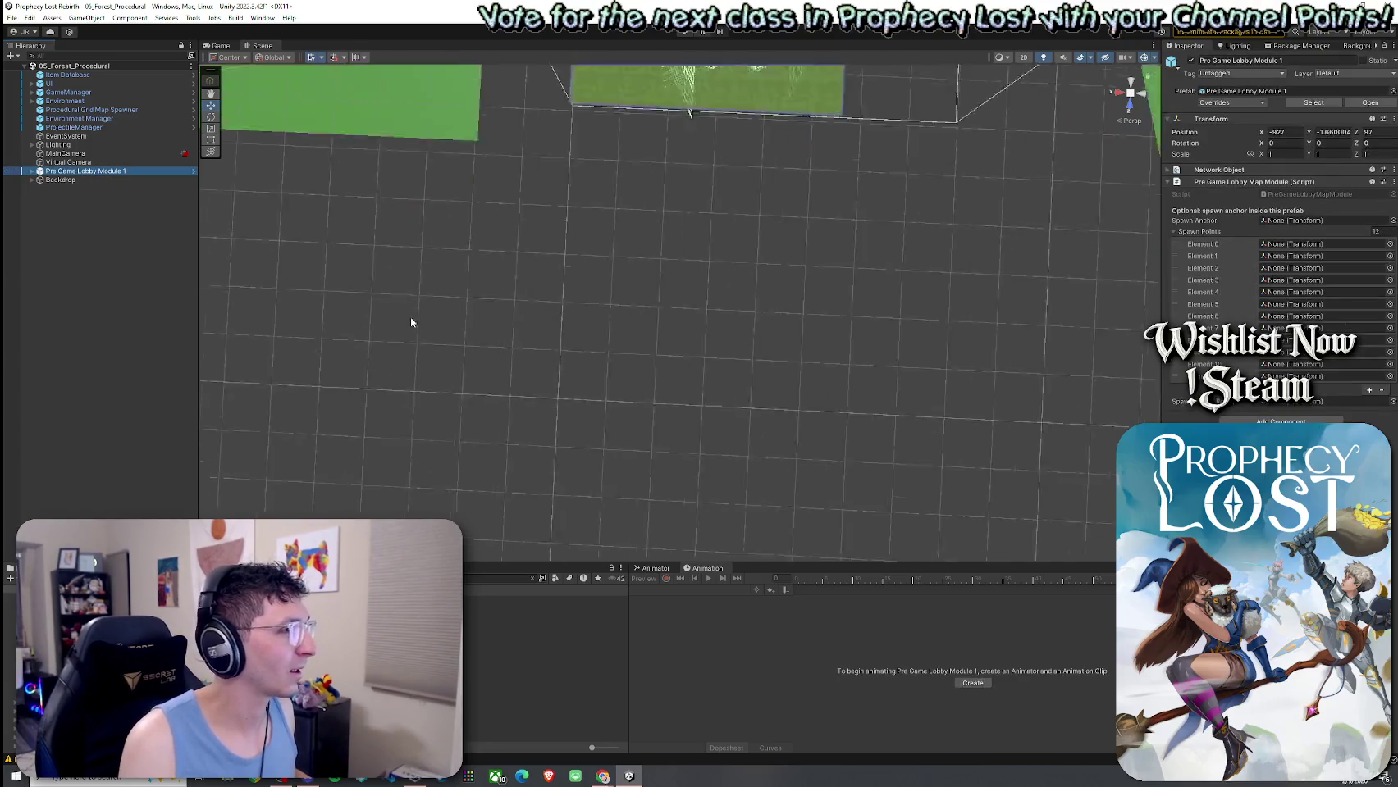
key("f")
mouse_move(411, 317)
left_mouse_down()
mouse_move(599, 393)
mouse_move(671, 369)
mouse_move(677, 313)
left_mouse_up()
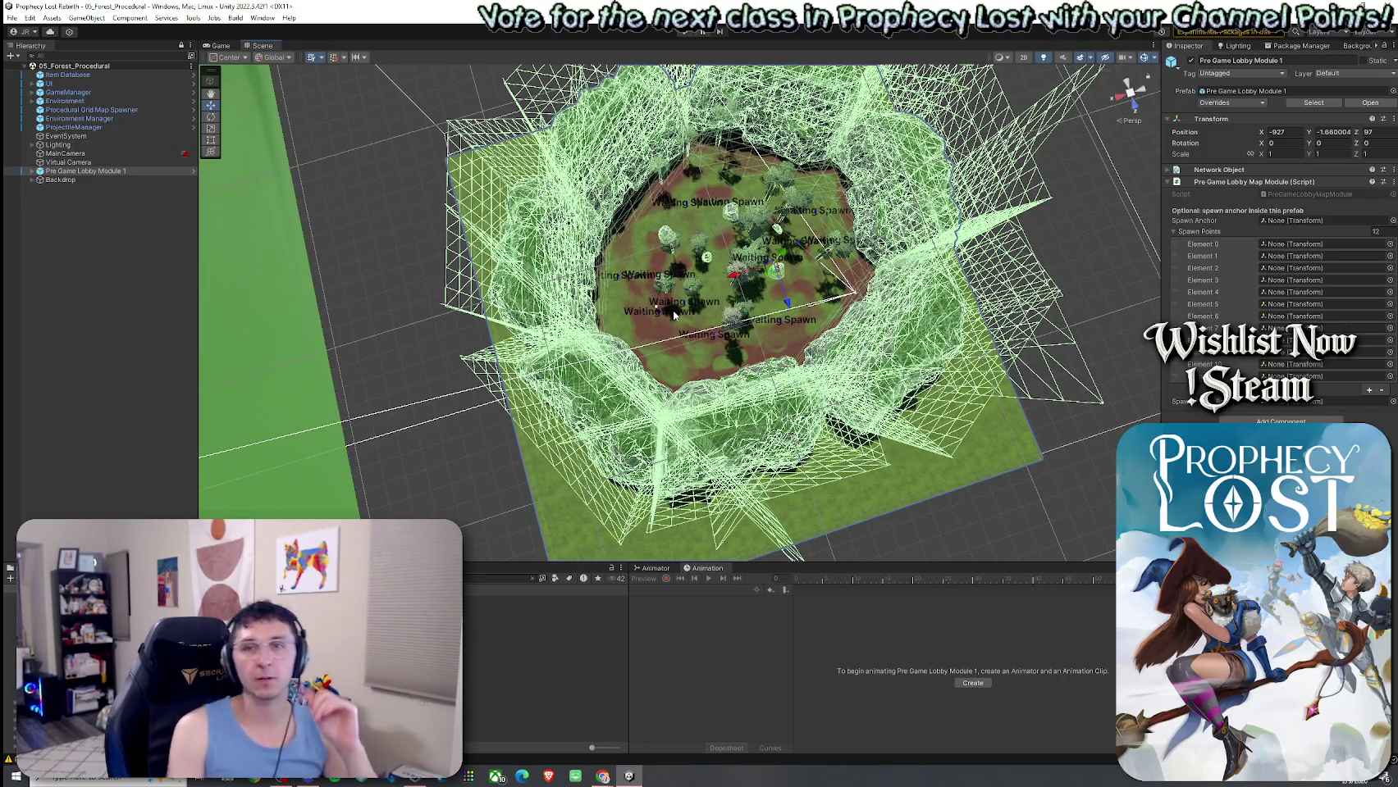
mouse_move(677, 318)
left_mouse_down()
mouse_move(1008, 246)
mouse_move(554, 330)
left_mouse_up()
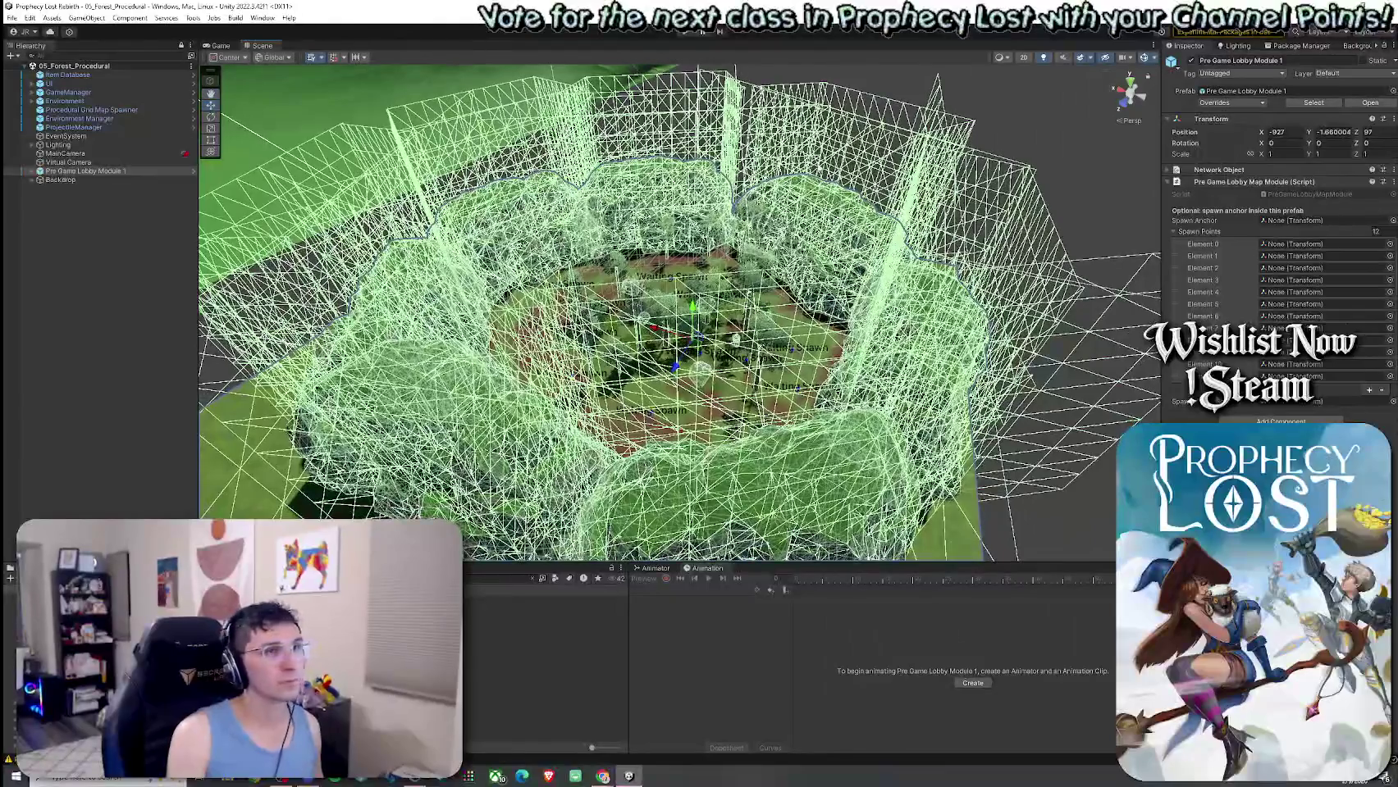
left_click(1144, 58)
mouse_move(1065, 93)
left_mouse_down()
mouse_move(753, 236)
mouse_move(819, 217)
left_mouse_up()
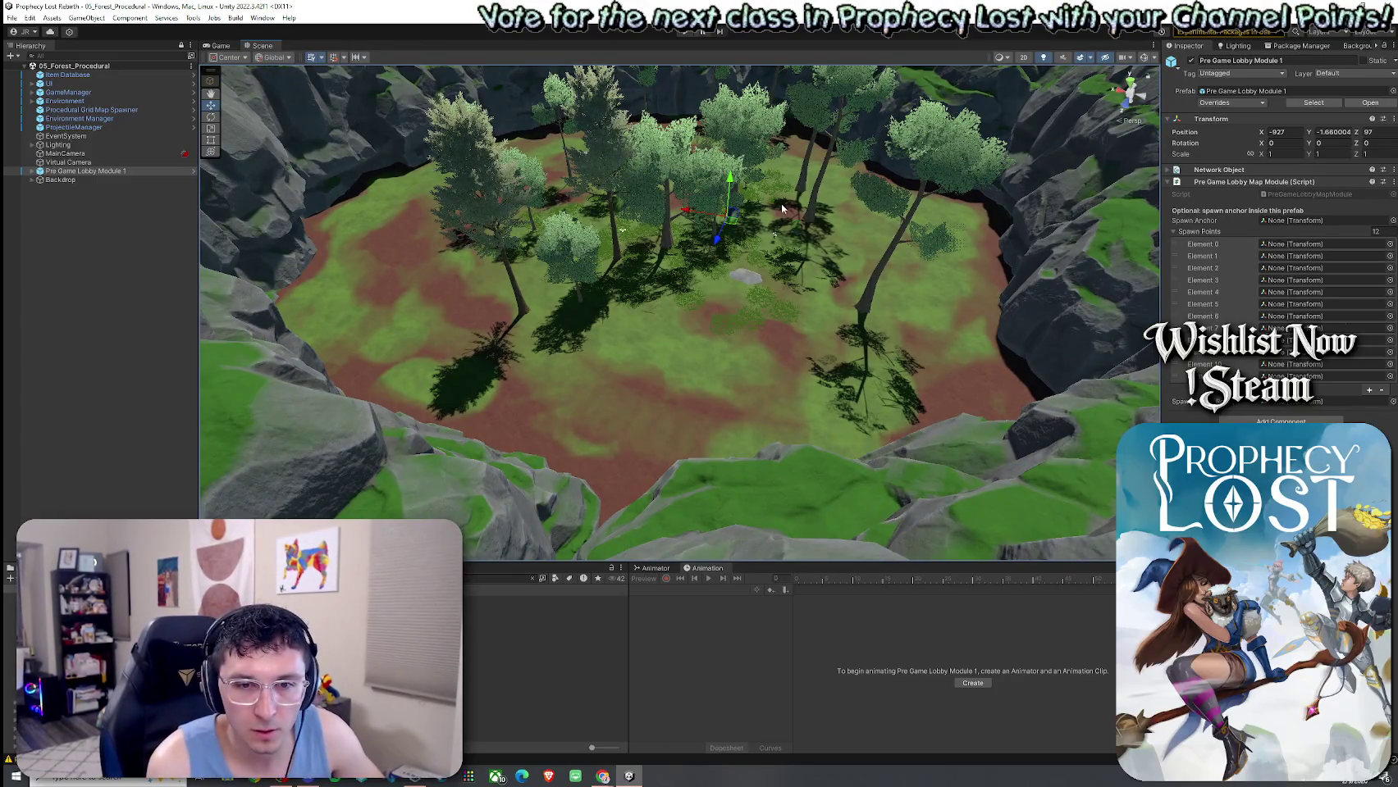
Open the 1by 1 Map Modules folder in the Project window.
left_click(12, 17)
left_click(150, 13)
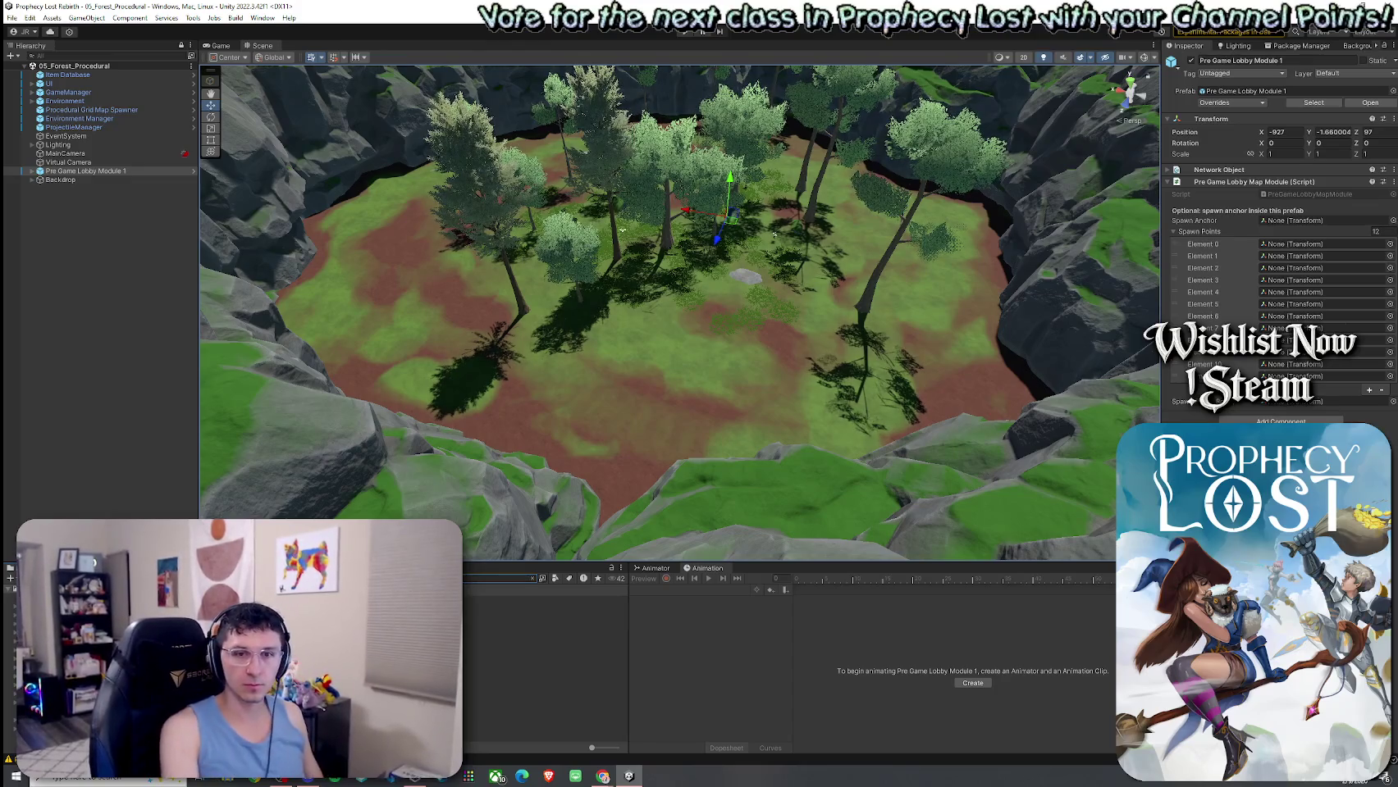
left_click(246, 640)
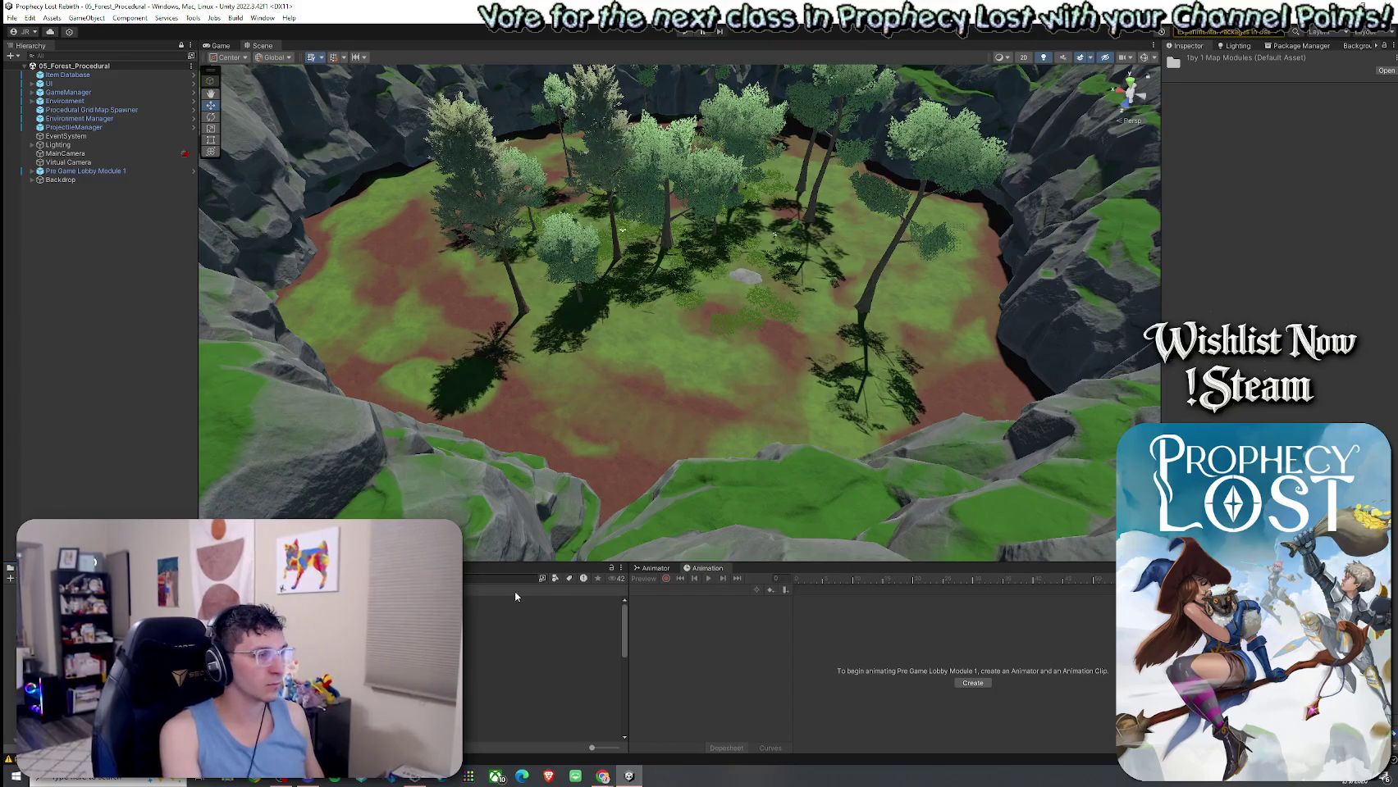
scroll(308, 330, "down", 5)
Switch to the Game view and start a new game from the Prophecy Lost title screen.
mouse_move(307, 330)
left_mouse_down()
mouse_move(390, 291)
mouse_move(220, 295)
left_mouse_up()
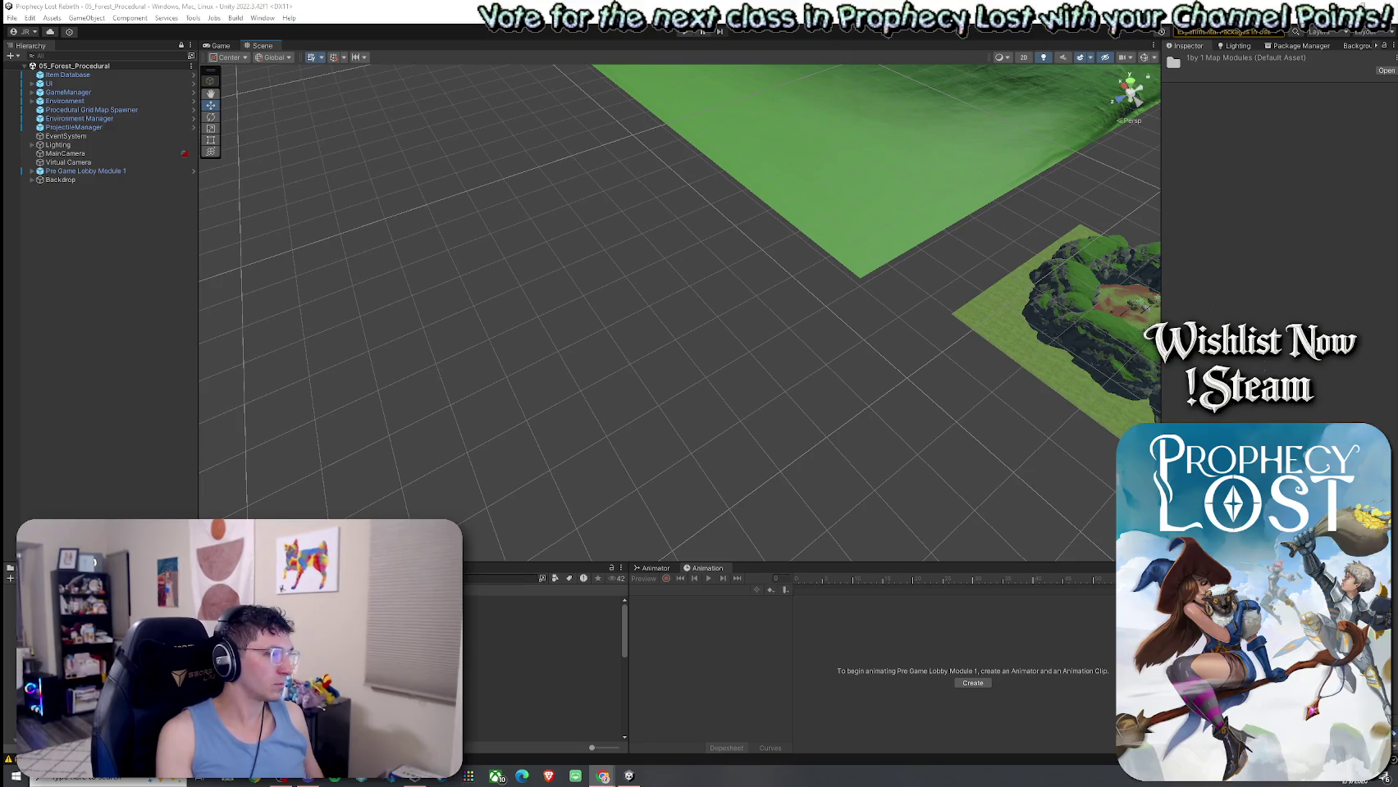
left_click(218, 47)
left_click(29, 17)
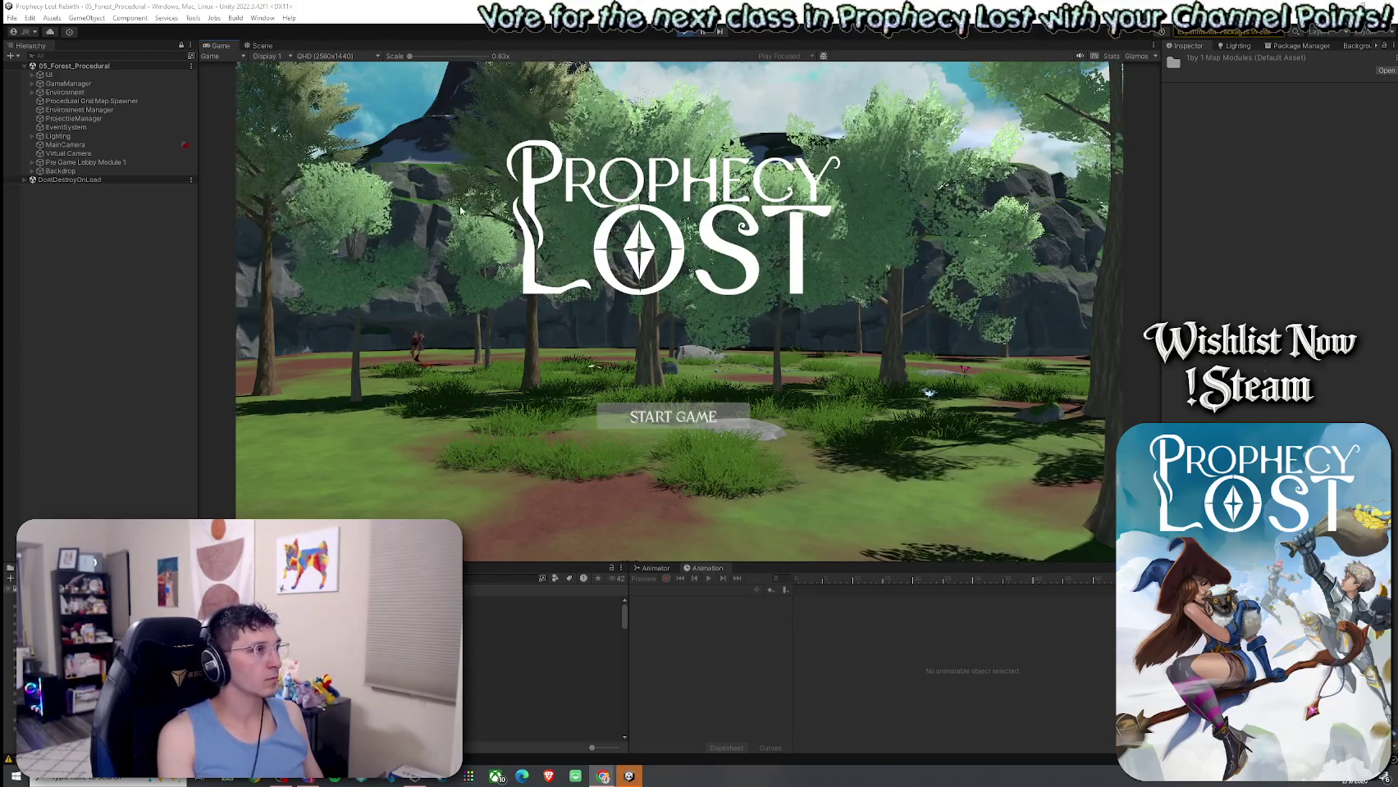
left_click(638, 420)
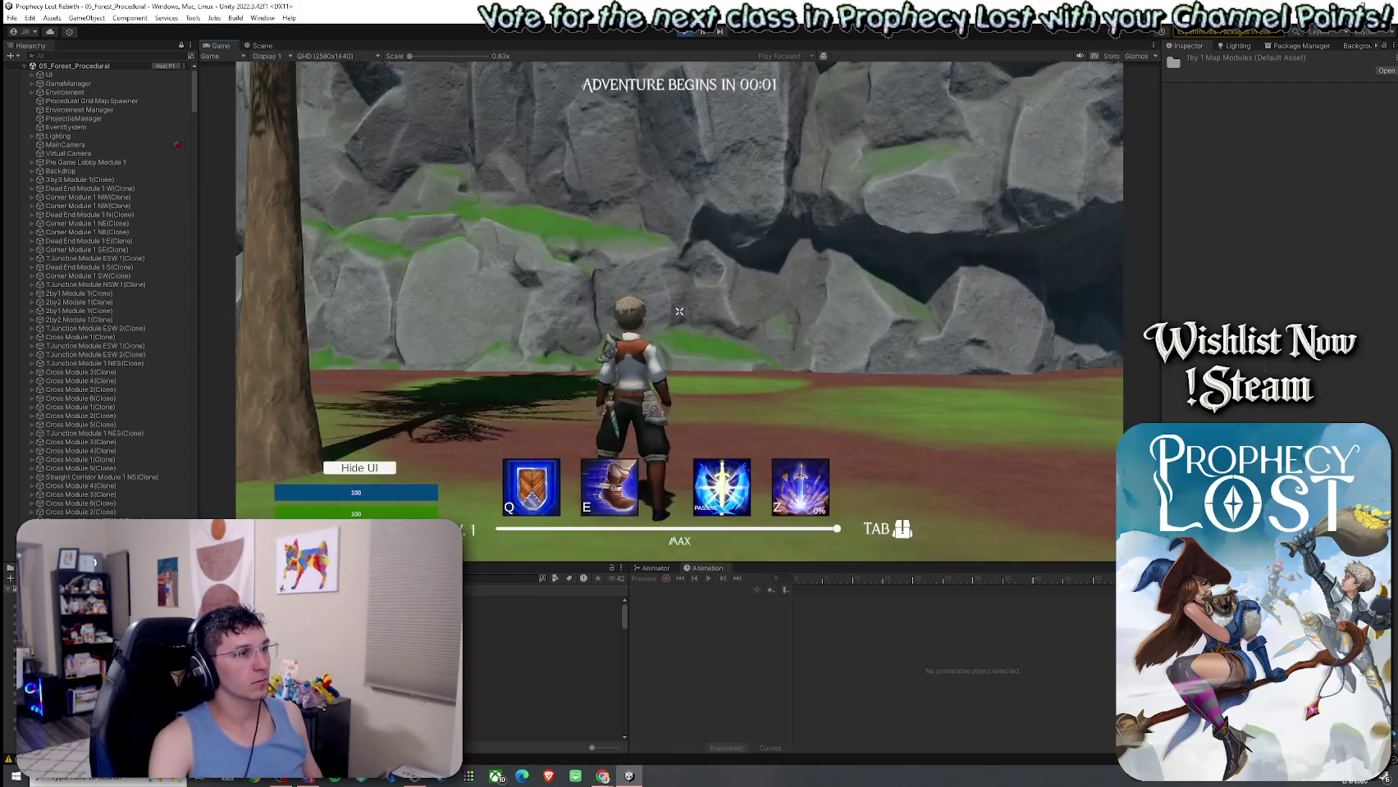
Run the character into the forest, then go back to the Scene view zoomed out over the generated map.
key("w")
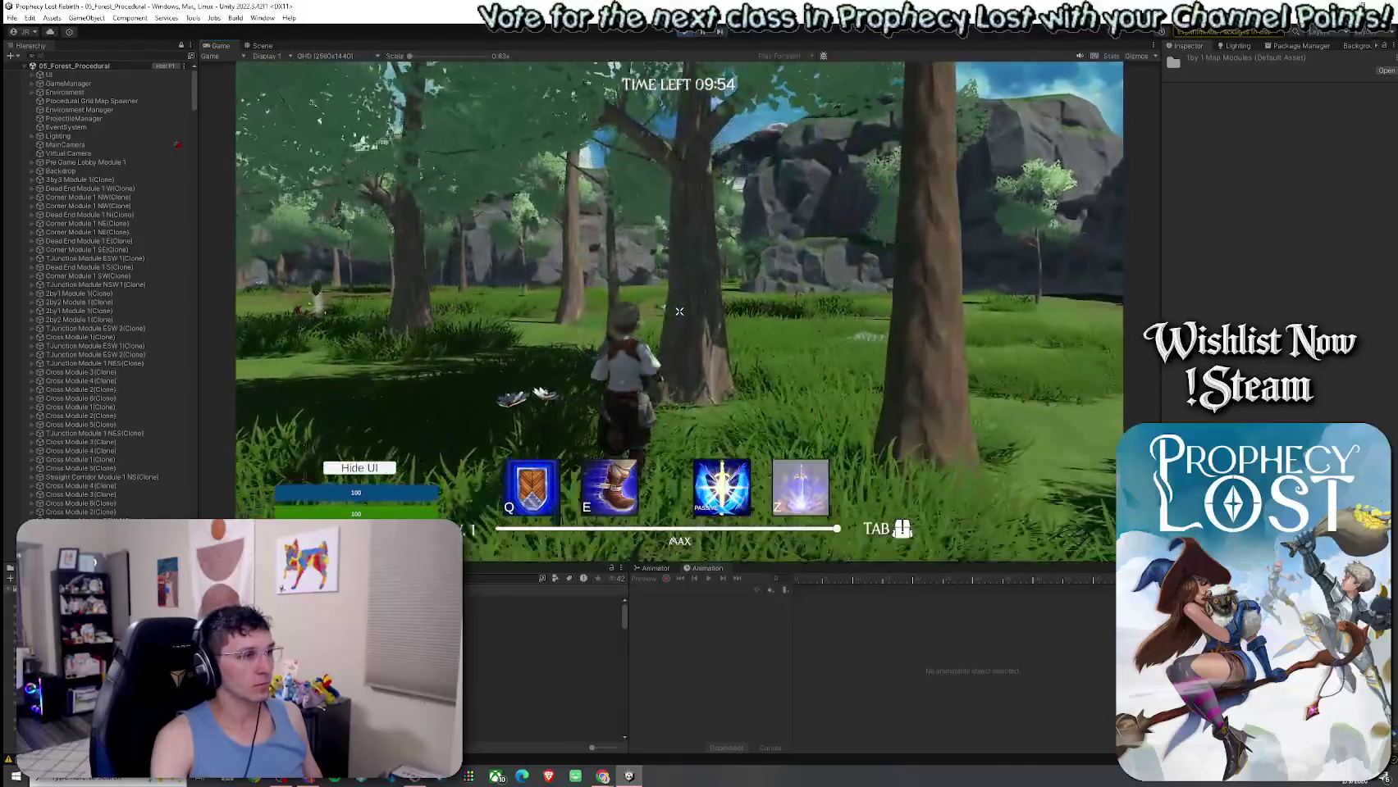
key("super")
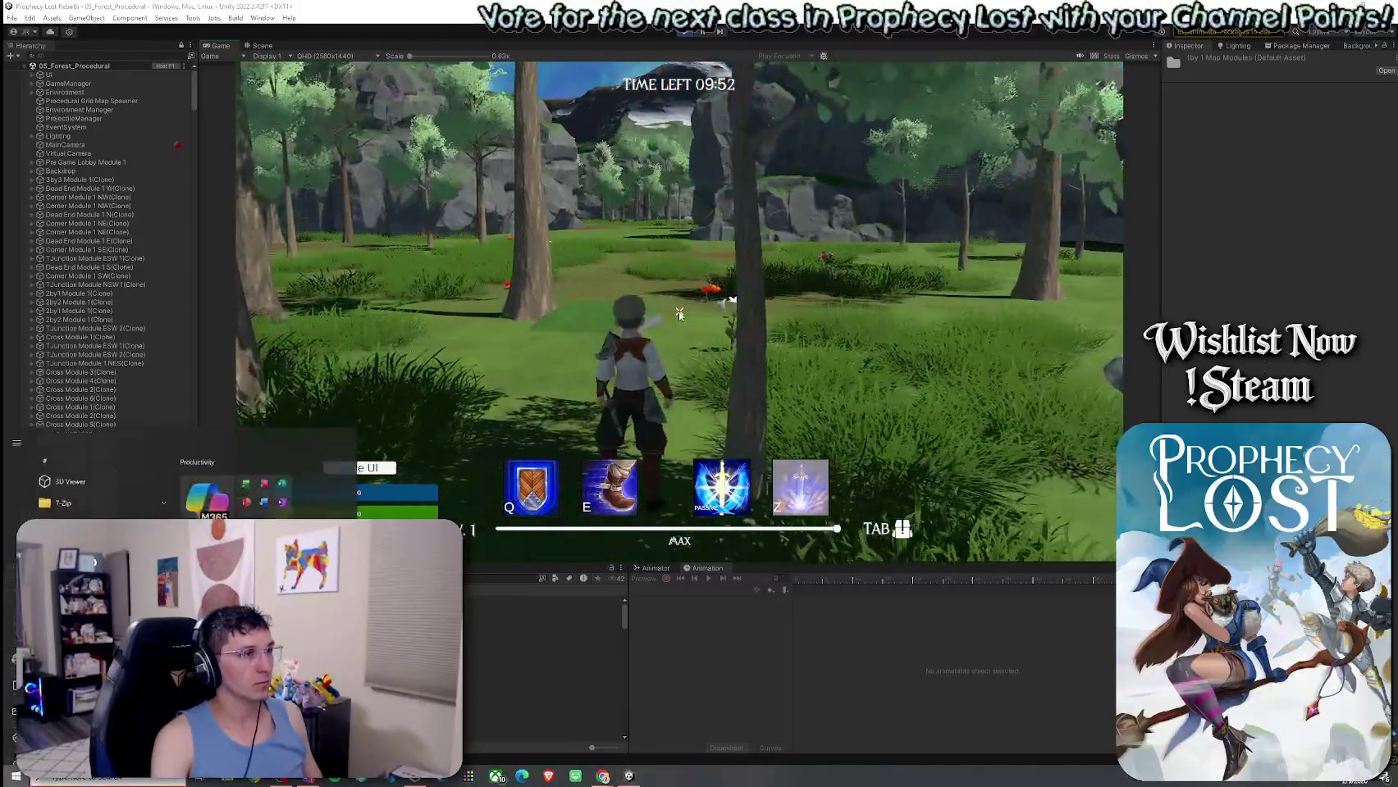
left_click(263, 46)
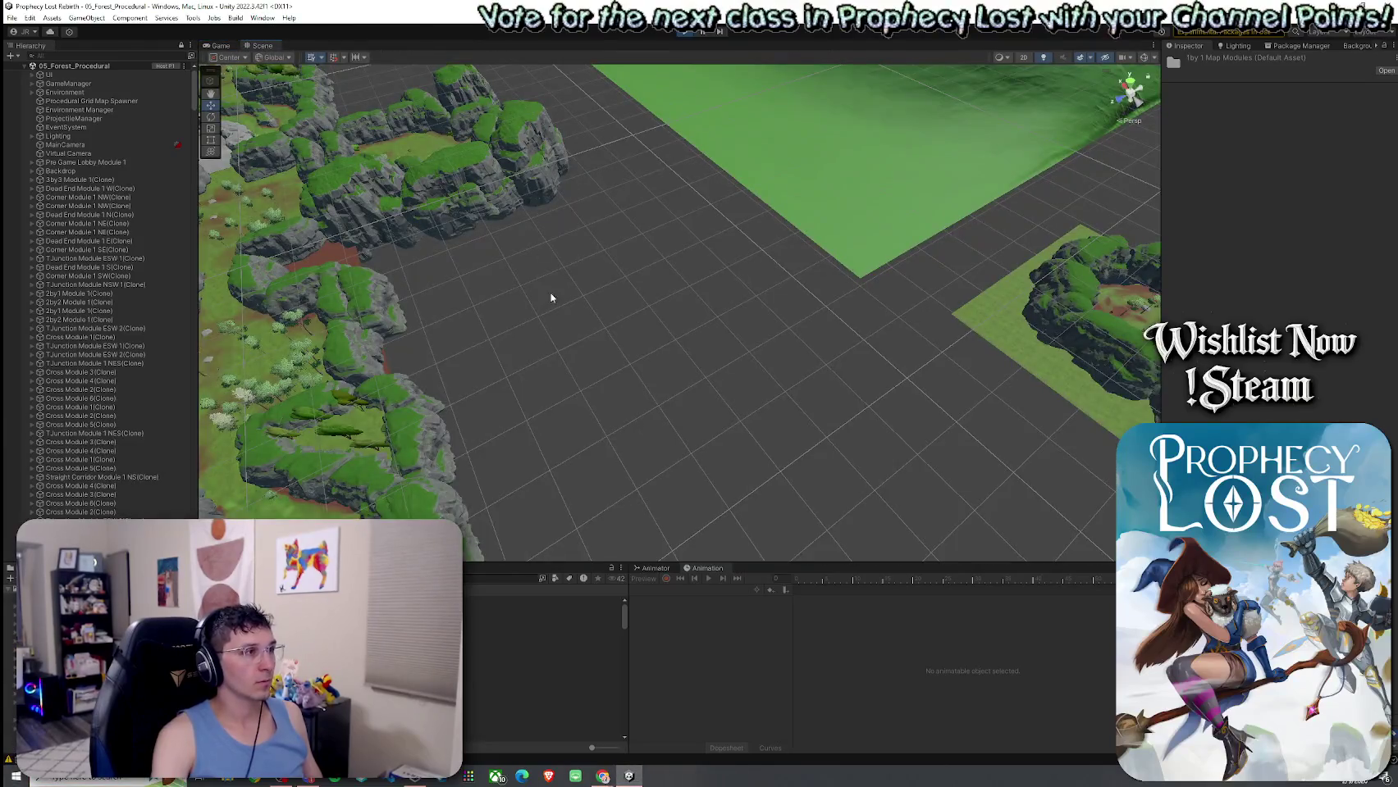
scroll(548, 295, "down", 10)
mouse_move(329, 271)
left_mouse_down()
mouse_move(394, 279)
mouse_move(347, 204)
left_mouse_up()
Select Environment Manager and show the Lighting settings with Progressive CPU and Baked Indirect.
left_click(125, 109)
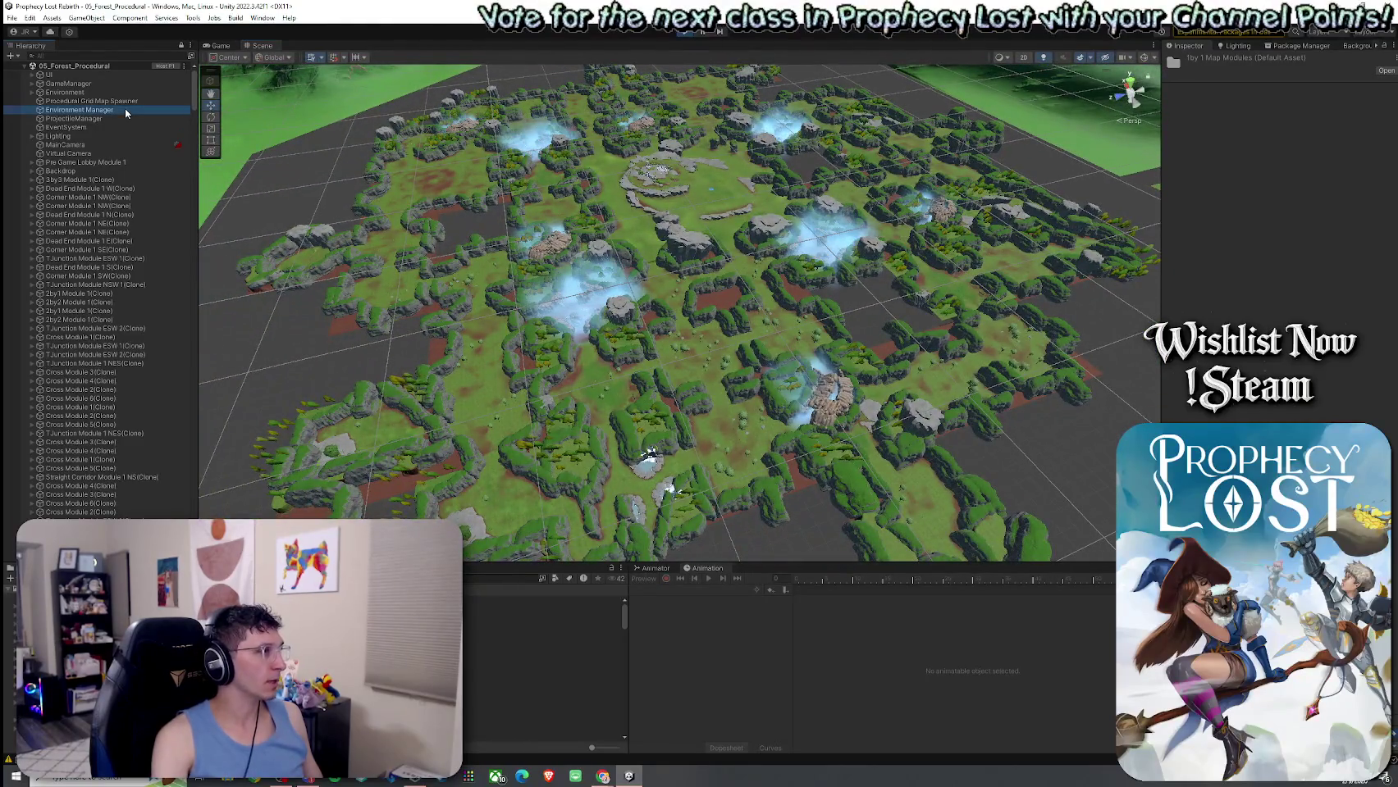
mouse_move(910, 230)
left_mouse_down()
mouse_move(910, 189)
mouse_move(918, 227)
mouse_move(1045, 131)
left_mouse_up()
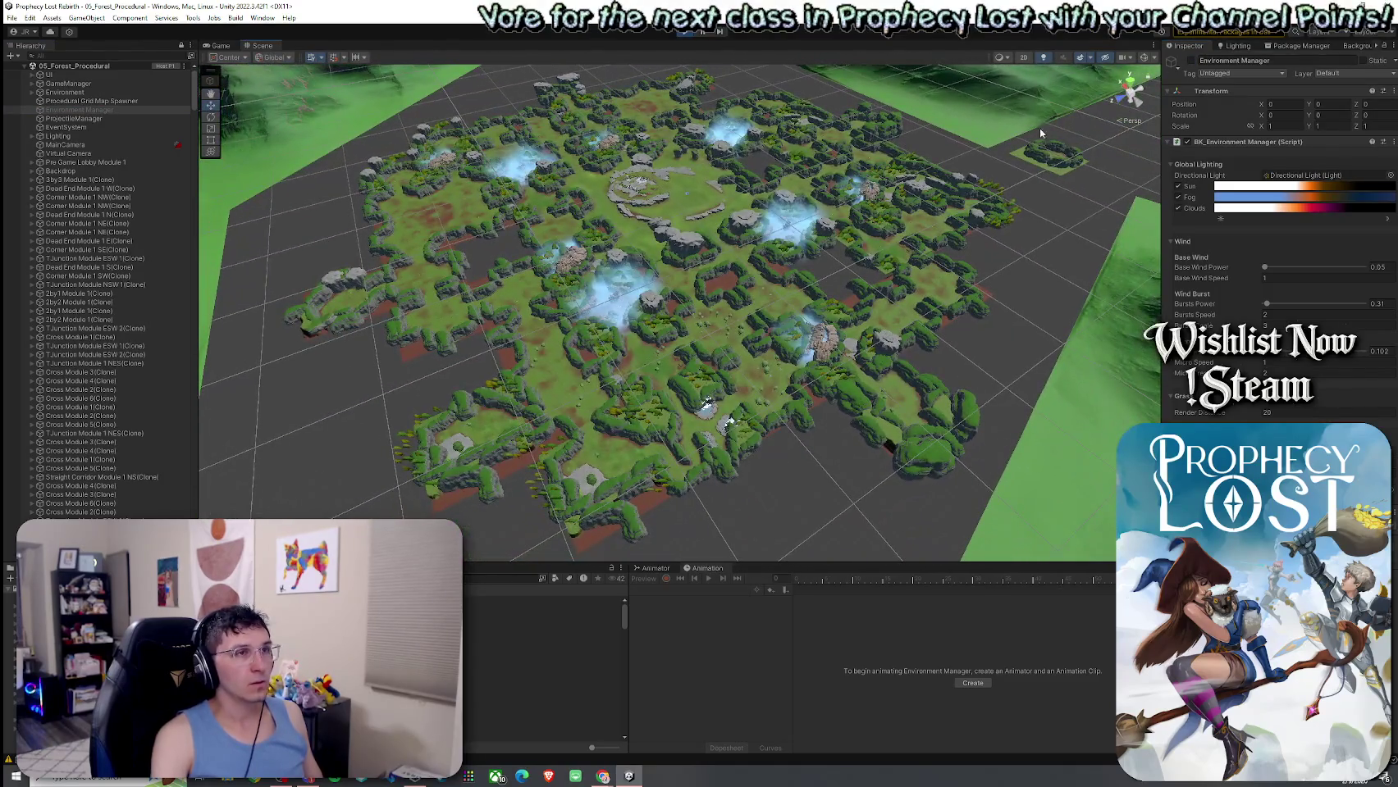
left_click(1247, 47)
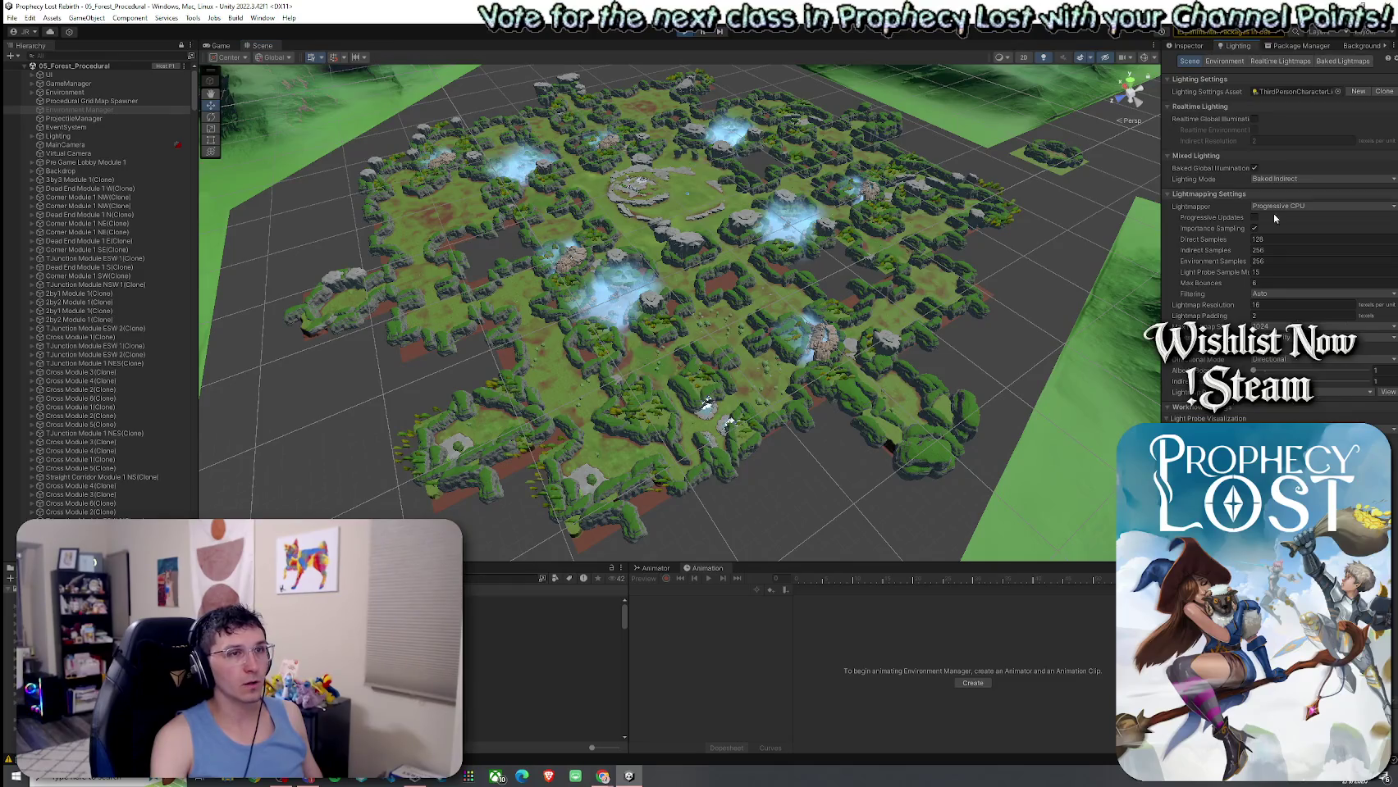
Show the Environment lighting settings with Fog left off, then select the Corner Module 1 SE terrain.
left_click(1225, 61)
left_click(1254, 253)
left_click(1254, 253)
mouse_move(1066, 295)
left_mouse_down()
mouse_move(1017, 343)
mouse_move(1005, 545)
mouse_move(873, 477)
mouse_move(876, 462)
mouse_move(739, 500)
mouse_move(681, 541)
mouse_move(531, 532)
mouse_move(495, 471)
mouse_move(494, 535)
left_mouse_up()
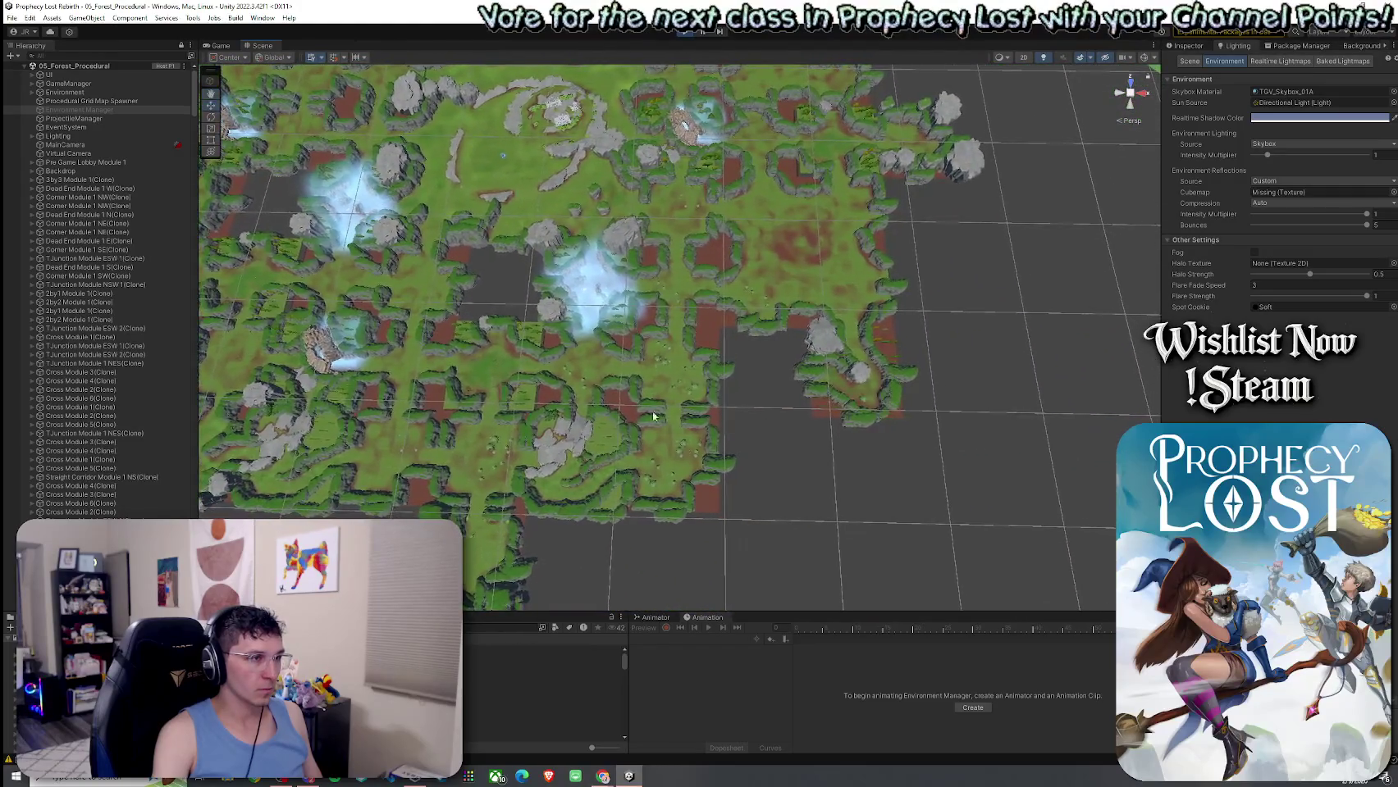
left_click(831, 409)
Fly and orbit around the Corner Module 1 SE terrain to a more top-down view of the map.
mouse_move(809, 417)
left_mouse_down()
mouse_move(740, 450)
mouse_move(507, 446)
left_mouse_up()
key("d")
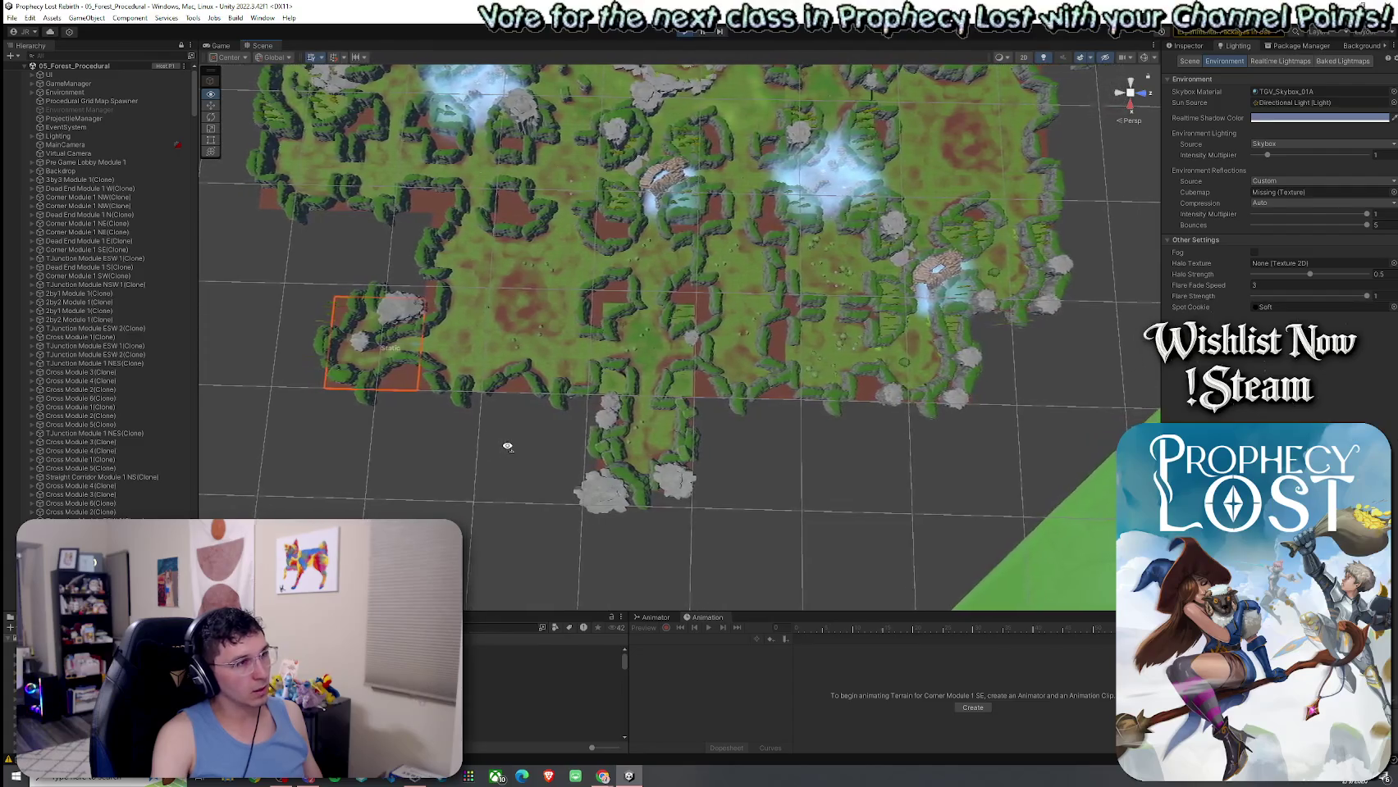
key("w")
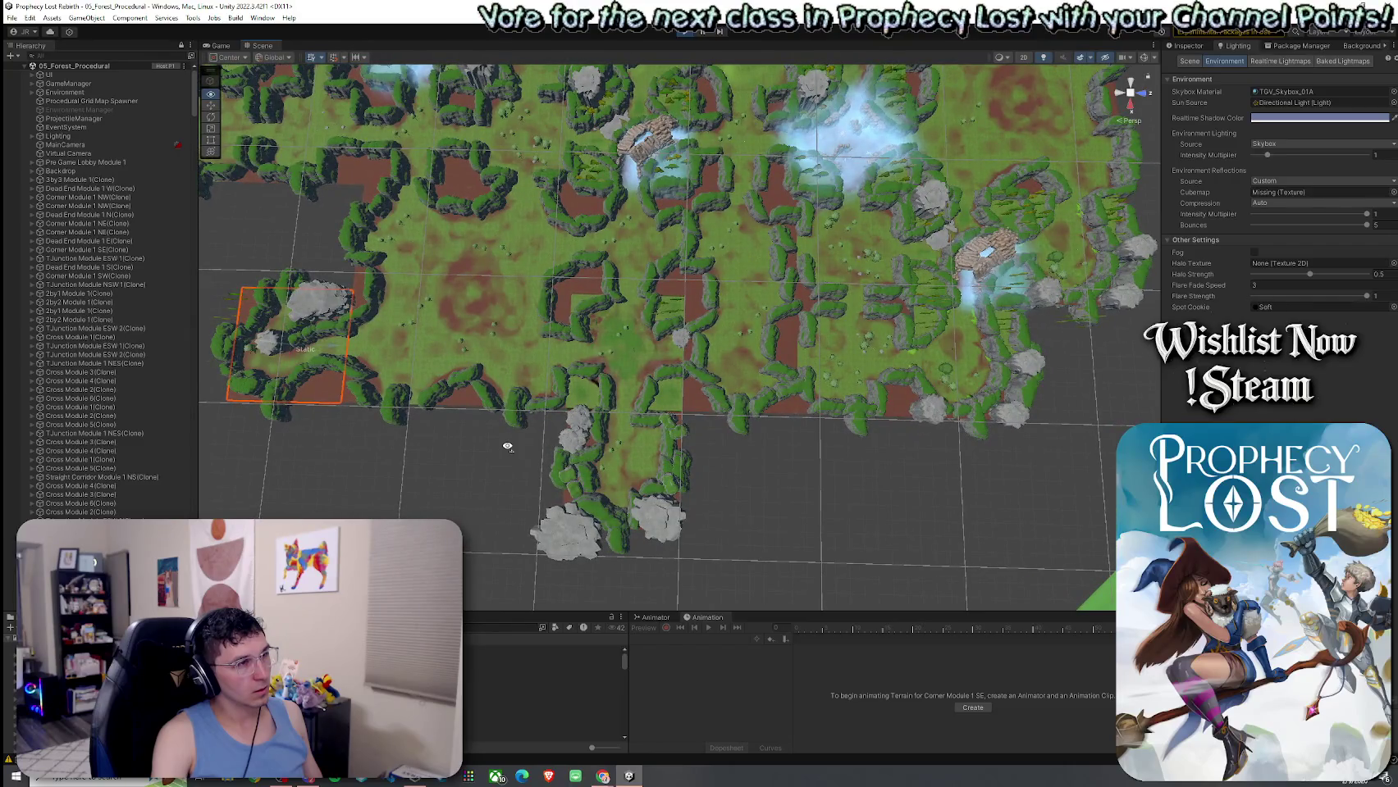
key("s")
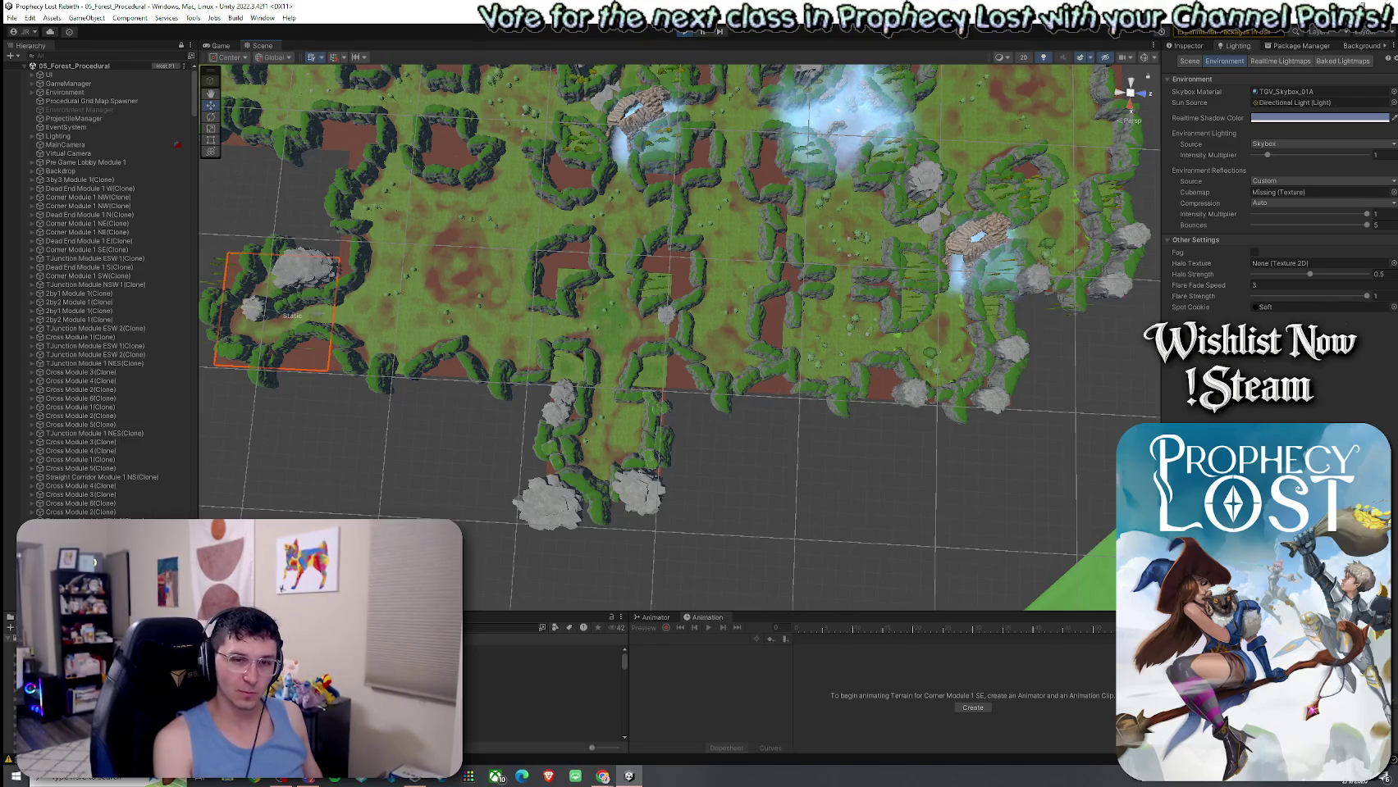
mouse_move(873, 428)
left_mouse_down()
mouse_move(855, 458)
mouse_move(778, 409)
mouse_move(666, 427)
mouse_move(671, 416)
left_mouse_up()
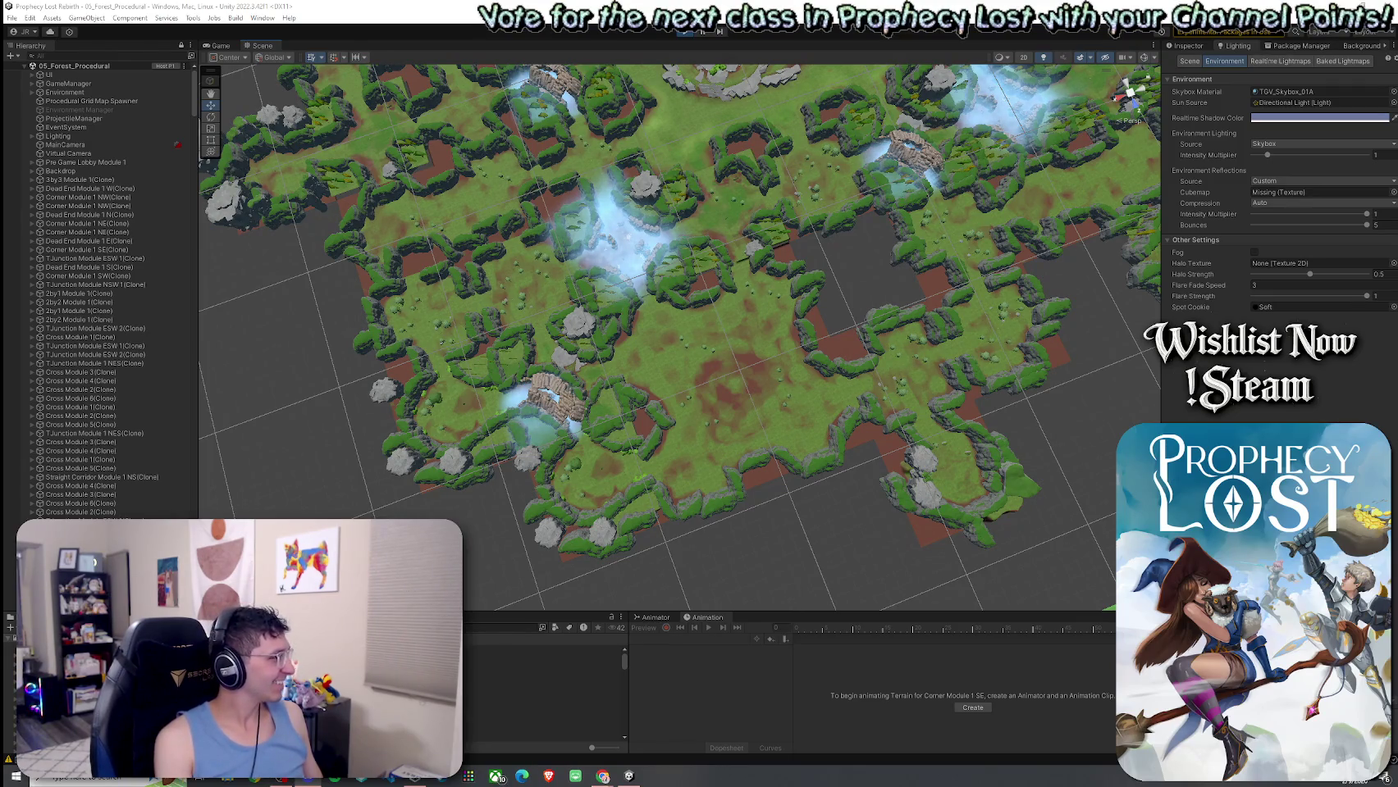
left_click_drag(530, 379, 669, 367)
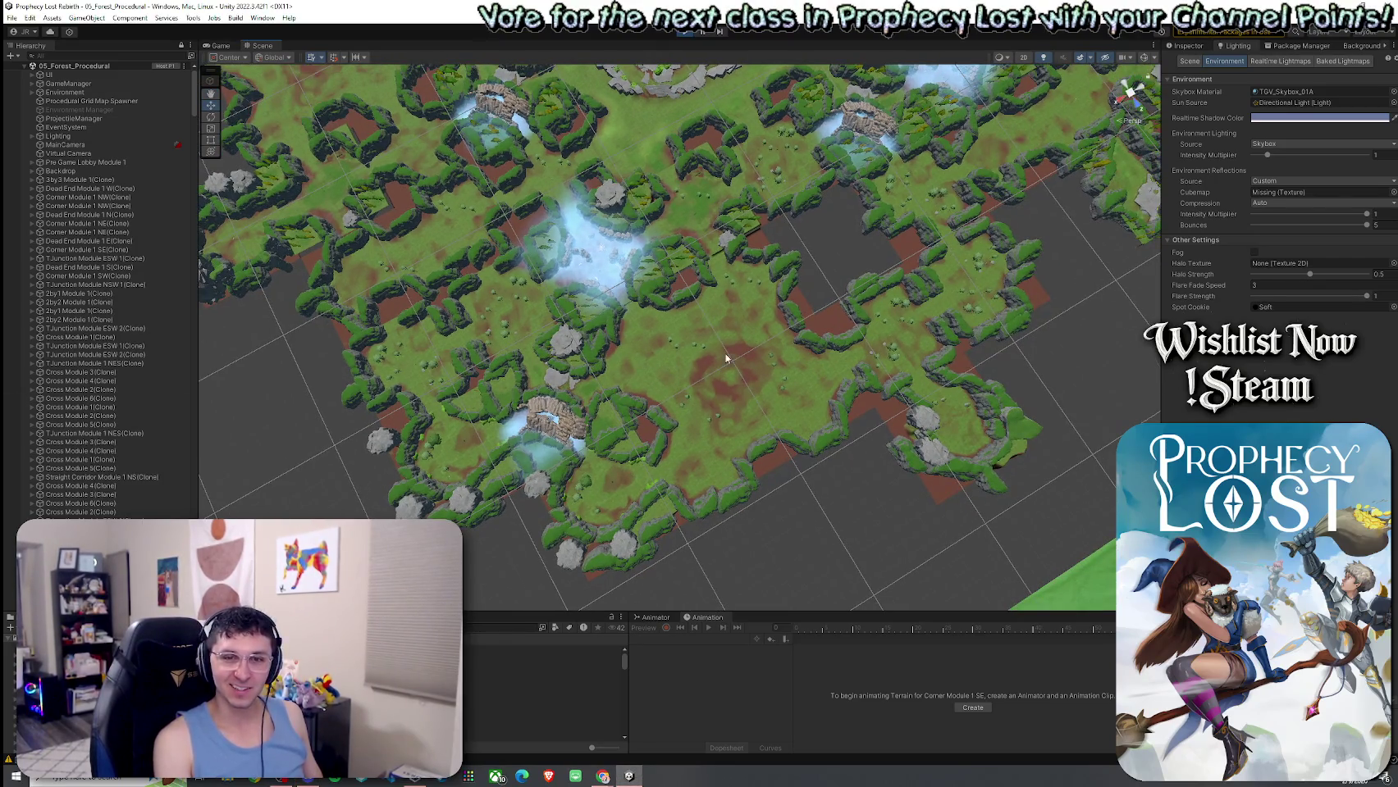
left_click_drag(816, 349, 640, 358)
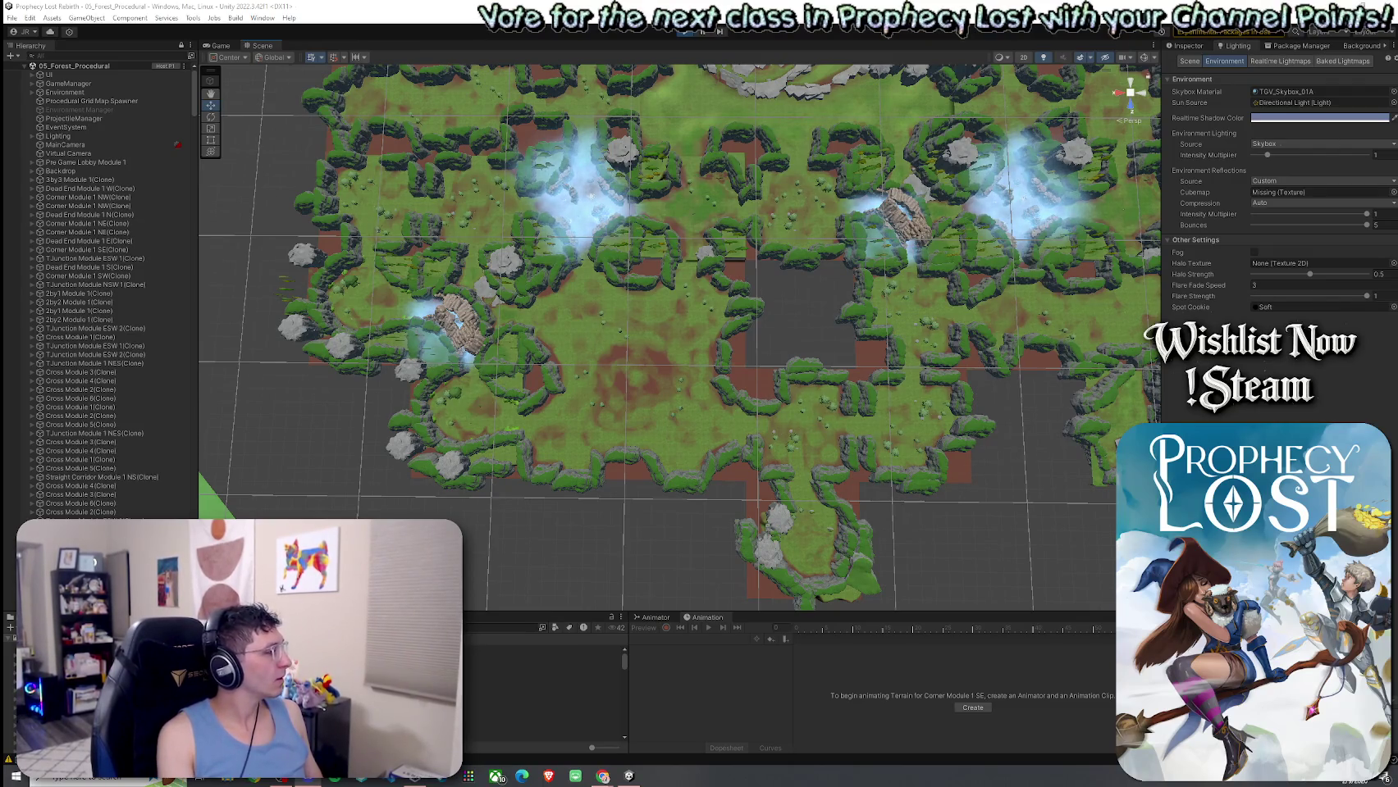
mouse_move(617, 459)
left_mouse_down("alt")
mouse_move(722, 399)
mouse_move(705, 402)
left_mouse_up("alt")
Zoom in on the cliff edge and select the Cross Module 4 terrain.
scroll(702, 401, "up", 3)
scroll(701, 401, "up", 10)
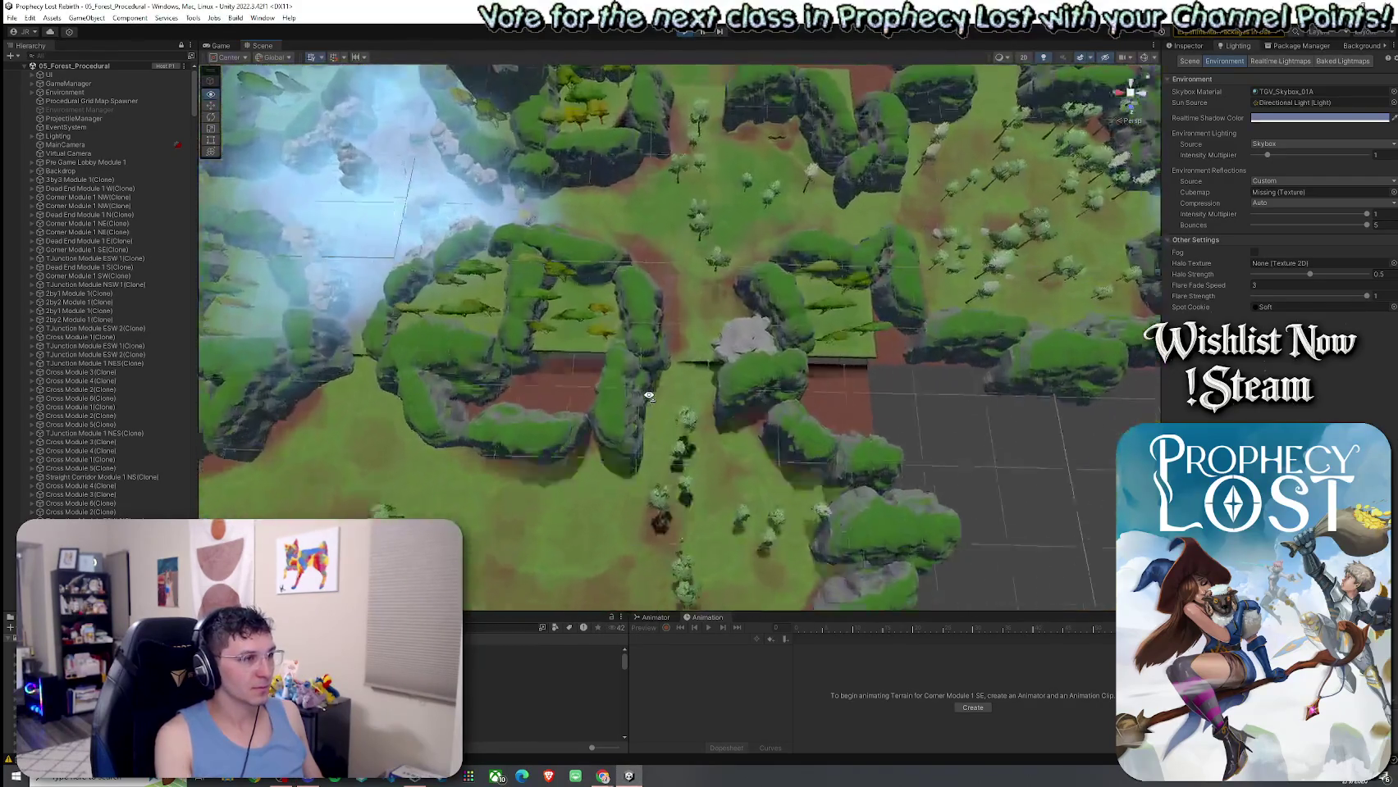
scroll(649, 397, "up", 10)
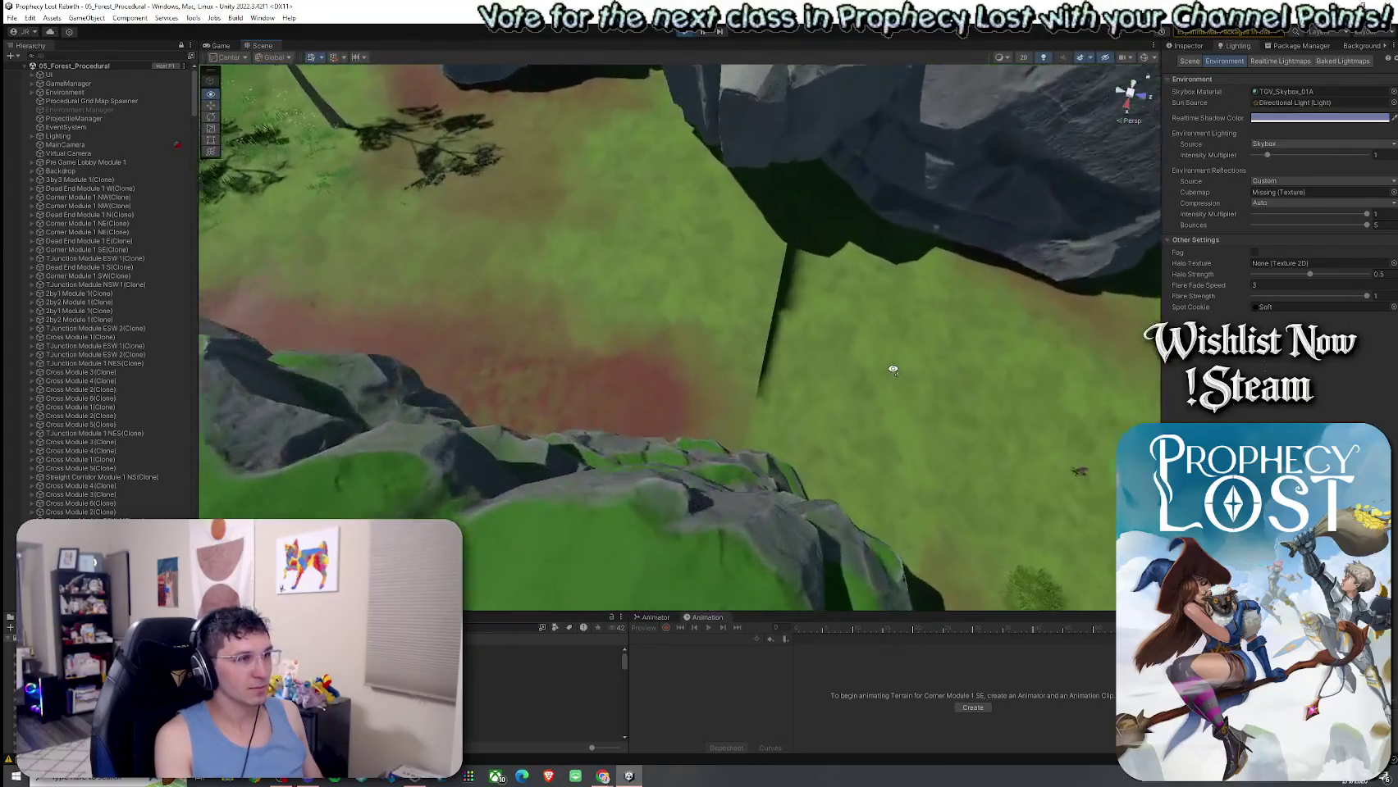
scroll(894, 370, "up", 5)
mouse_move(889, 349)
left_mouse_down("alt")
mouse_move(833, 337)
mouse_move(465, 344)
mouse_move(378, 315)
mouse_move(363, 261)
mouse_move(758, 275)
mouse_move(967, 239)
left_mouse_up("alt")
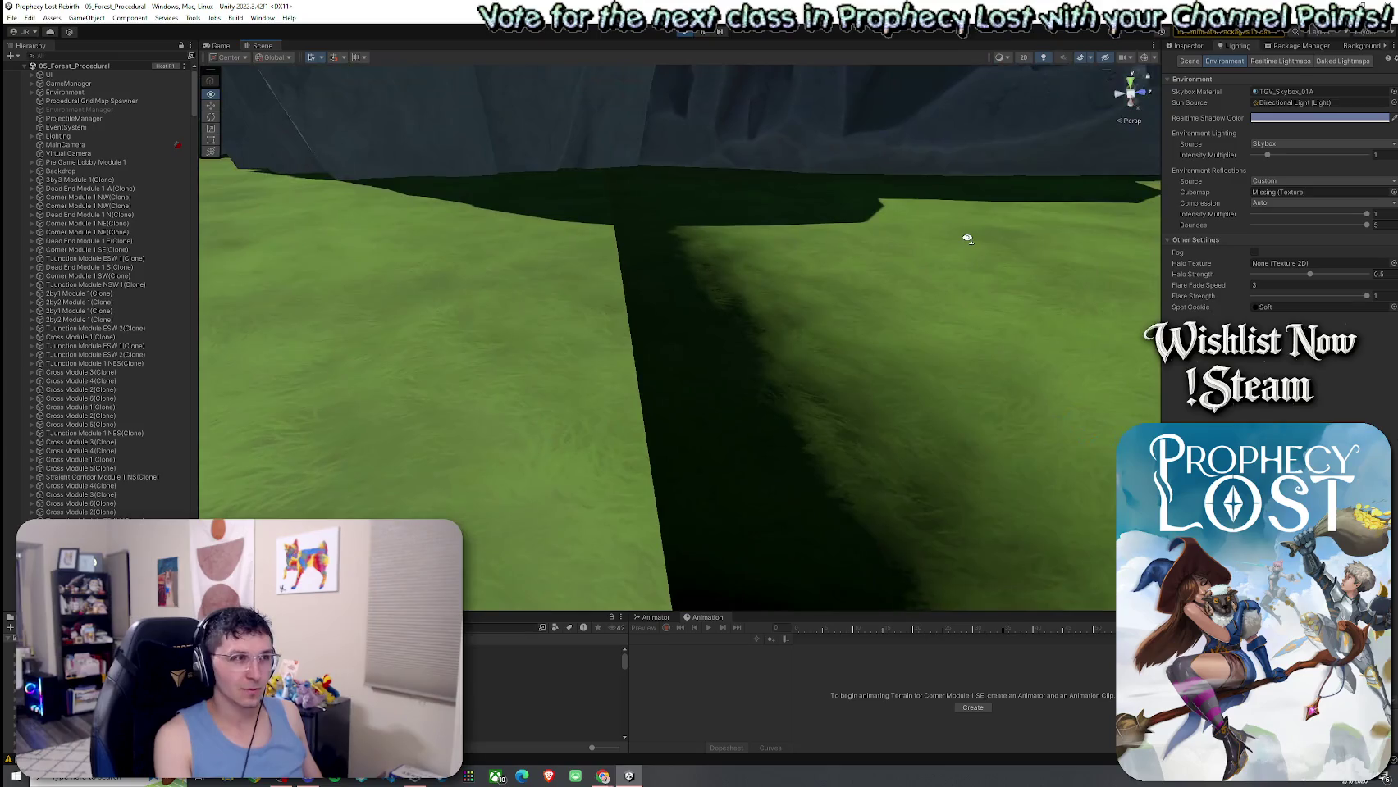
left_click(680, 285)
left_click(599, 294)
Orbit and zoom around Cross Module 4, rising to an overhead view of the clearing.
mouse_move(600, 294)
left_mouse_down("alt")
mouse_move(739, 255)
mouse_move(1014, 225)
mouse_move(845, 362)
mouse_move(699, 300)
mouse_move(708, 399)
mouse_move(706, 381)
mouse_move(615, 374)
mouse_move(855, 365)
mouse_move(805, 303)
mouse_move(796, 332)
left_mouse_up("alt")
scroll(796, 331, "down", 5)
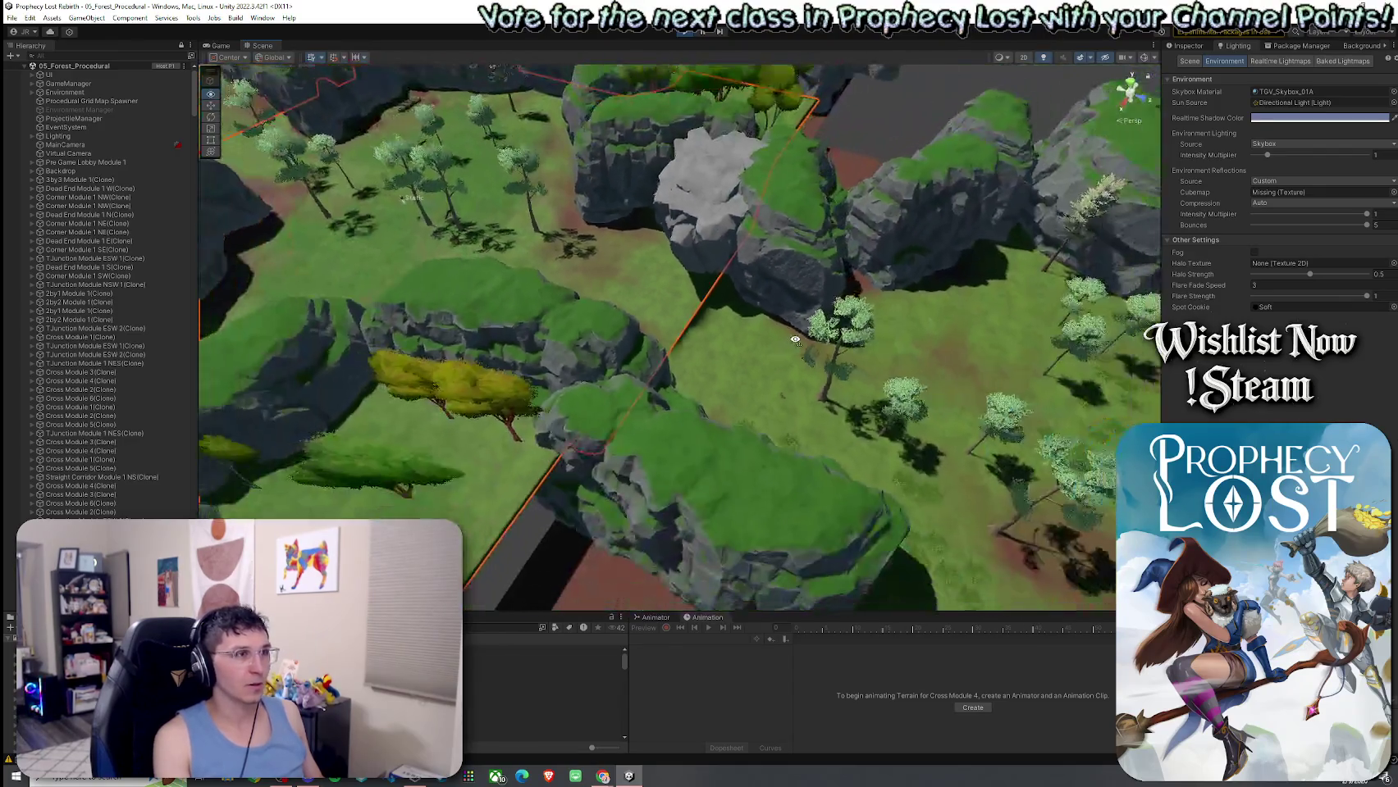
scroll(733, 317, "up", 2)
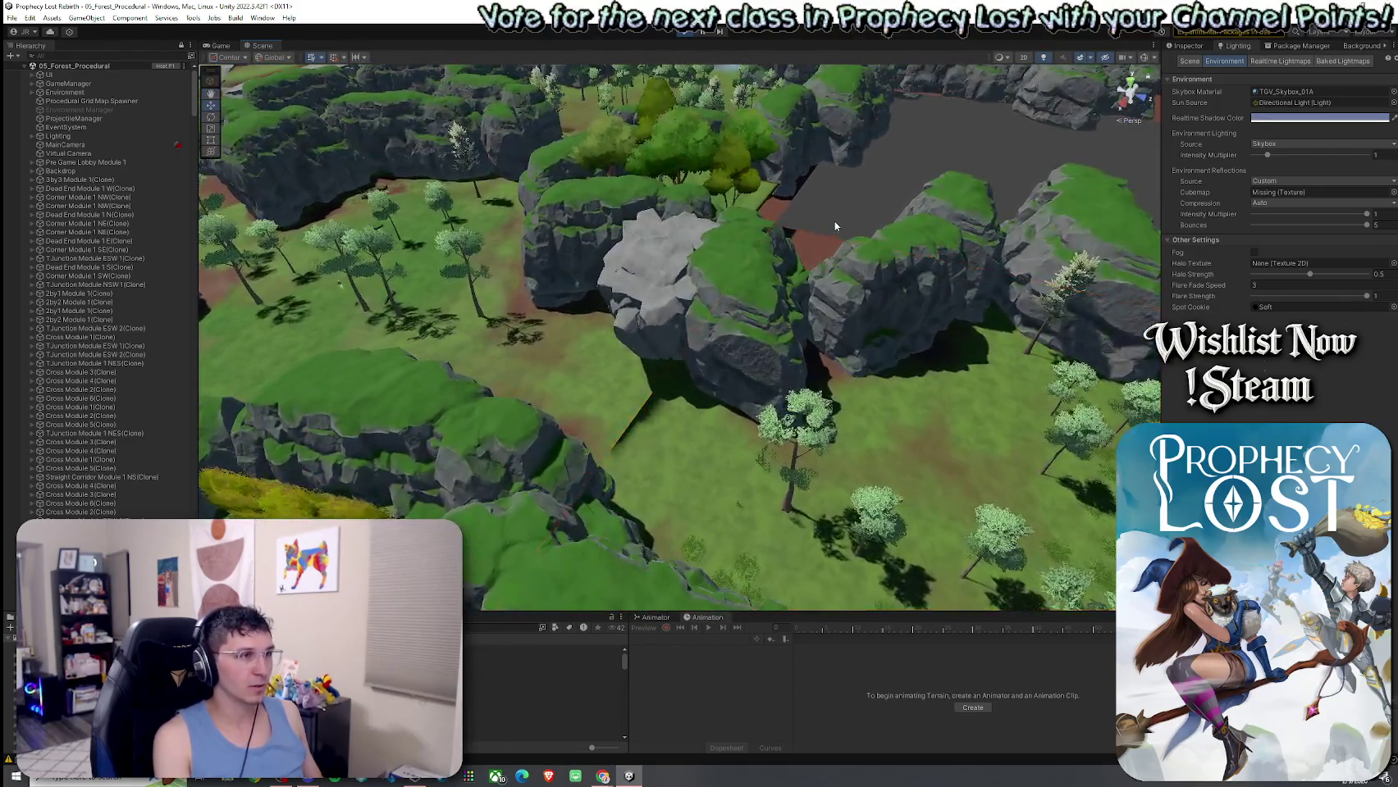
scroll(834, 220, "up", 10)
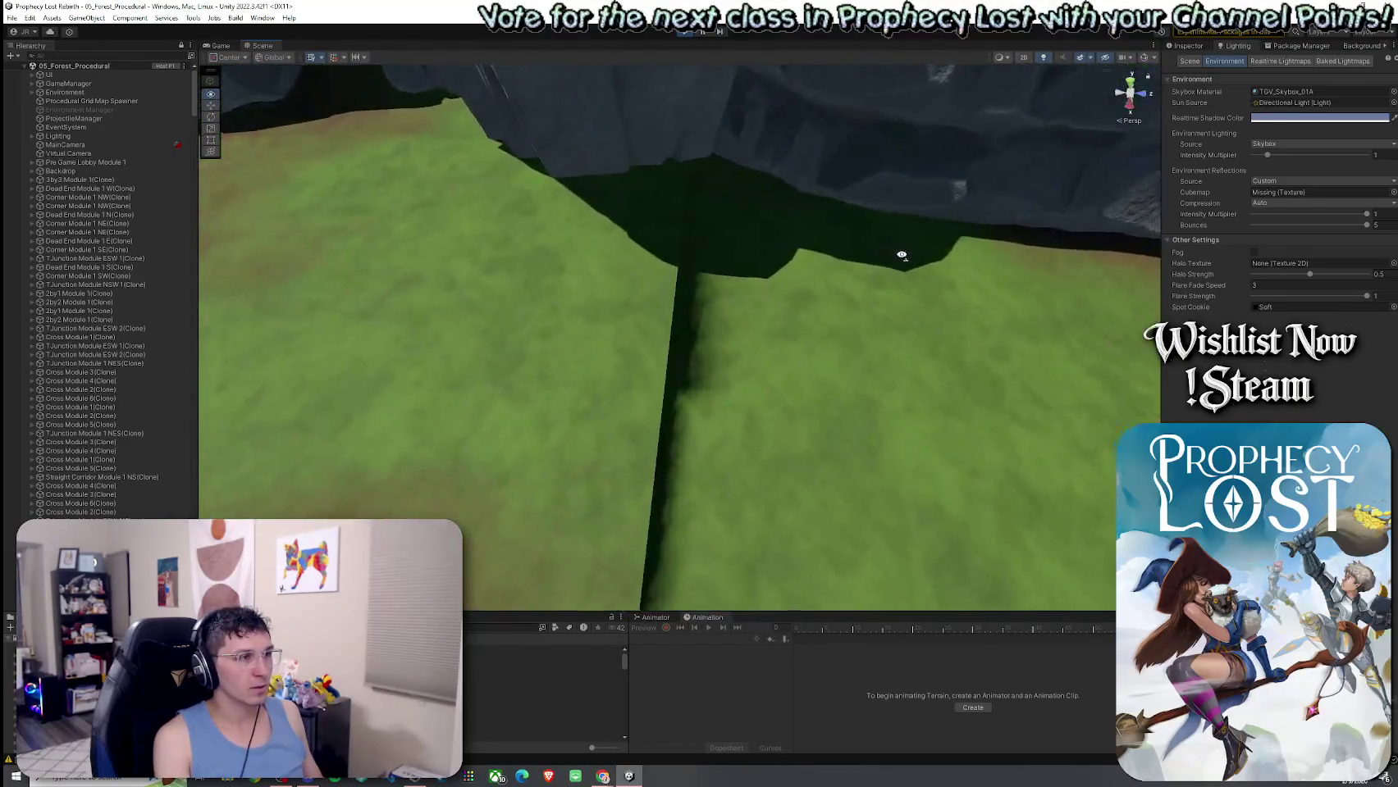
scroll(901, 256, "down", 10)
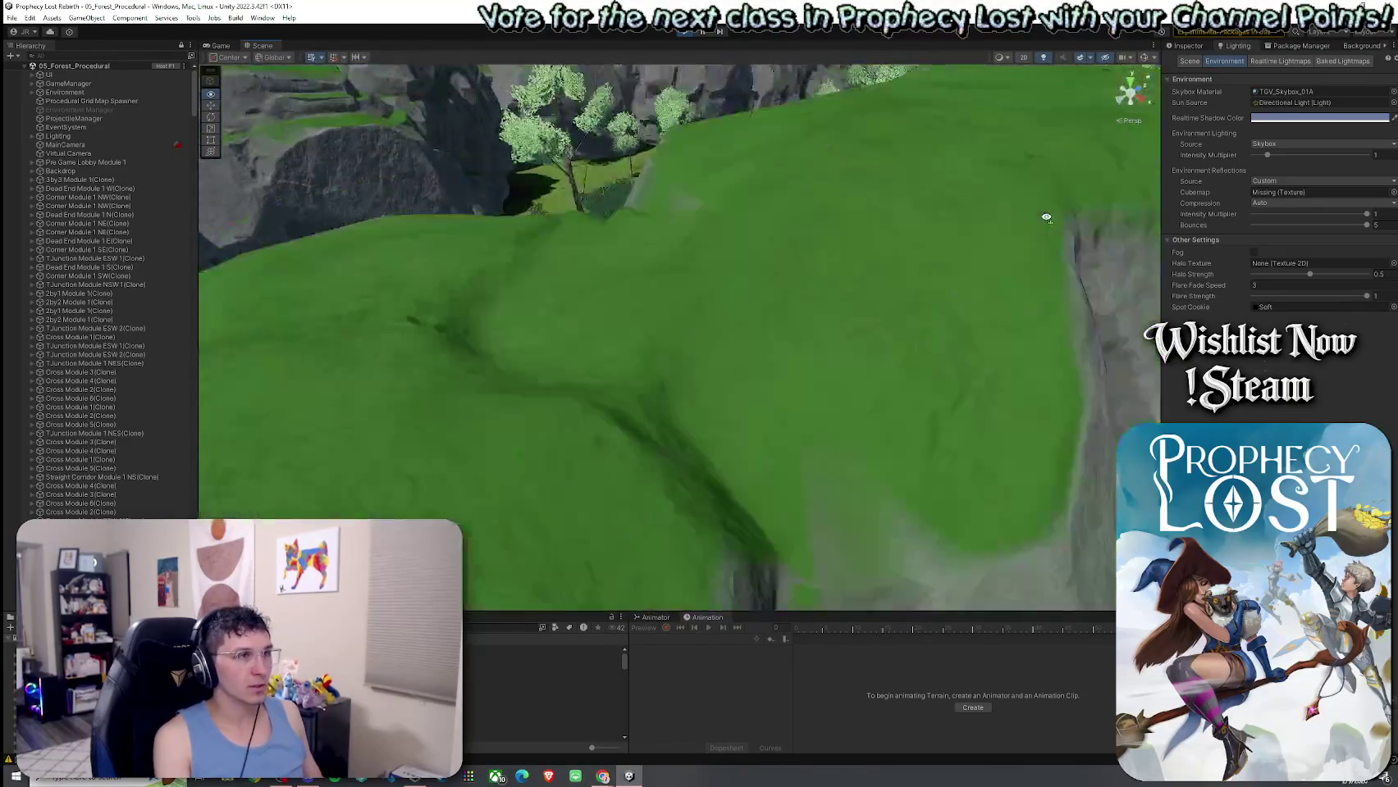
scroll(820, 287, "down", 10)
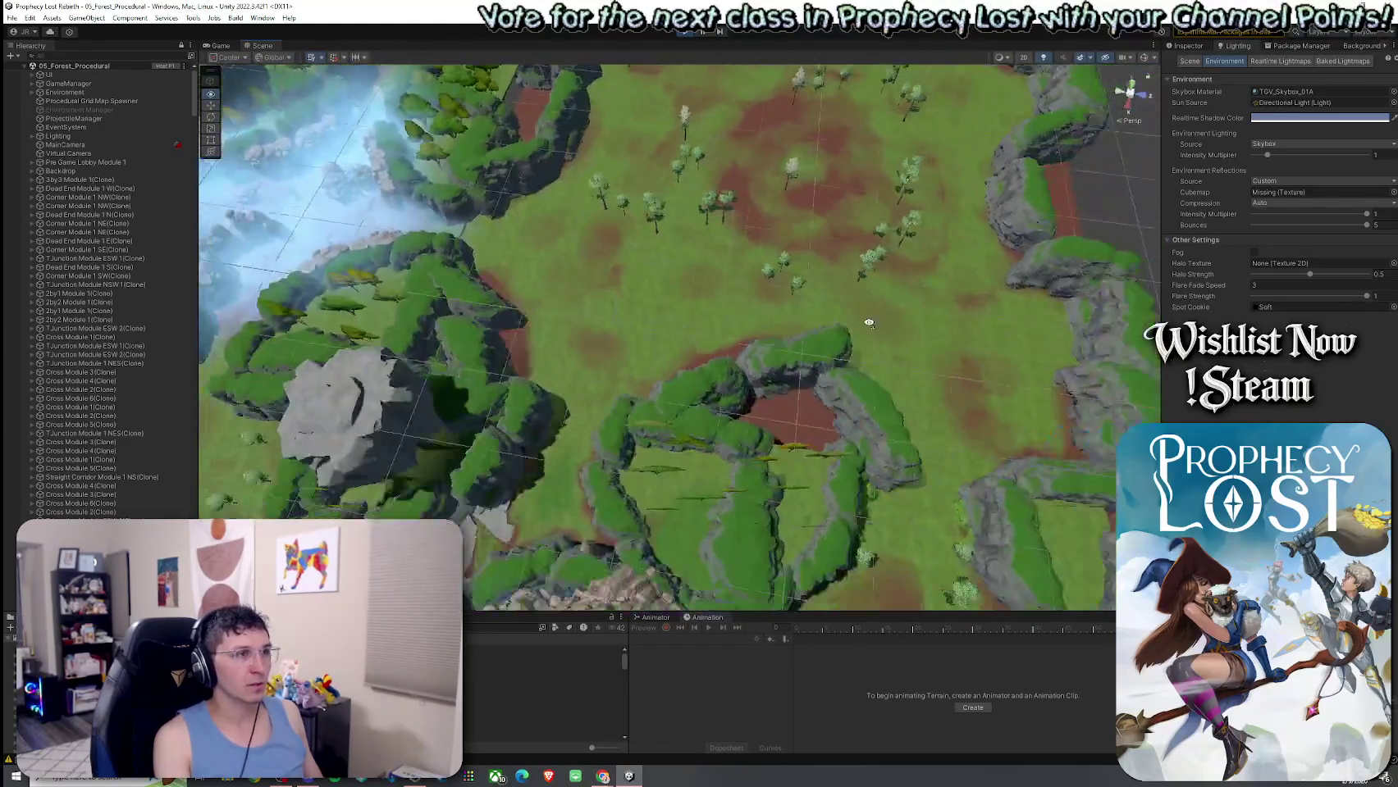
scroll(660, 311, "up", 10)
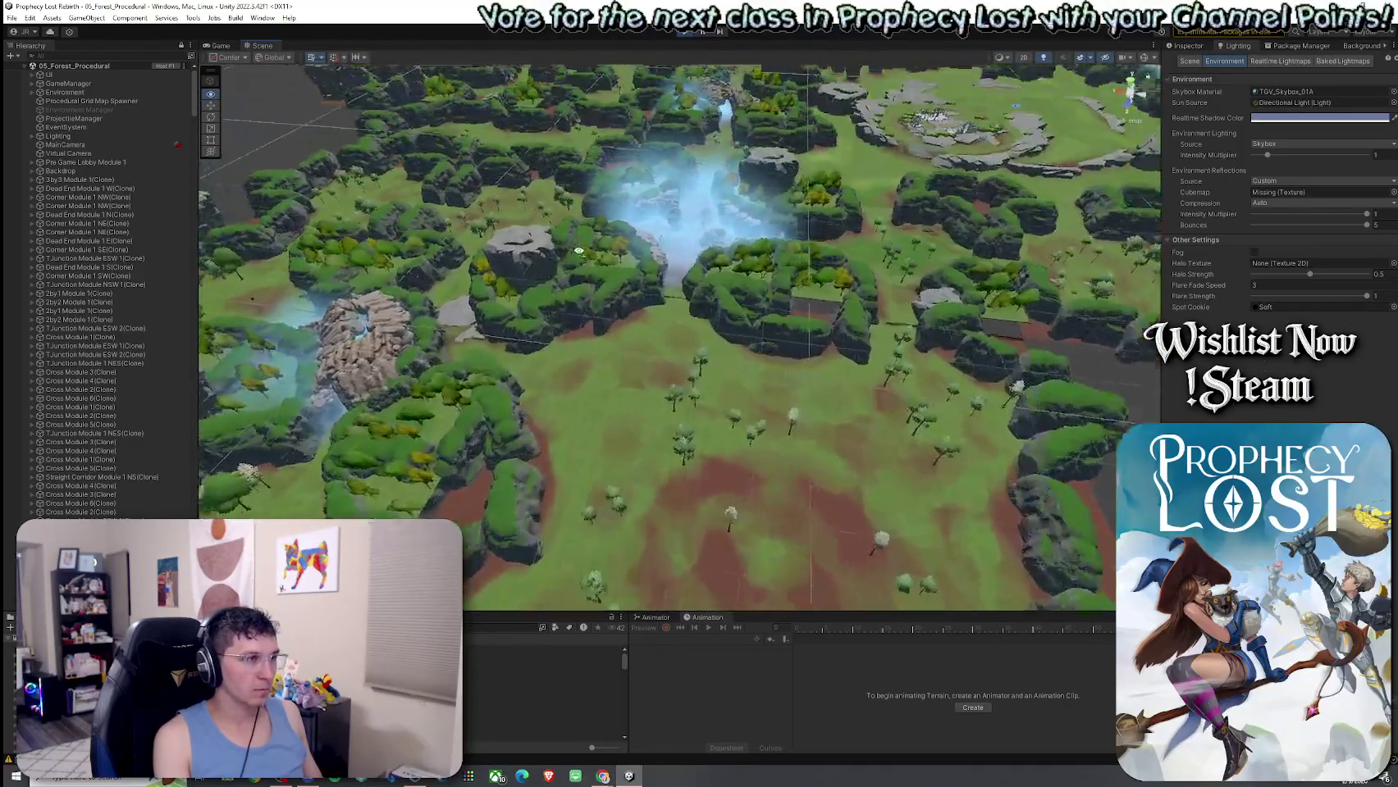
scroll(579, 251, "up", 10)
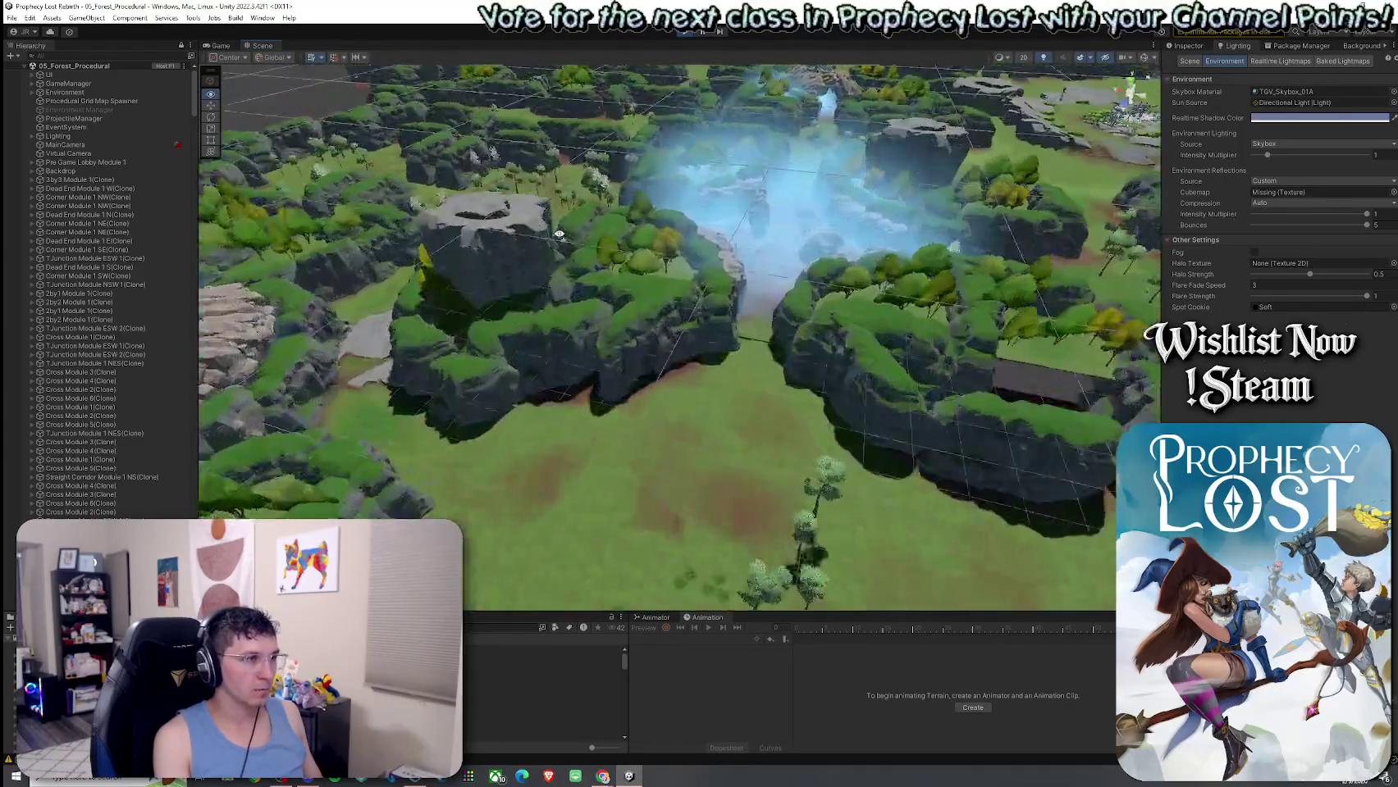
mouse_move(568, 250)
left_mouse_down()
mouse_move(582, 370)
mouse_move(736, 336)
mouse_move(824, 244)
mouse_move(1055, 301)
mouse_move(1179, 292)
mouse_move(995, 291)
left_mouse_up()
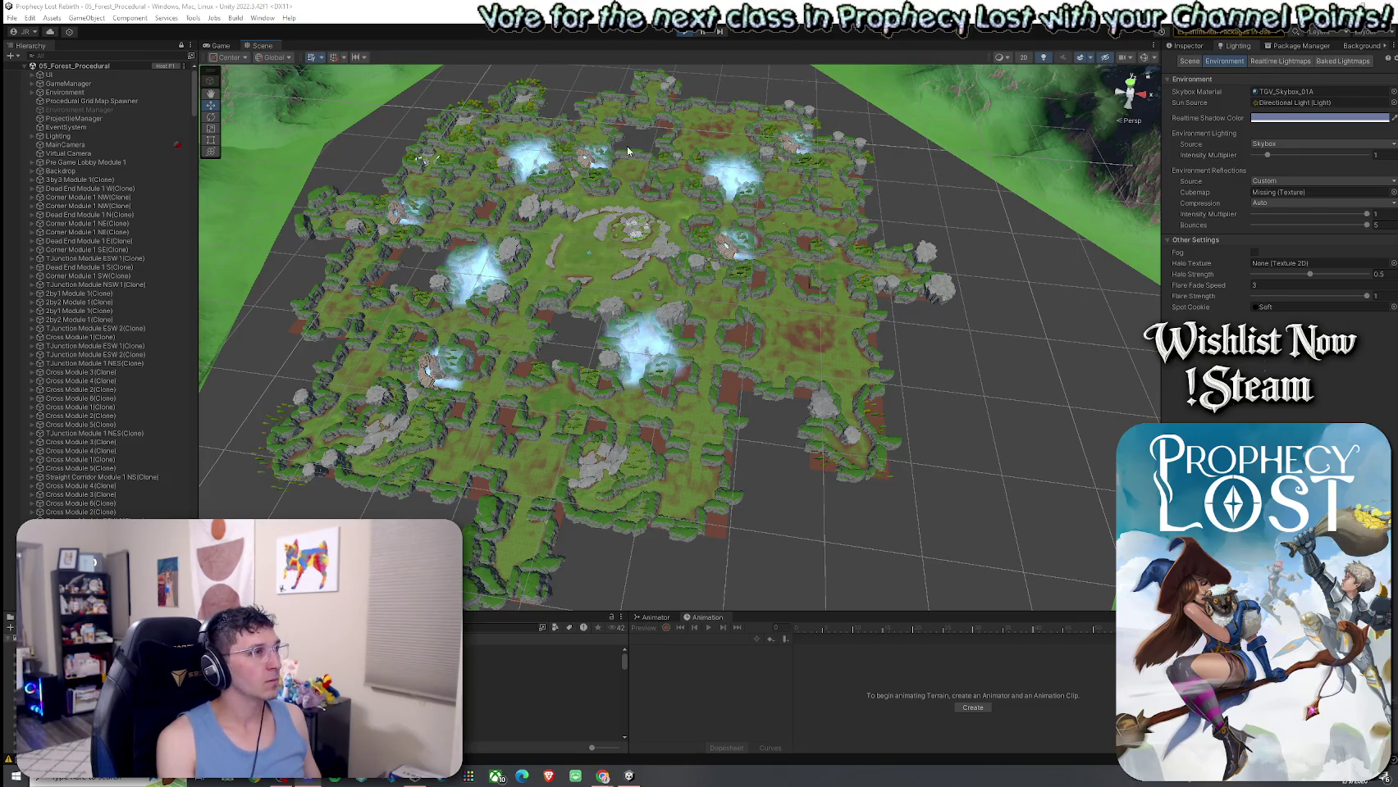
Orbit the Scene view to a steeper, top-down angle over the whole forest map.
mouse_move(547, 367)
left_mouse_down()
mouse_move(545, 343)
mouse_move(525, 361)
mouse_move(234, 374)
mouse_move(232, 396)
mouse_move(195, 405)
mouse_move(16, 418)
mouse_move(1395, 433)
mouse_move(5, 436)
mouse_move(1390, 429)
mouse_move(1357, 419)
mouse_move(1349, 361)
mouse_move(1337, 377)
mouse_move(1155, 370)
mouse_move(1146, 398)
mouse_move(1061, 393)
left_mouse_up()
Select the DenseFog effect and zoom in close on the fog-filled cliff module.
left_click(931, 257)
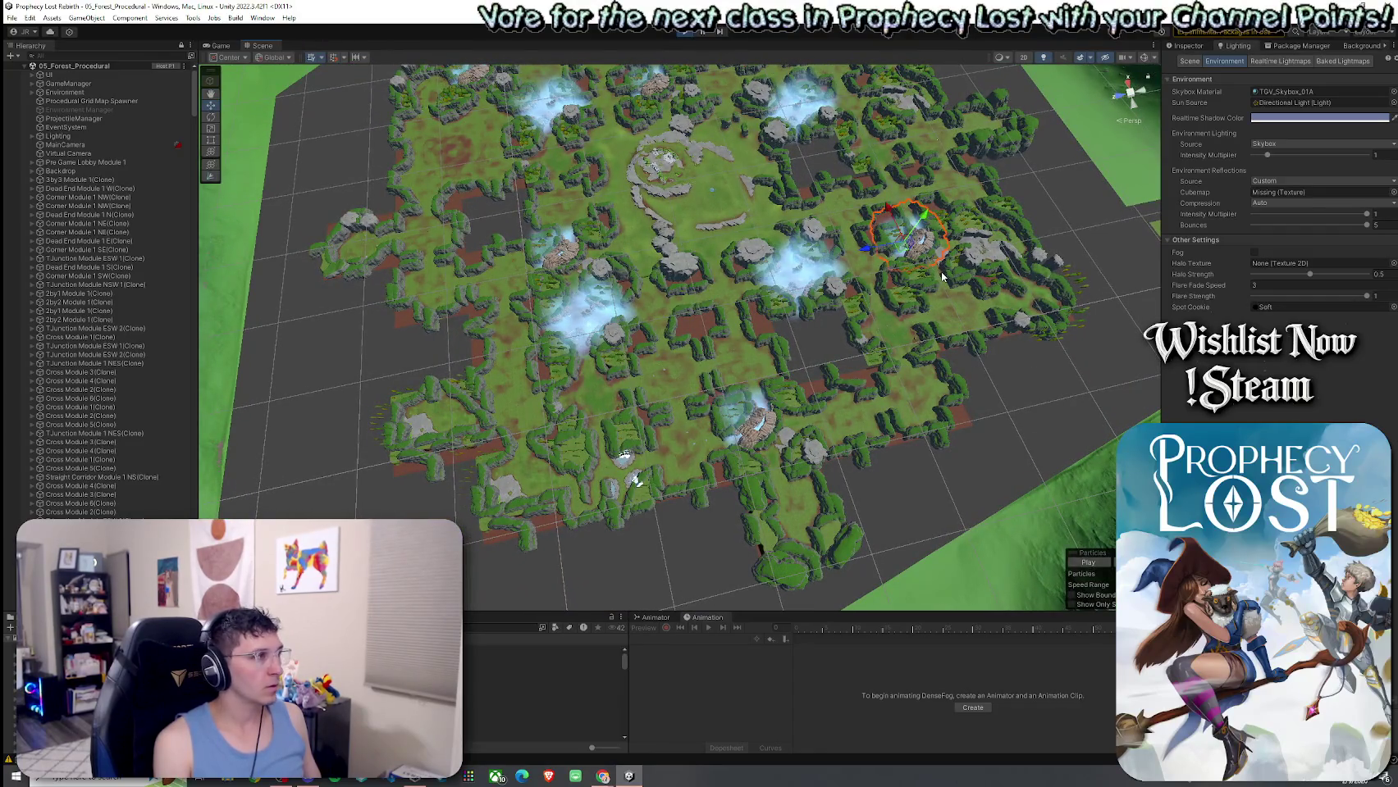
scroll(189, 316, "down", 15)
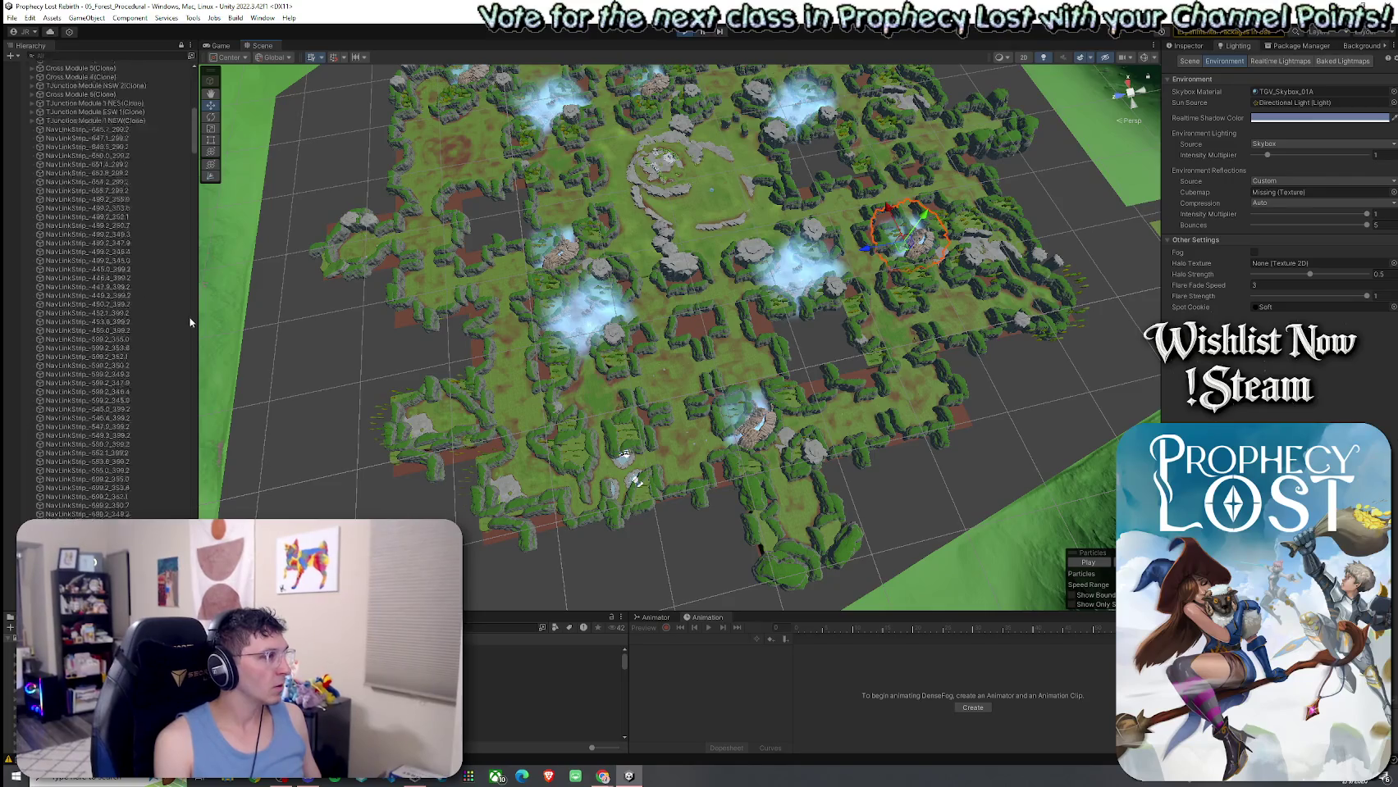
left_click_drag(195, 176, 196, 502)
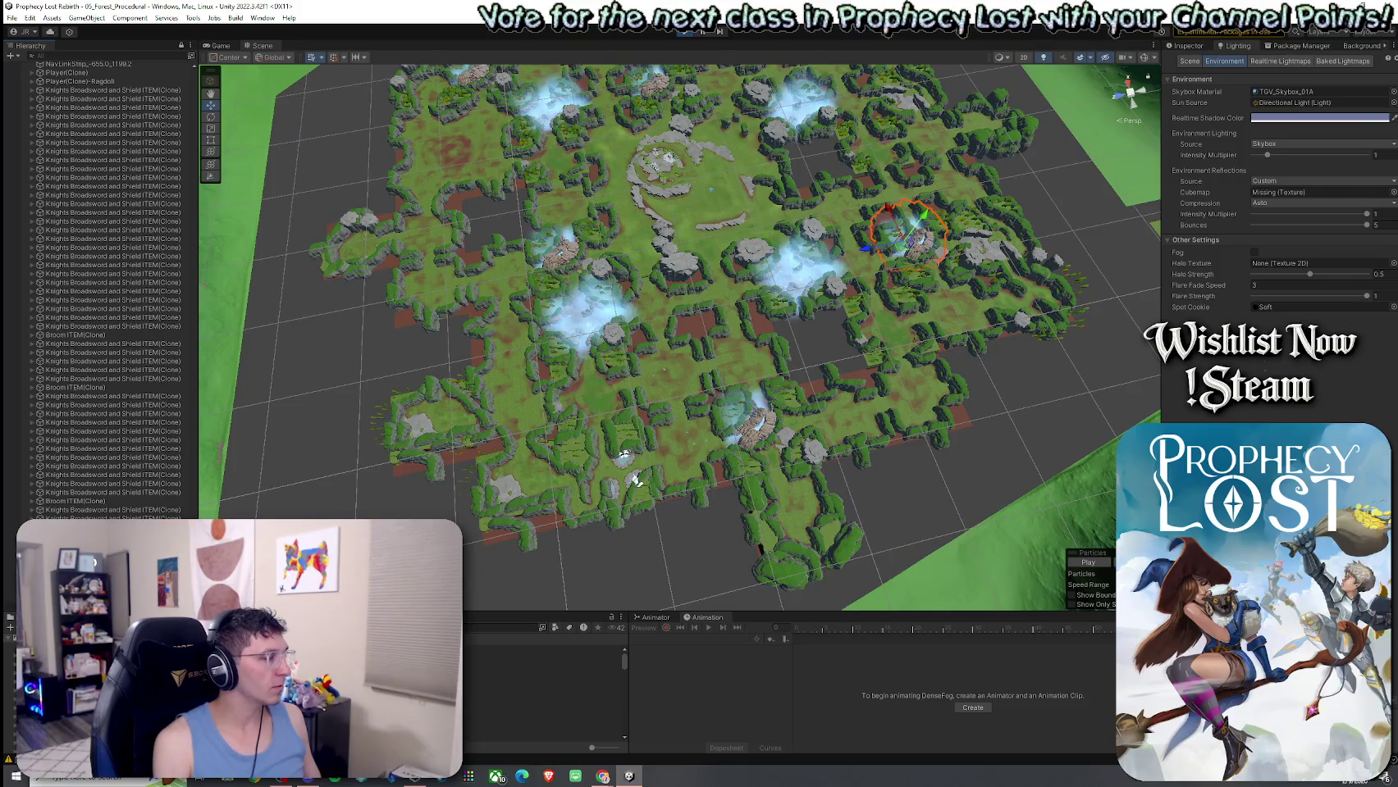
left_click_drag(636, 480, 715, 315)
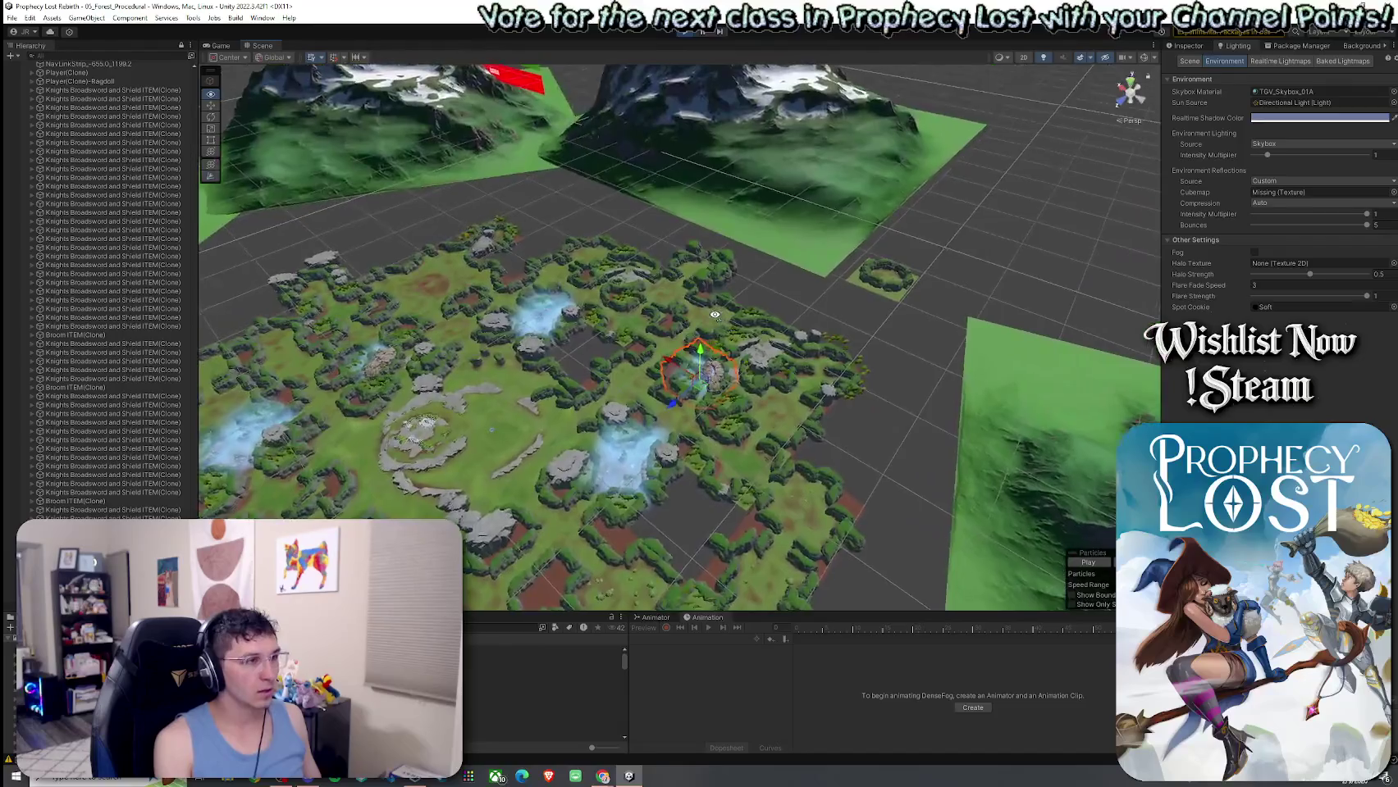
scroll(714, 315, "up", 6)
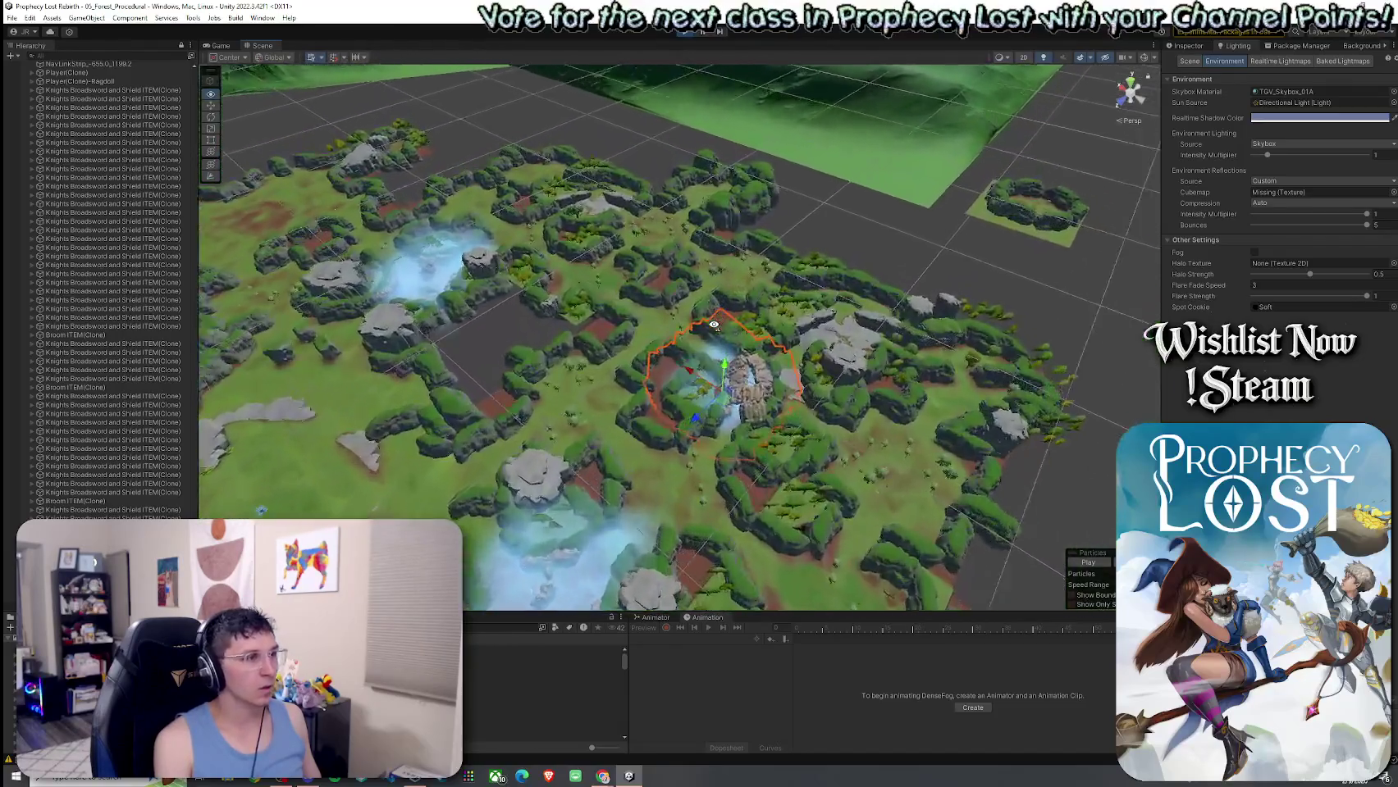
scroll(715, 325, "up", 8)
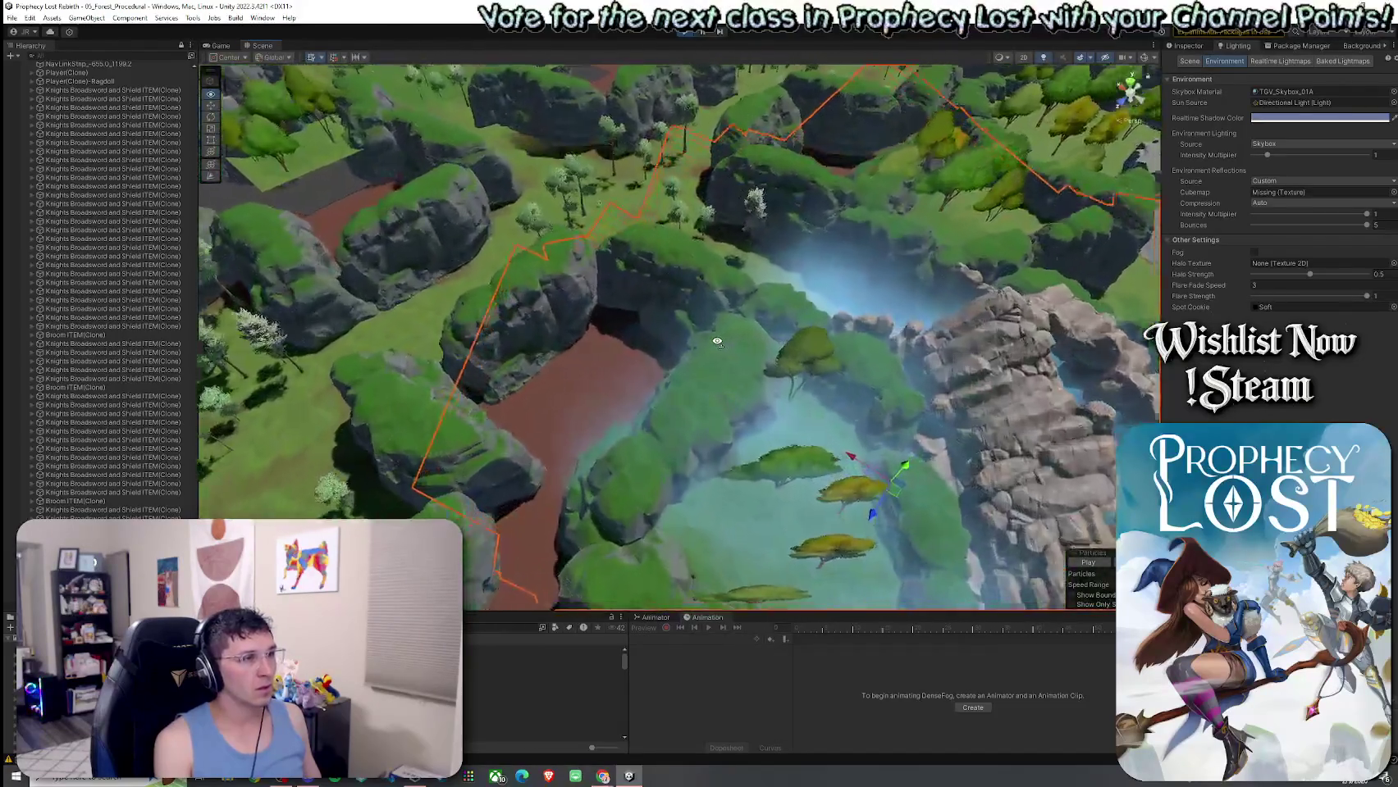
mouse_move(717, 342)
left_mouse_down()
mouse_move(755, 313)
mouse_move(714, 304)
left_mouse_up()
Select the module's cliff rock, zoom back out, and pick the Cross Module 2 terrain tile.
left_click(714, 304)
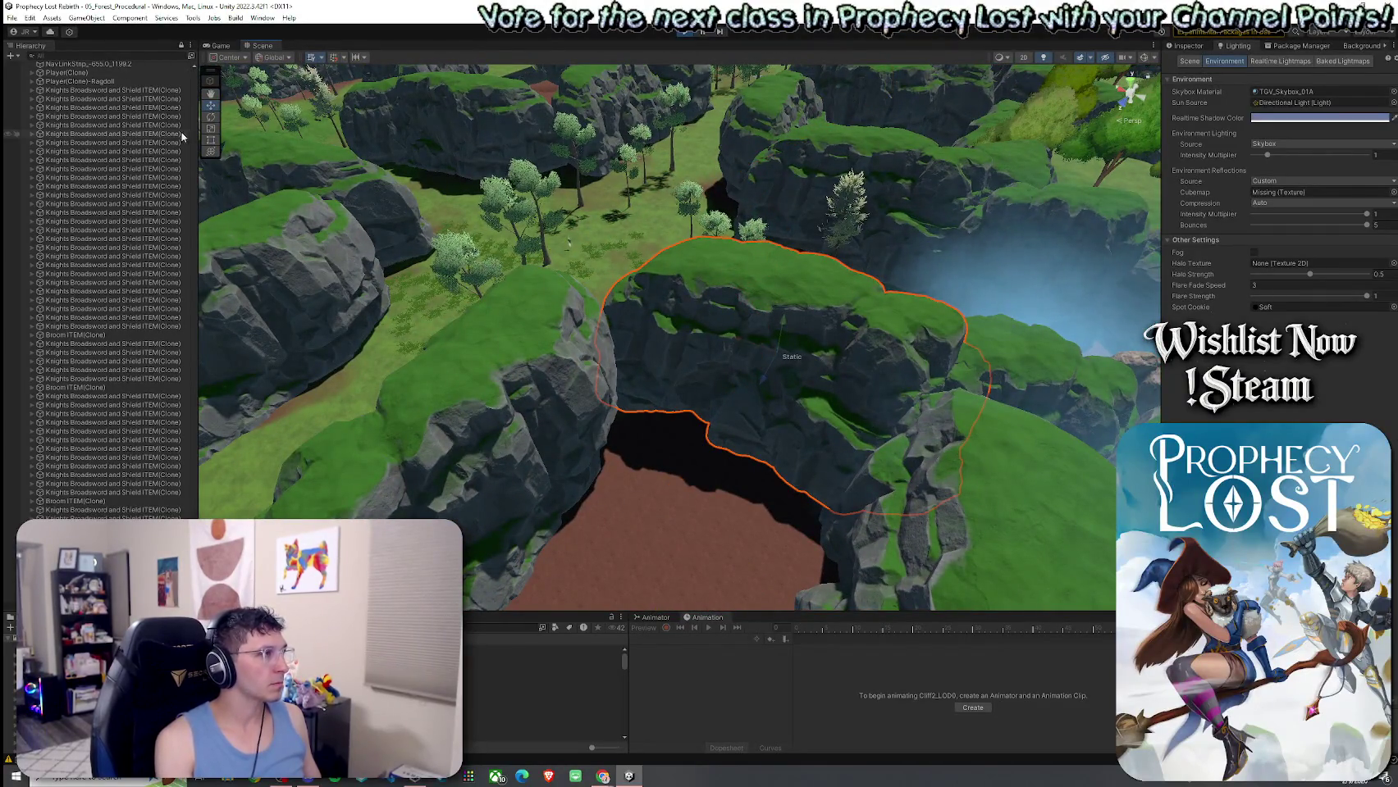
scroll(192, 83, "down", 15)
scroll(192, 82, "up", 10)
left_click_drag(203, 174, 206, 129)
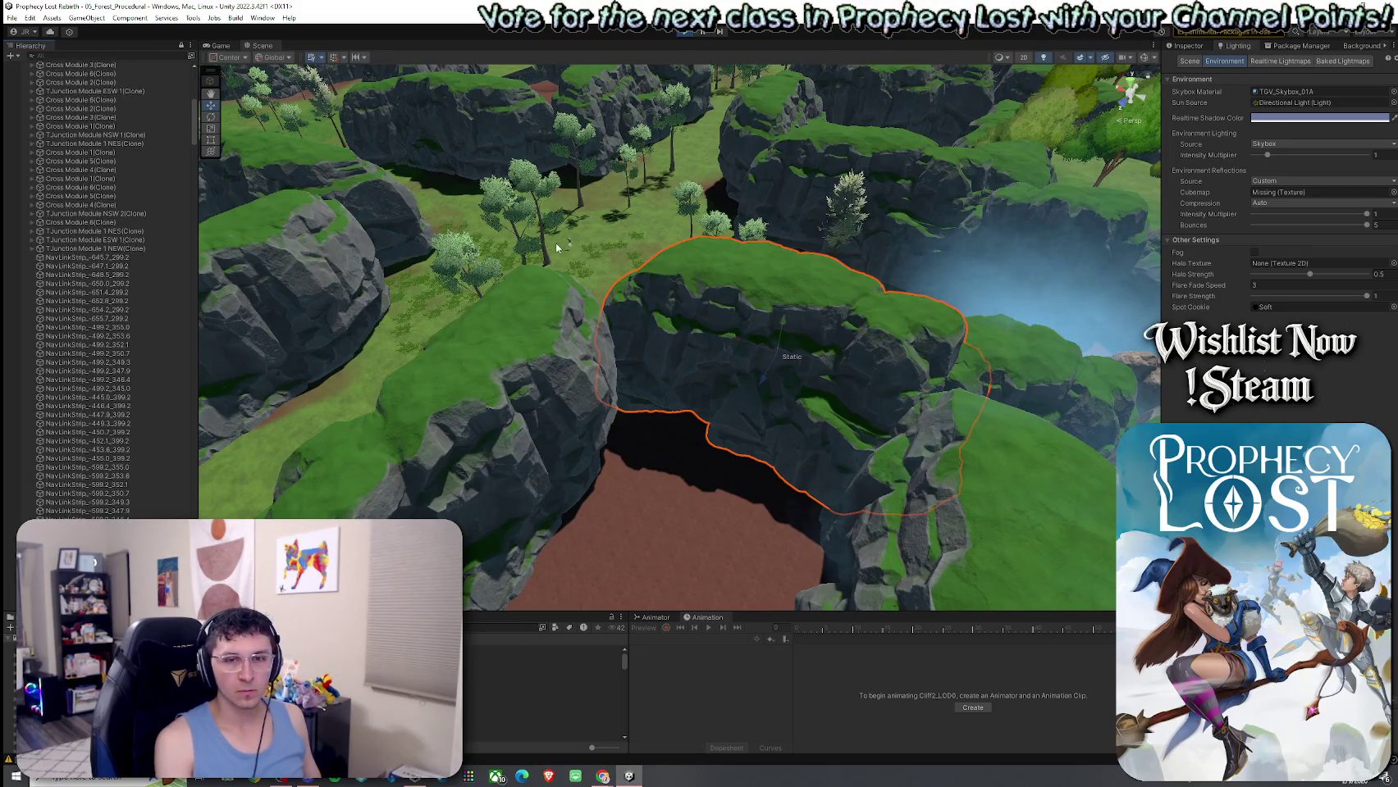
left_click_drag(780, 486, 740, 523)
scroll(740, 523, "down", 10)
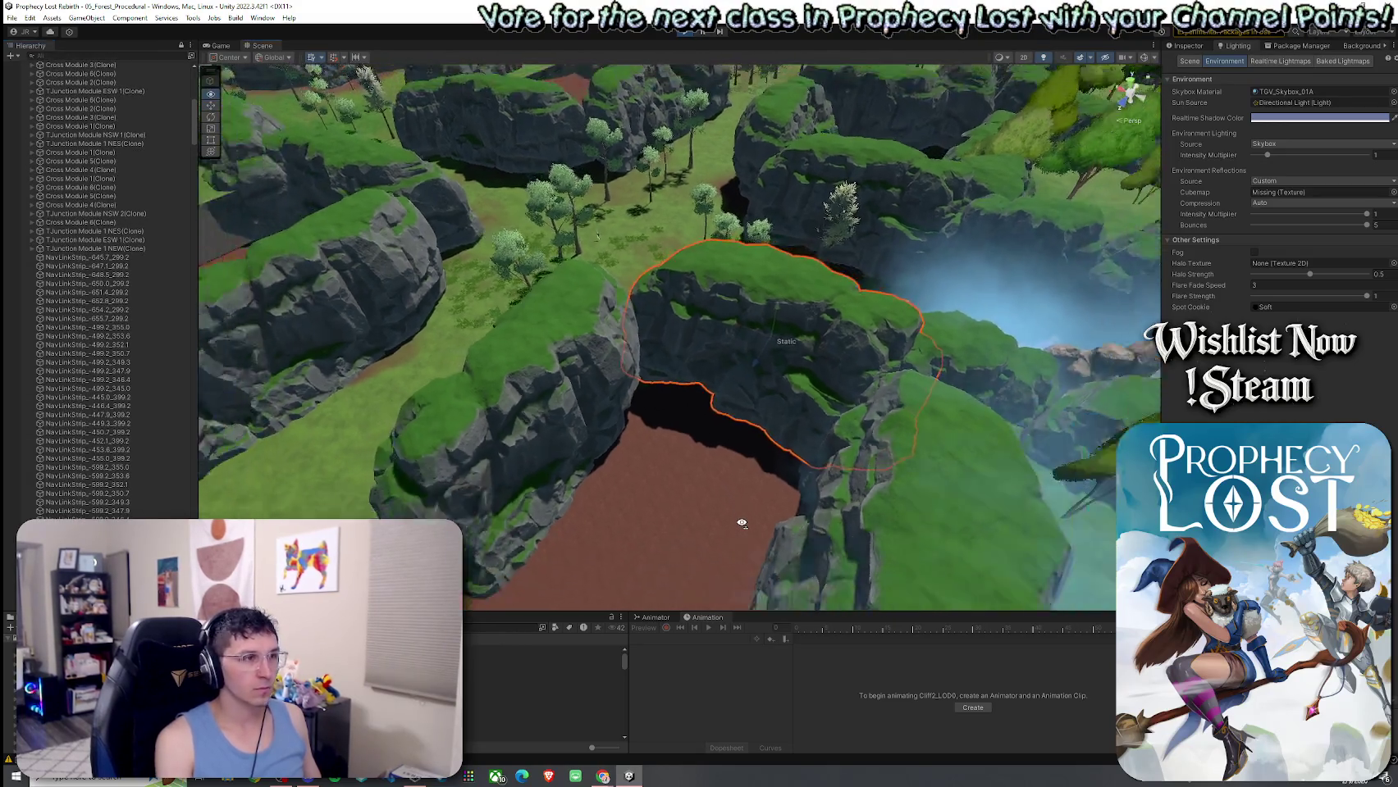
scroll(707, 554, "down", 10)
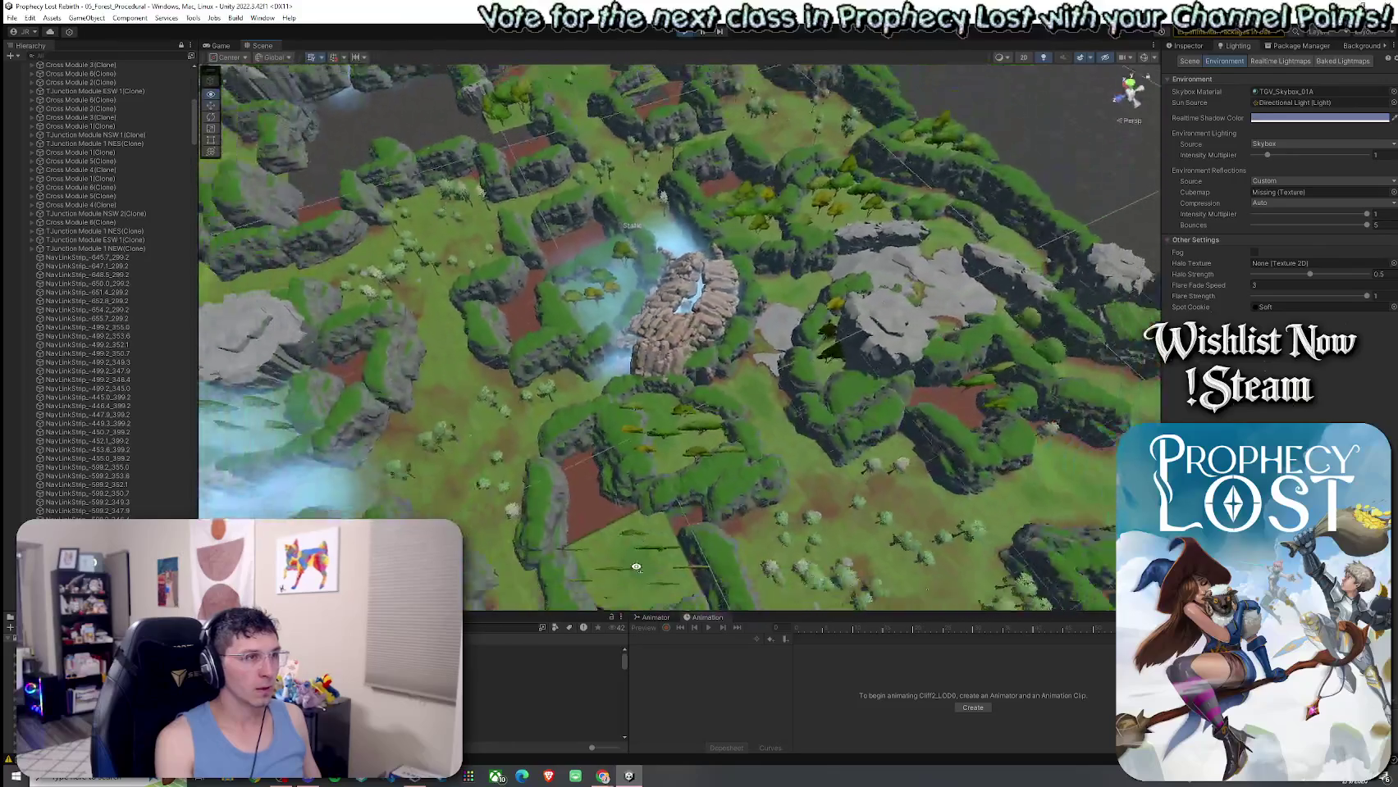
scroll(712, 498, "up", 5)
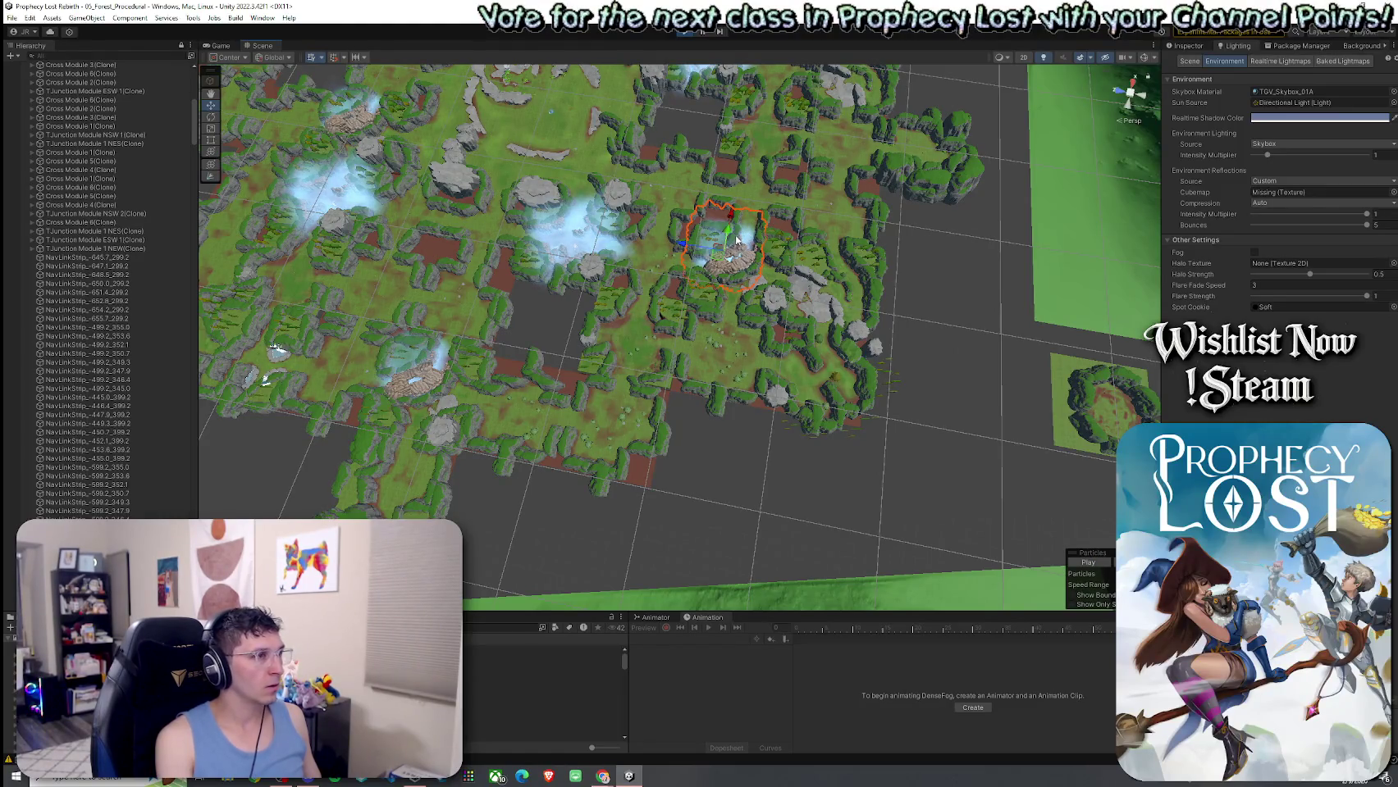
left_click(720, 224)
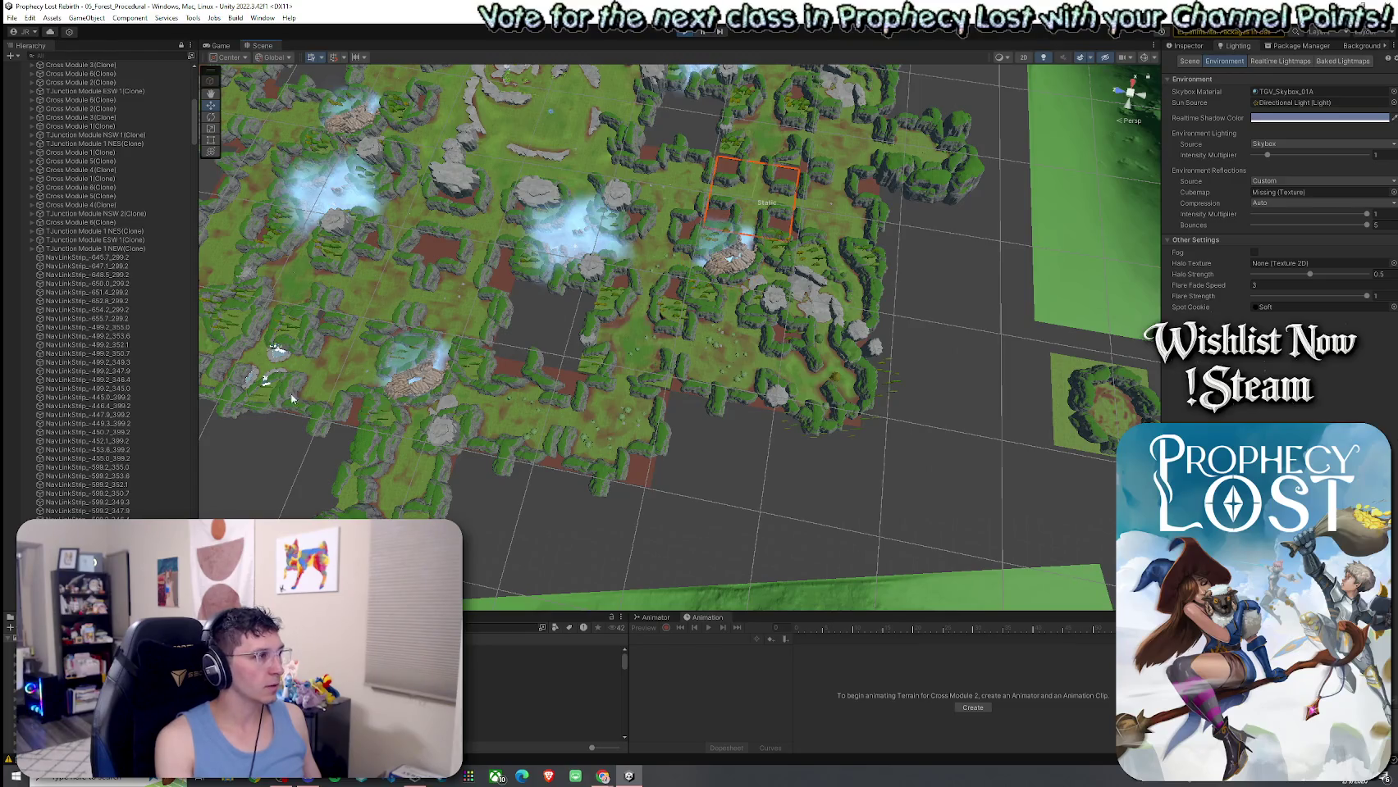
mouse_move(603, 550)
left_mouse_down()
mouse_move(454, 510)
mouse_move(391, 518)
mouse_move(610, 281)
left_mouse_up()
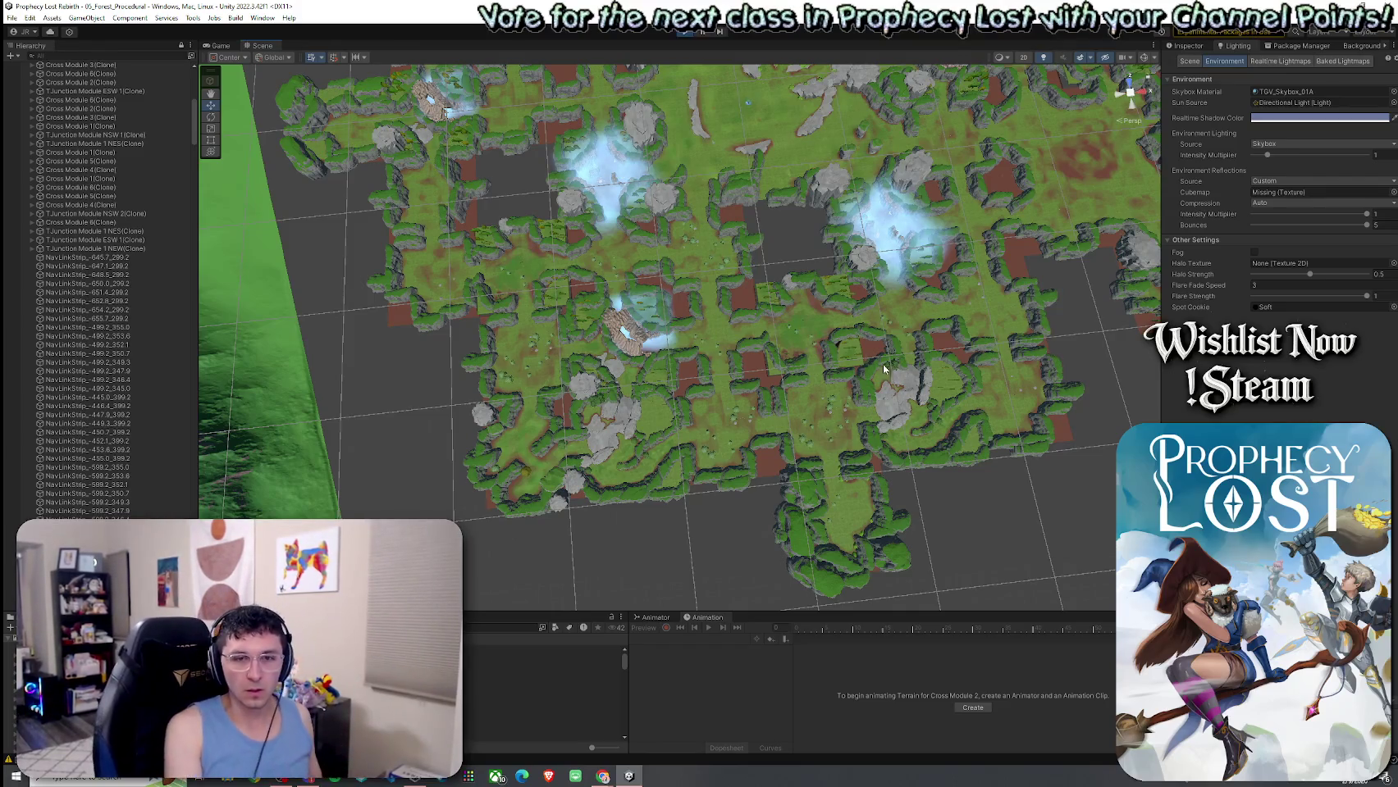
mouse_move(981, 469)
left_mouse_down()
mouse_move(1017, 400)
mouse_move(987, 447)
mouse_move(991, 433)
mouse_move(736, 409)
mouse_move(918, 448)
mouse_move(764, 405)
mouse_move(452, 405)
mouse_move(409, 418)
mouse_move(396, 446)
left_mouse_up()
Orbit to a new overhead angle and select the Dead End Module 1 E tile.
scroll(989, 441, "up", 10)
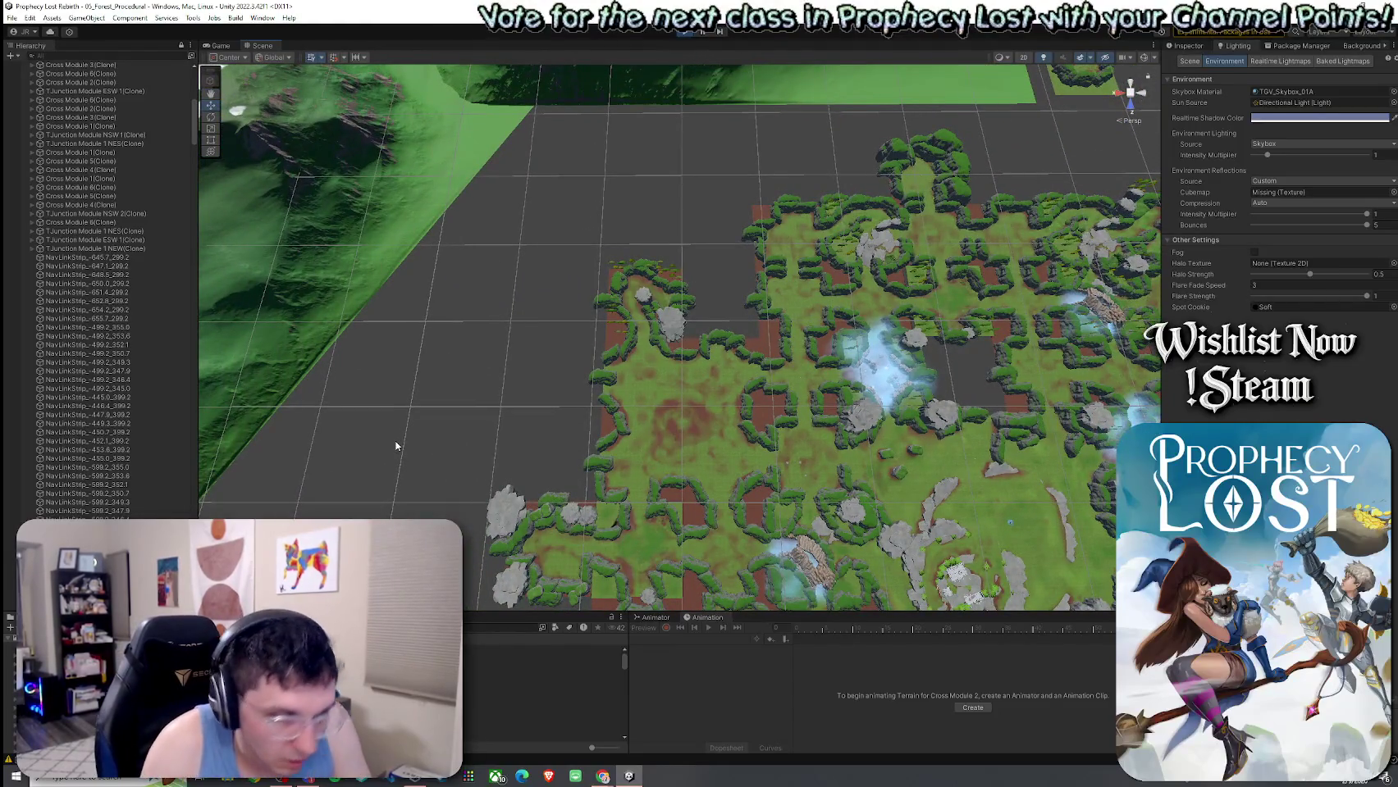
mouse_move(396, 443)
left_mouse_down("alt")
mouse_move(943, 306)
mouse_move(1106, 69)
mouse_move(1141, 373)
left_mouse_up("alt")
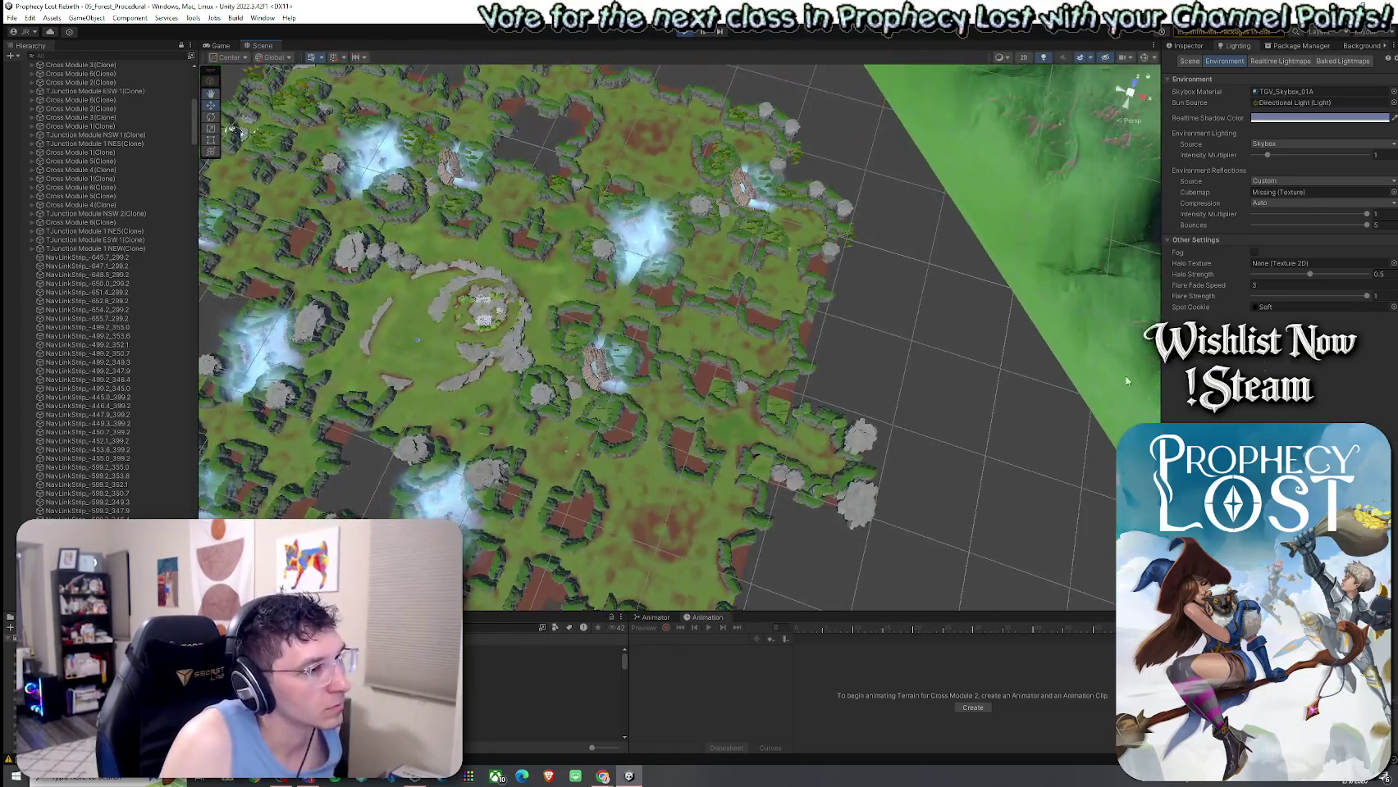
left_click(804, 456)
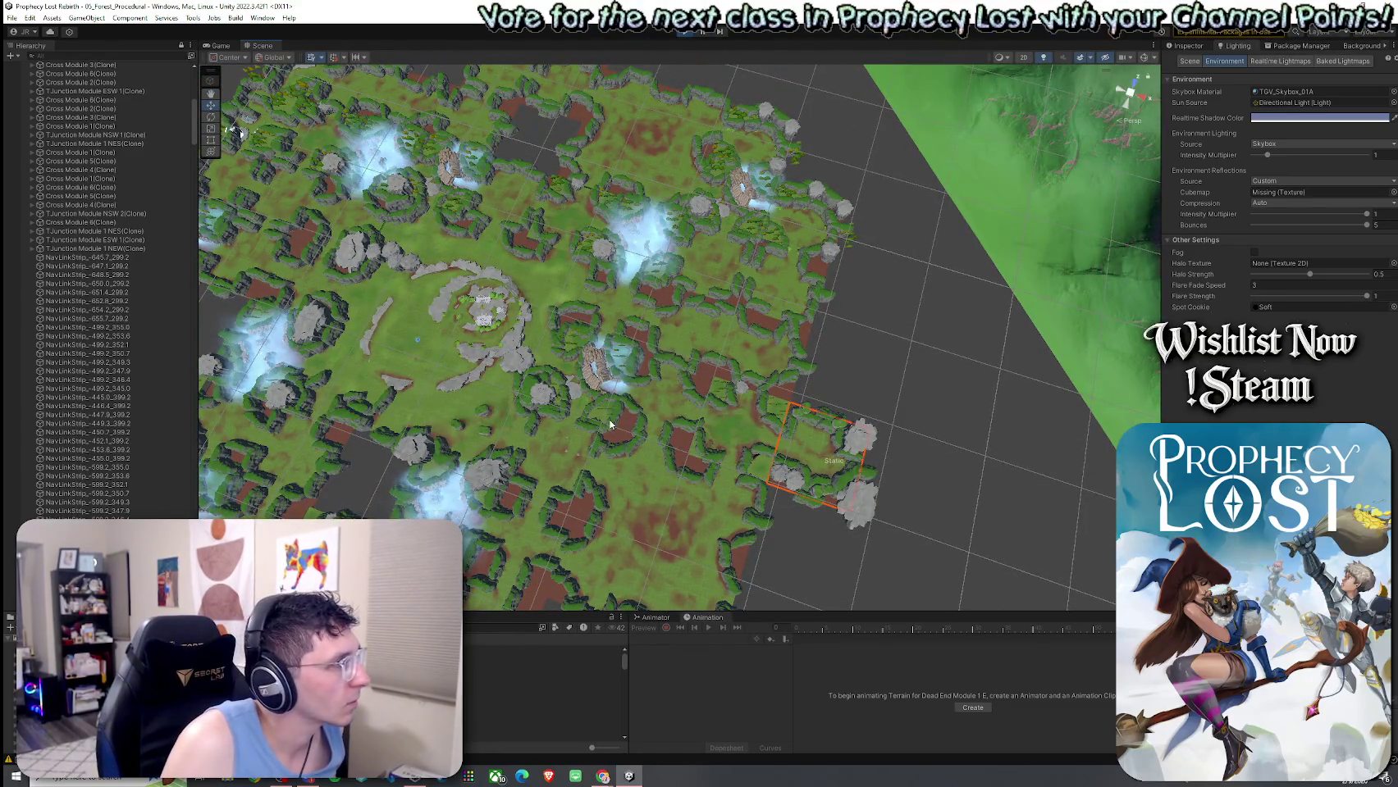
Expand and frame Cross Module 6(Clone), then select North Close Point under its ClosePoints.
left_click(34, 188)
left_click(78, 187)
key("f")
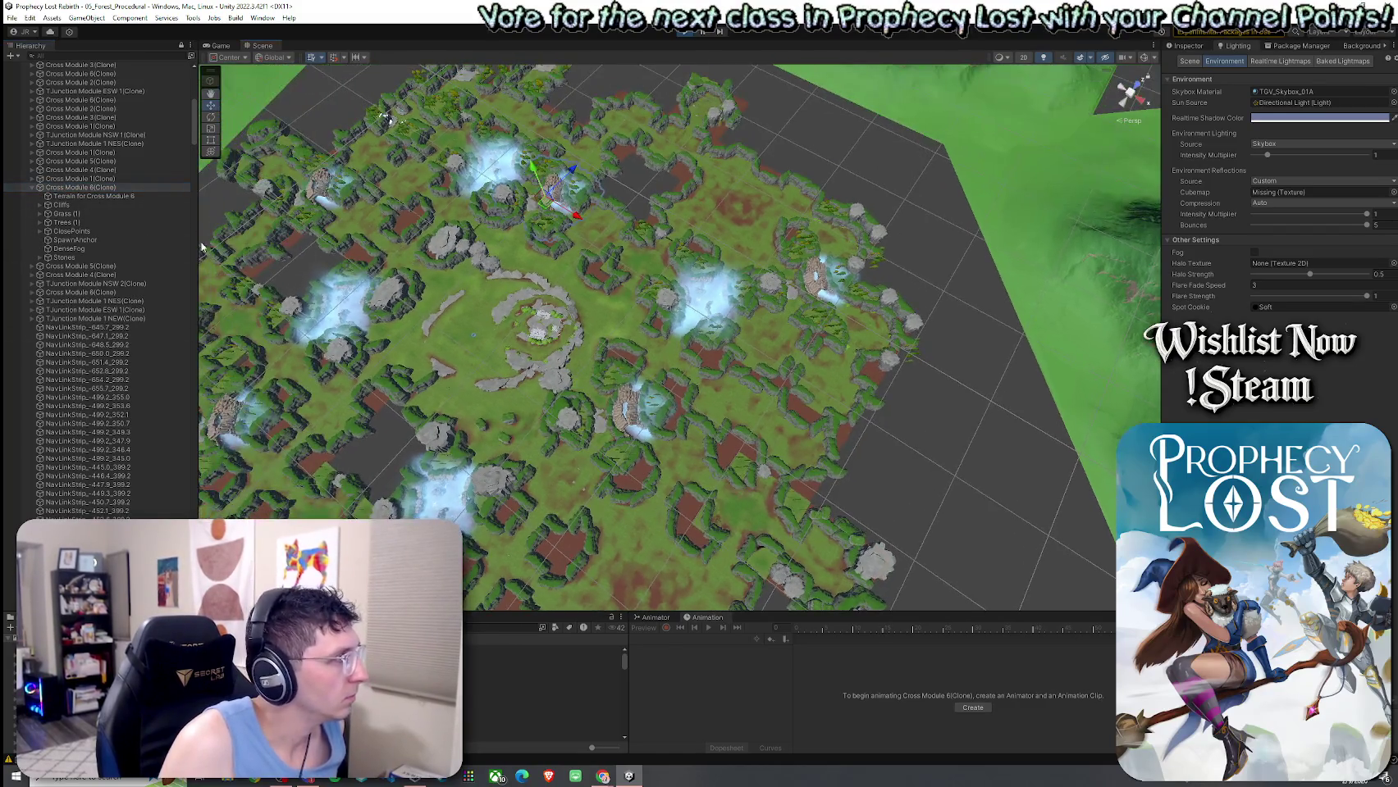
left_click(39, 232)
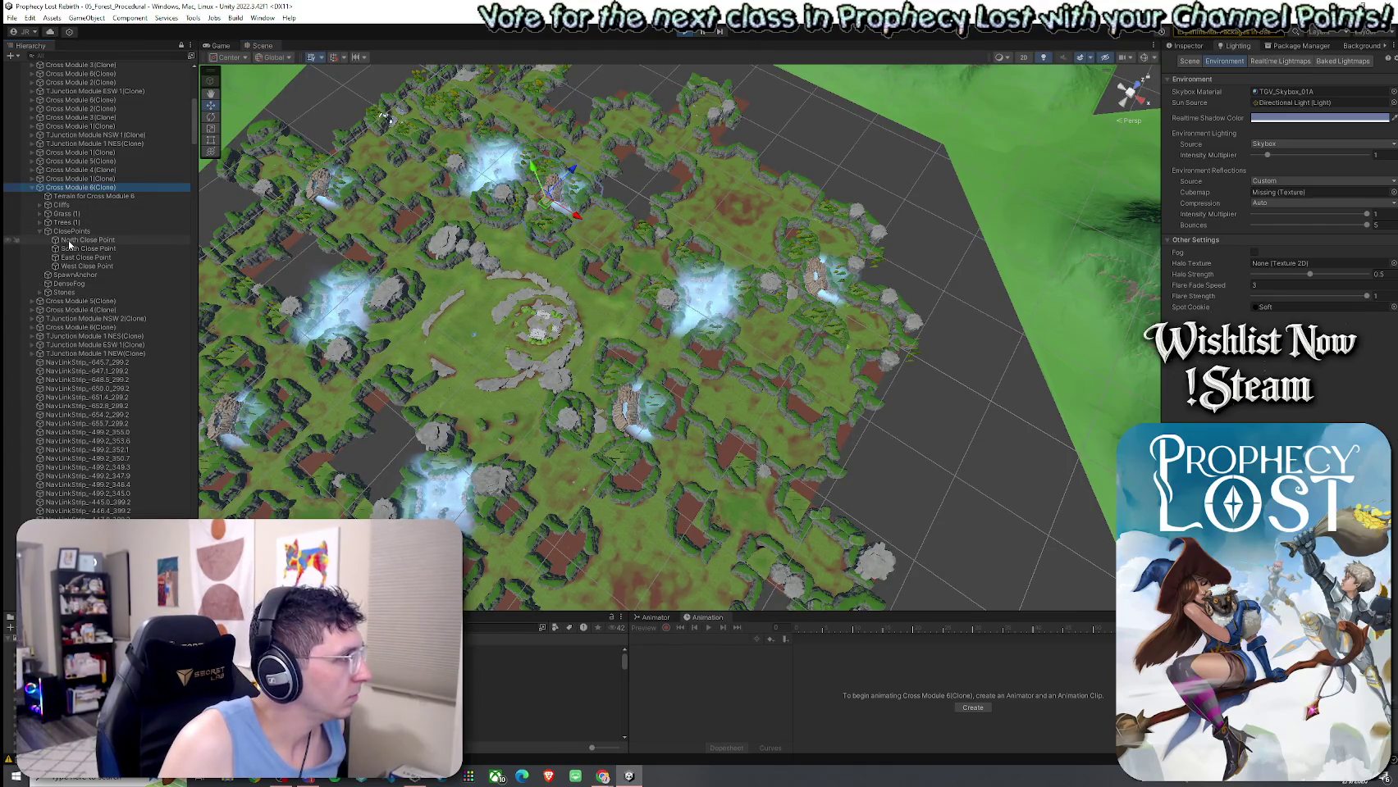
left_click(70, 240)
mouse_move(575, 264)
left_mouse_down()
mouse_move(284, 299)
mouse_move(126, 278)
left_mouse_up()
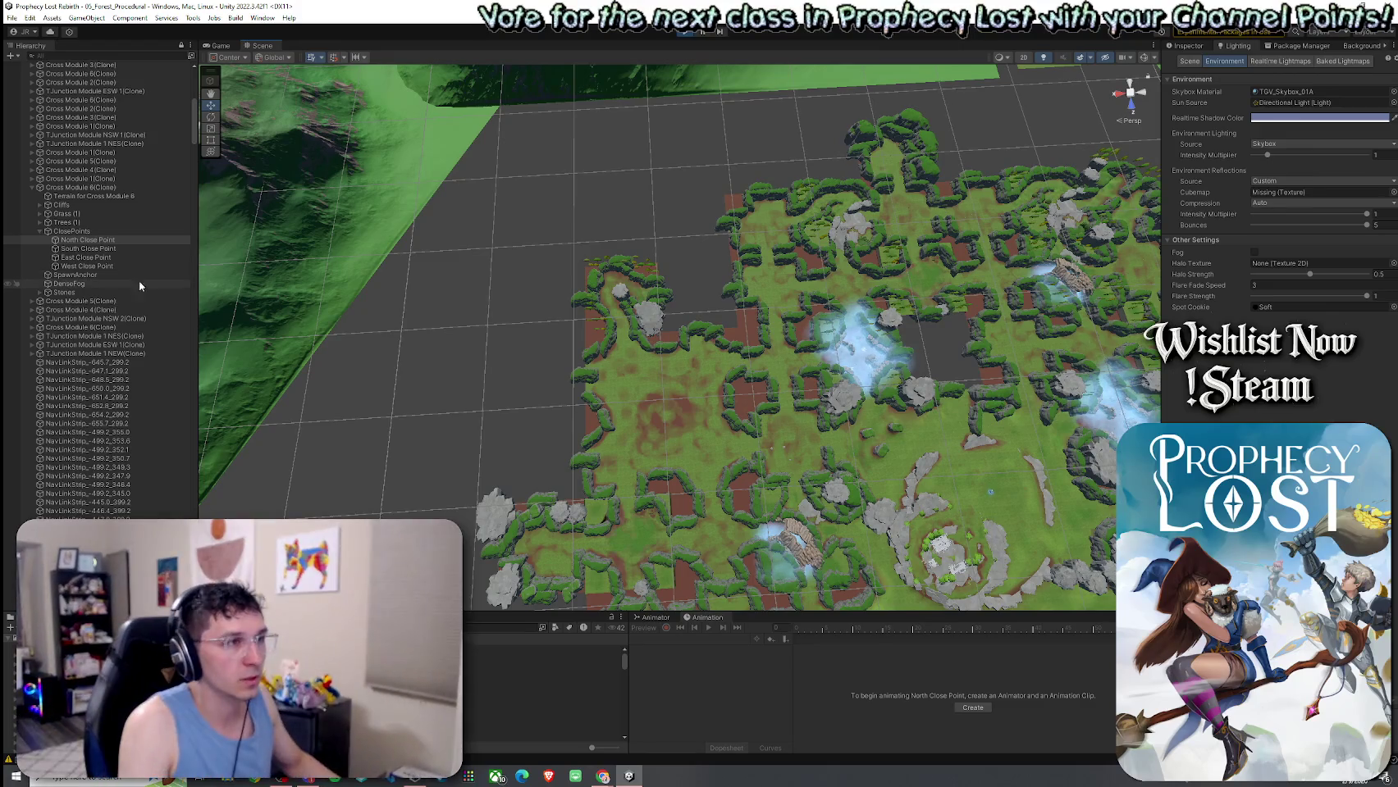
mouse_move(853, 238)
left_mouse_down()
mouse_move(880, 219)
mouse_move(964, 226)
mouse_move(1025, 199)
mouse_move(1092, 256)
left_mouse_up()
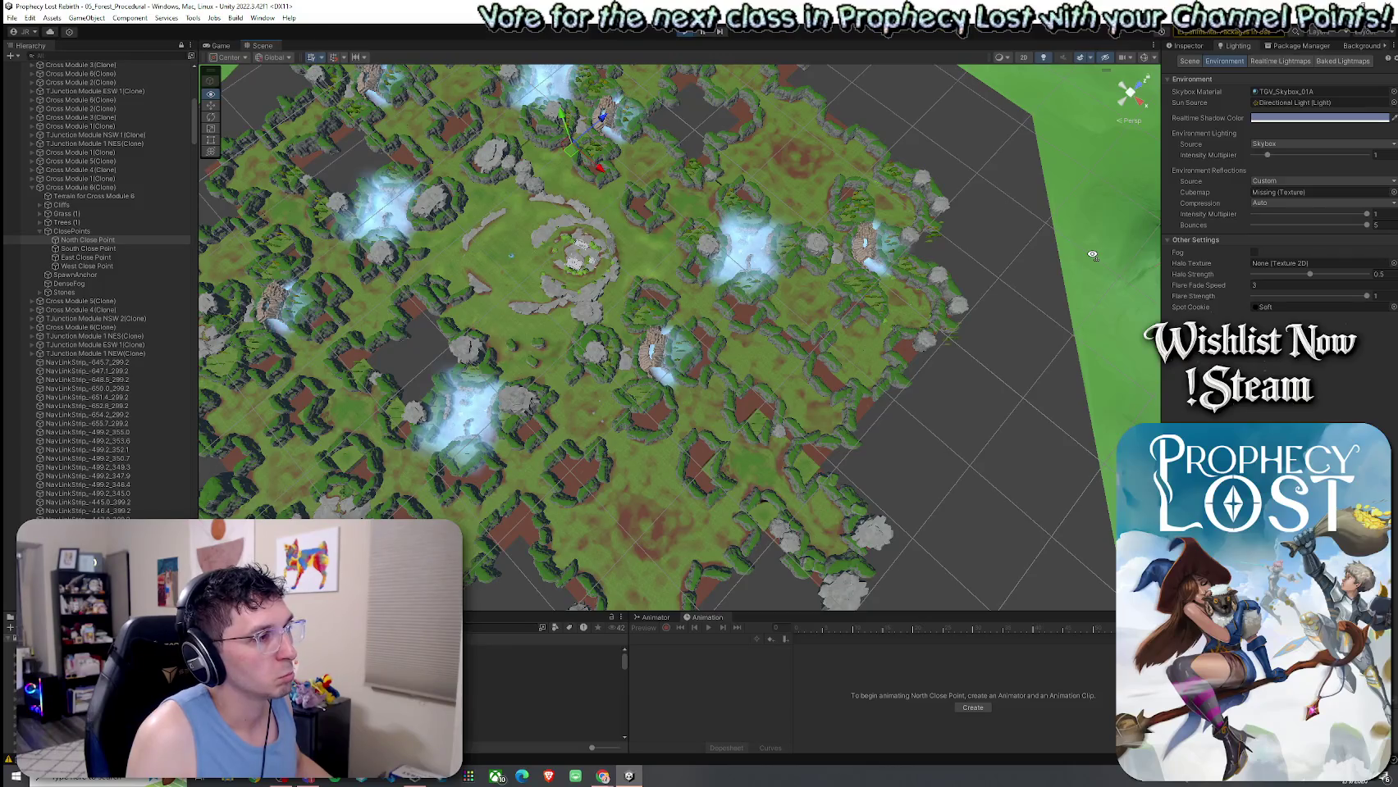
left_click_drag(1093, 255, 927, 249)
key("s")
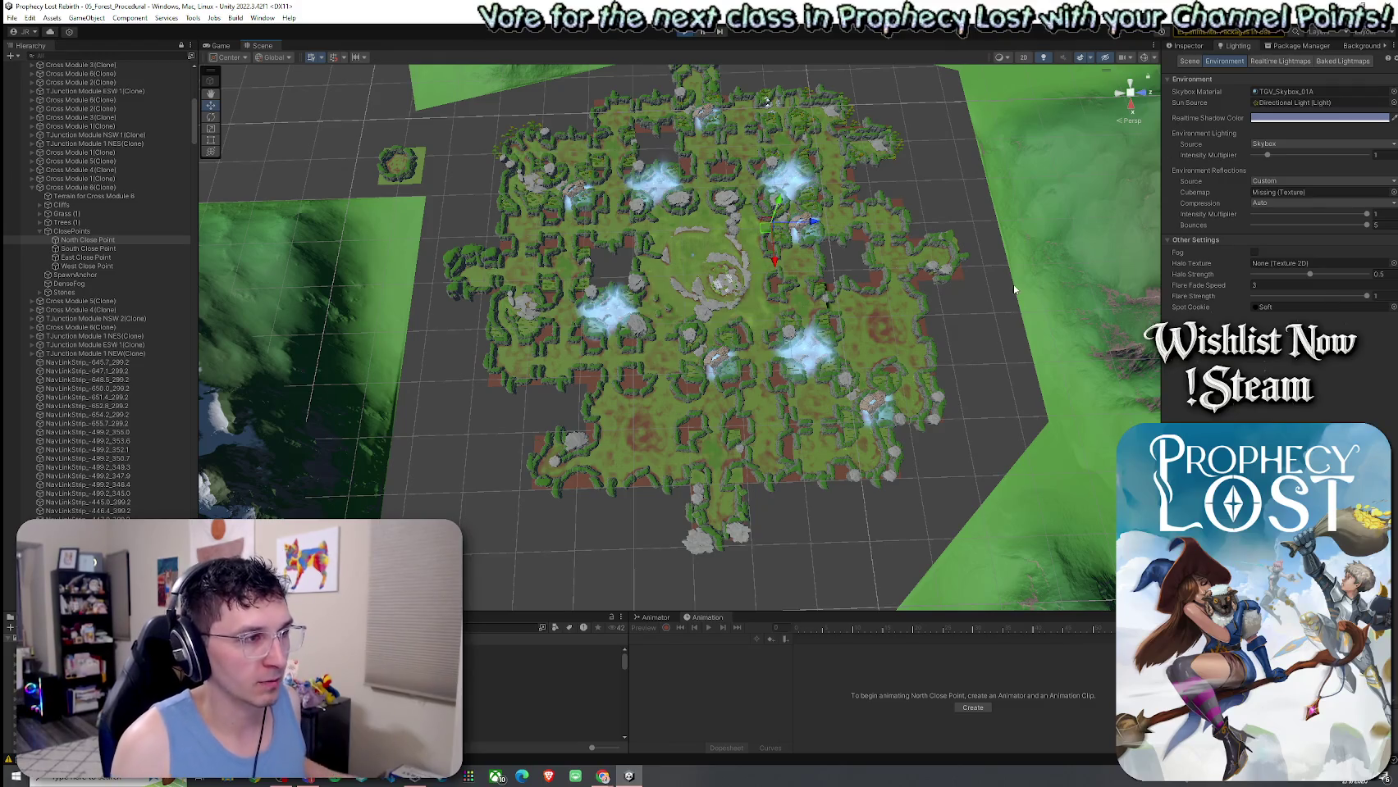
scroll(669, 366, "up", 3)
left_click_drag(668, 366, 695, 355)
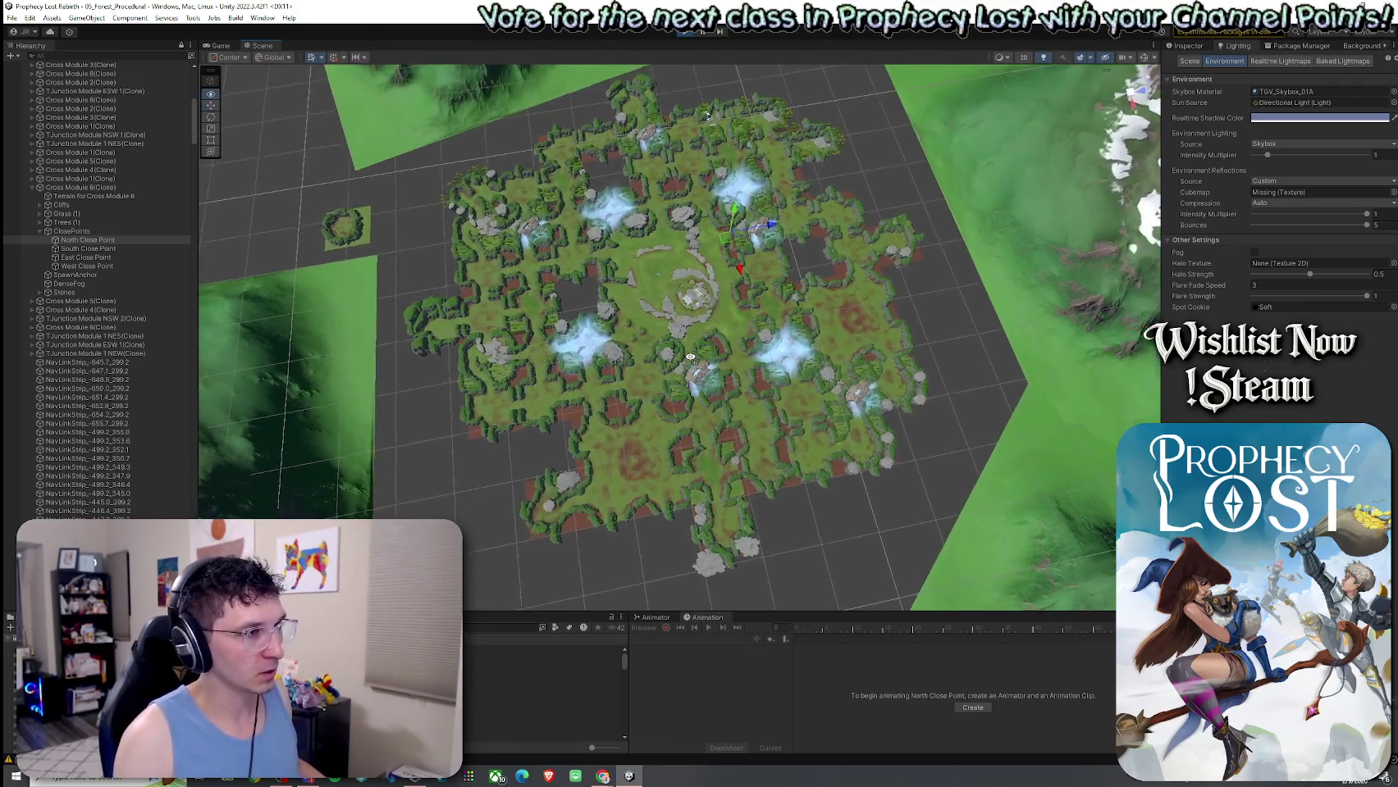
scroll(697, 353, "up", 5)
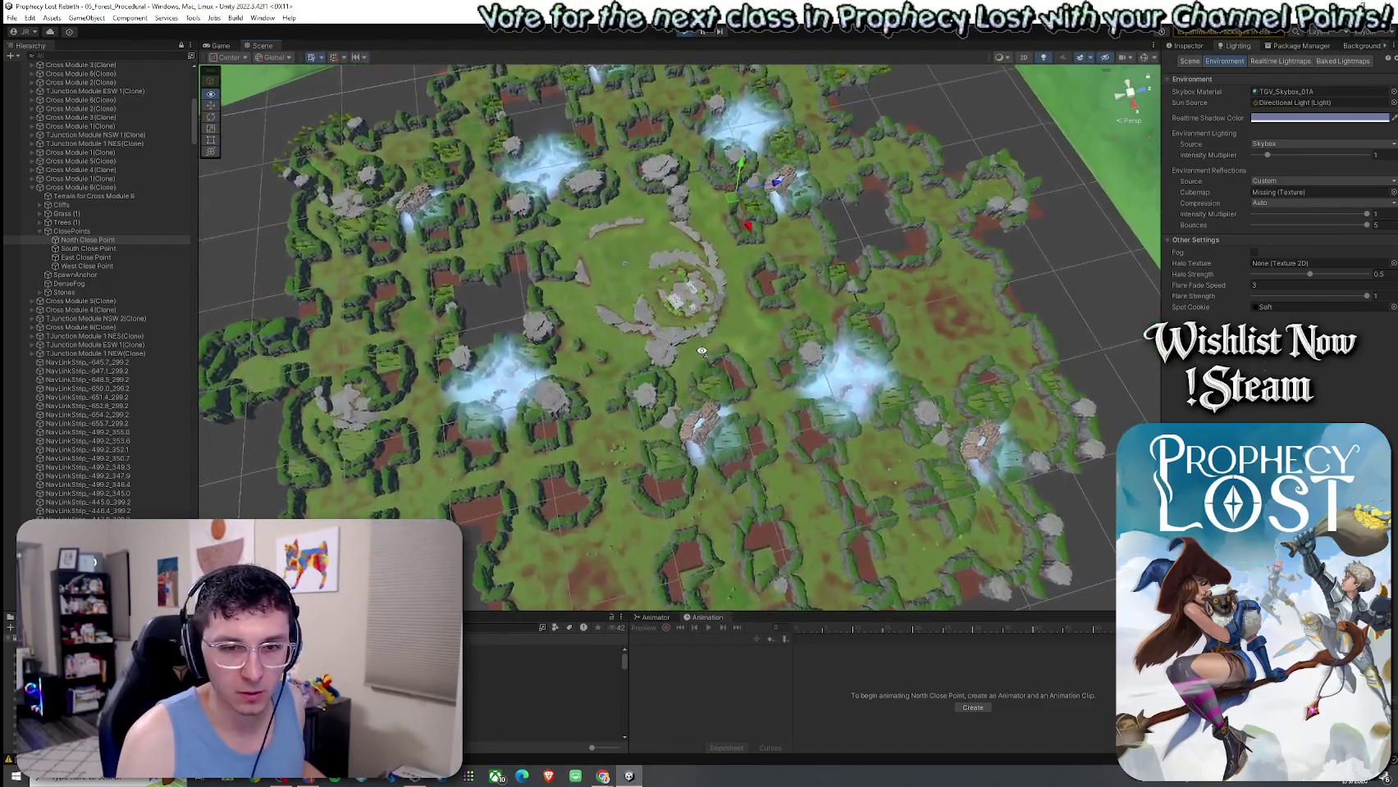
scroll(700, 353, "up", 4)
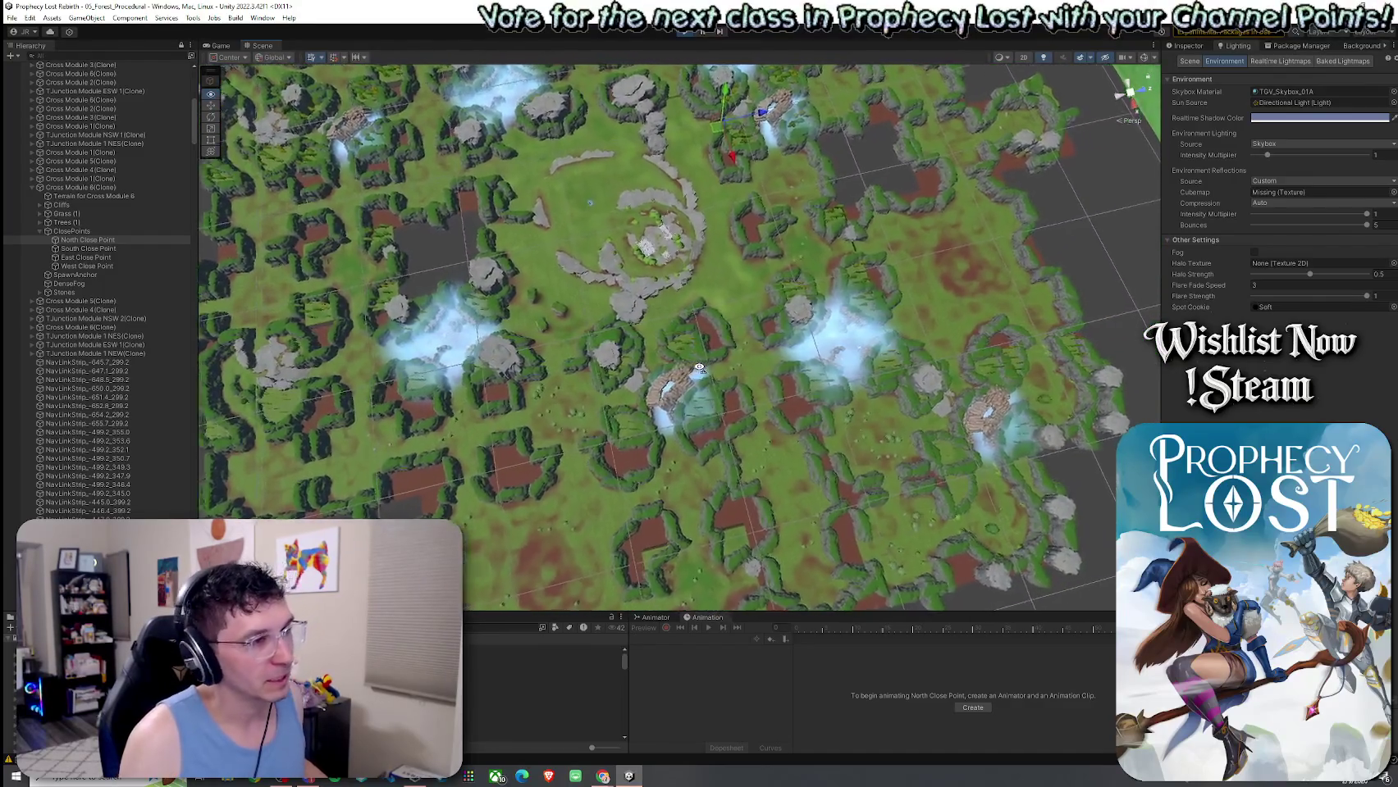
scroll(699, 369, "up", 5)
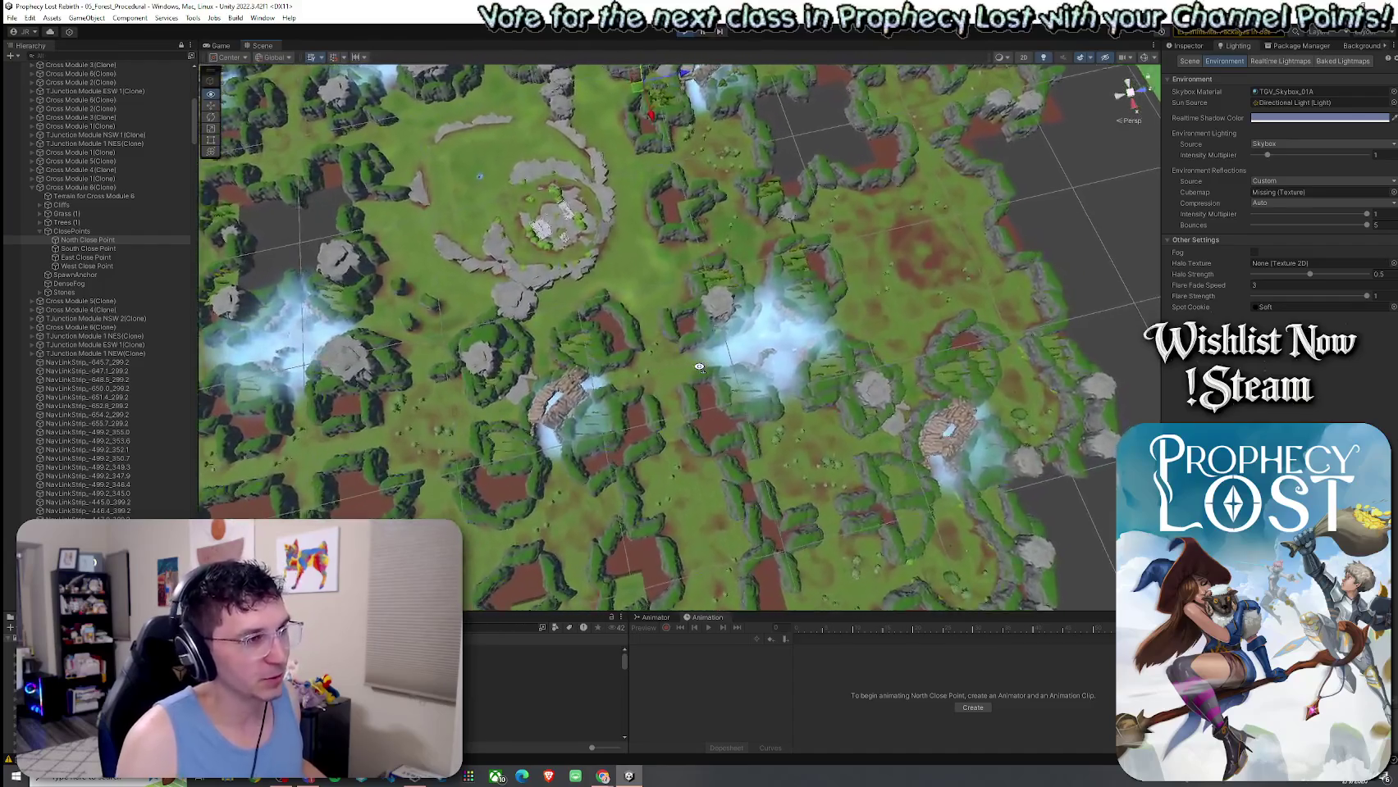
scroll(702, 362, "up", 5)
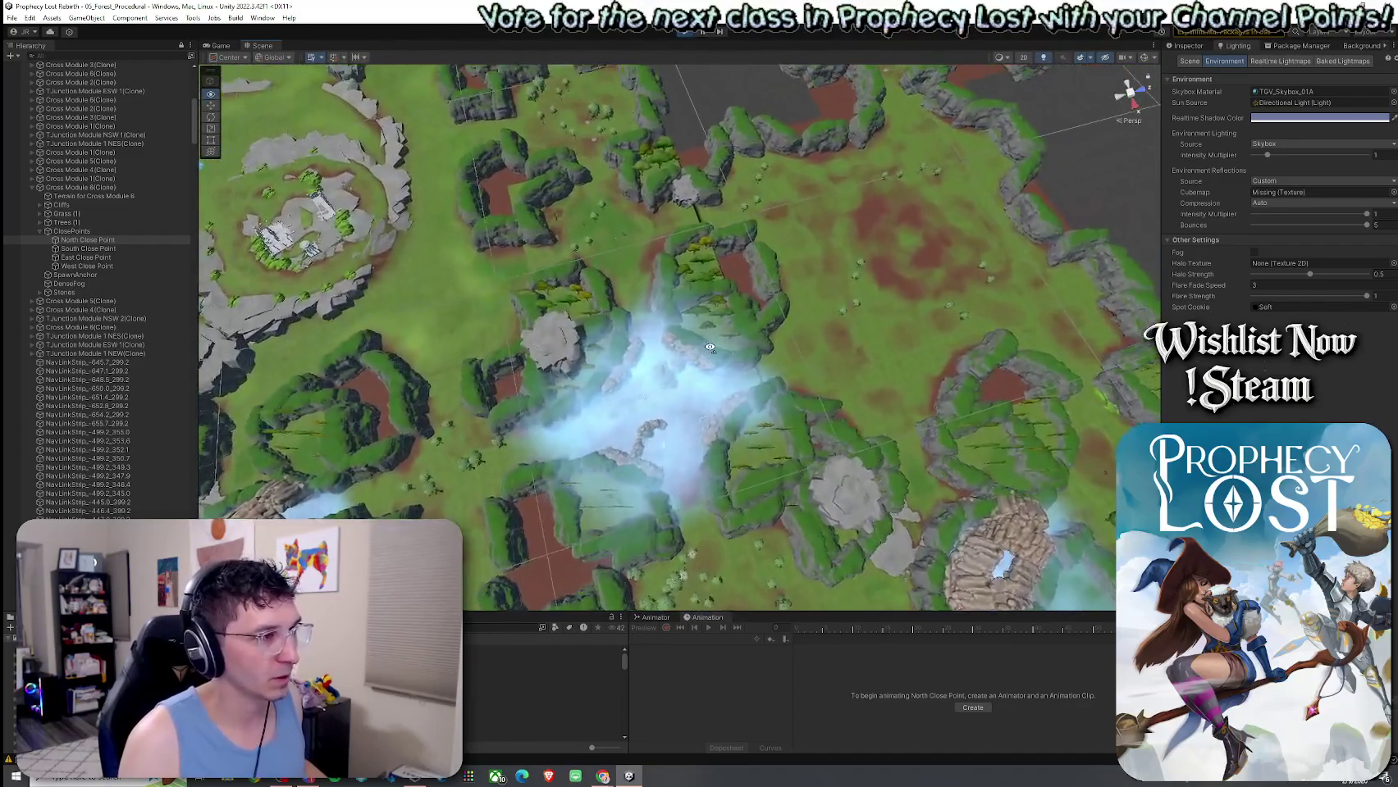
mouse_move(714, 349)
left_mouse_down()
mouse_move(454, 280)
mouse_move(388, 245)
mouse_move(141, 271)
left_mouse_up()
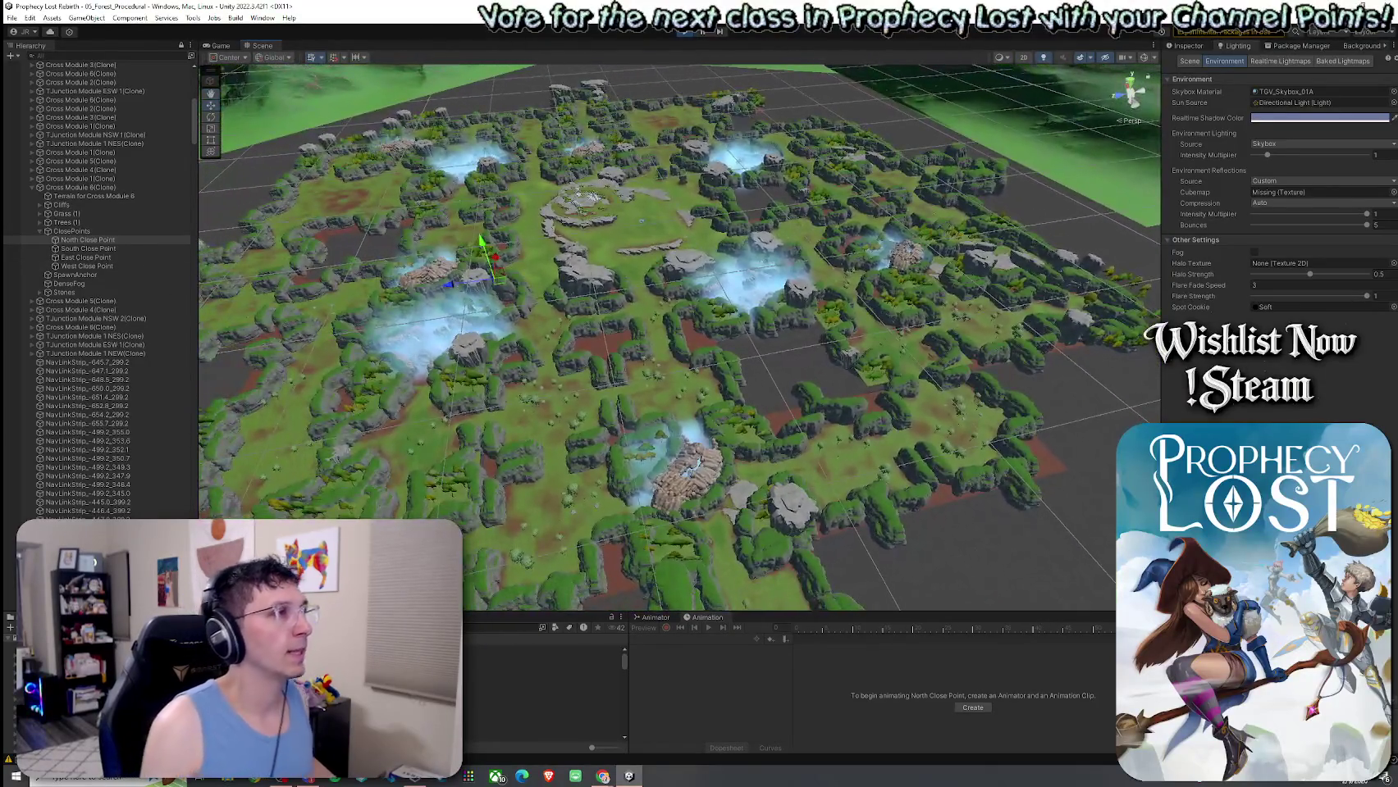
key("ctrl+p")
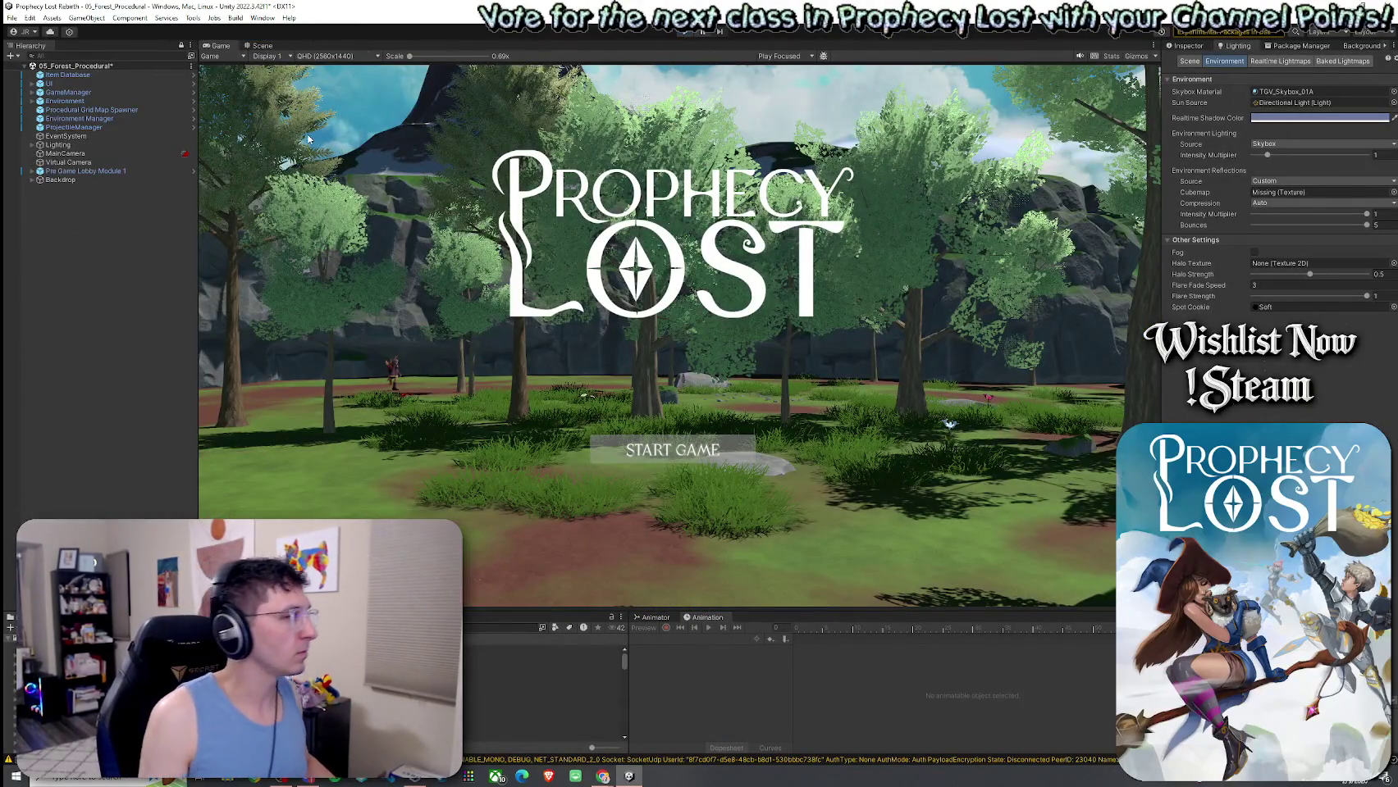
Stop the running game and select the Corner Module 1 SW prefab in the Project panel.
left_click(30, 33)
key("ctrl+p")
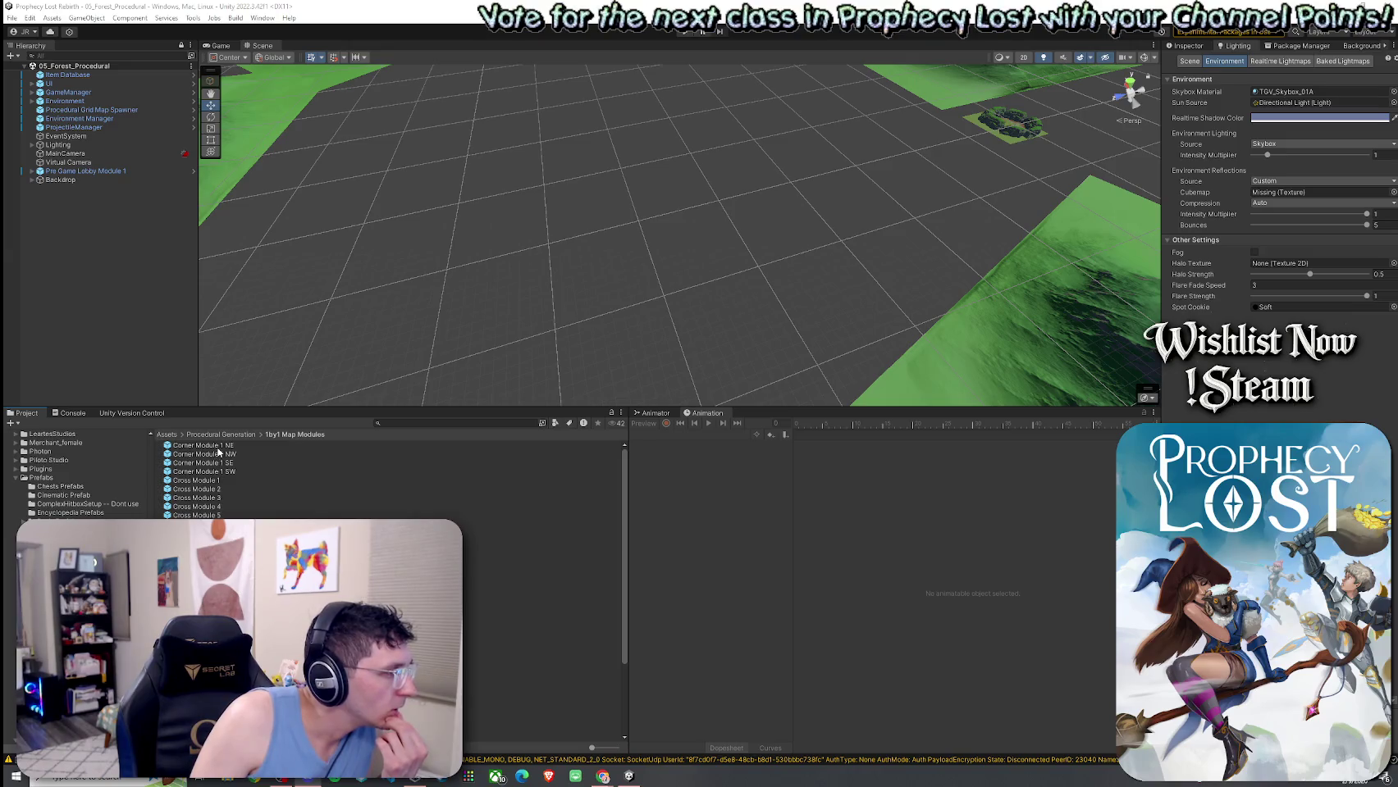
left_click(232, 473)
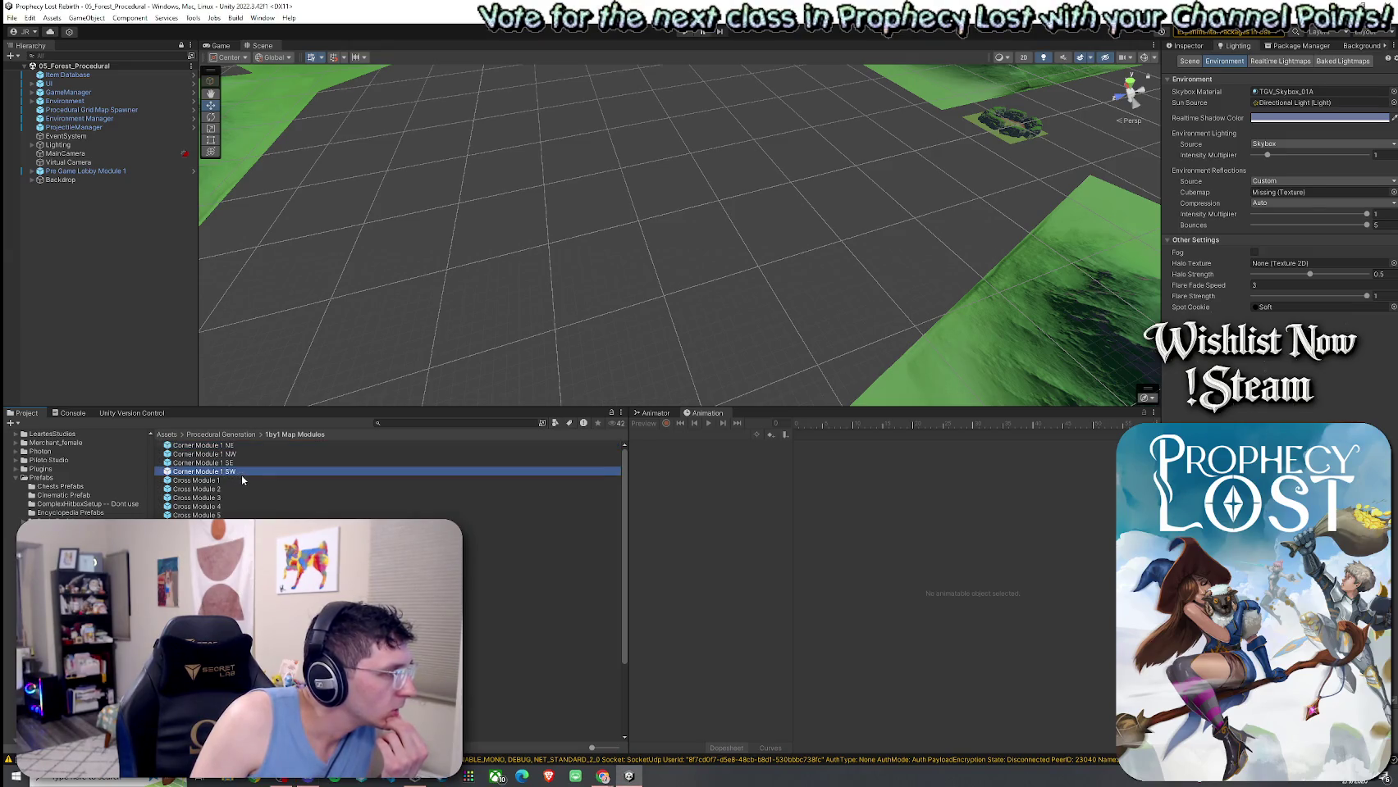
Browse the Map Modules prefabs and drag TJunction Module 1 NES into the scene.
left_click(211, 481)
left_click(211, 533)
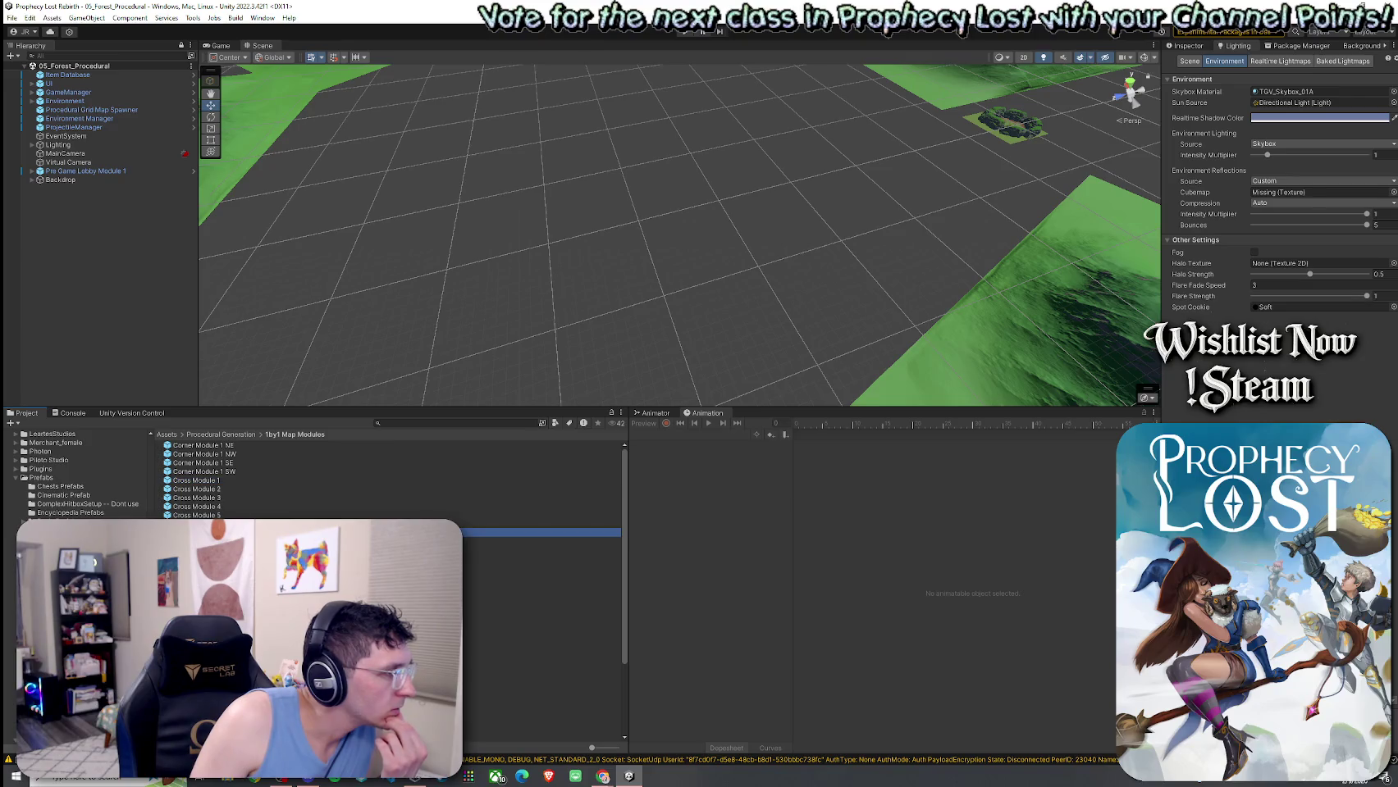
scroll(386, 484, "down", 5)
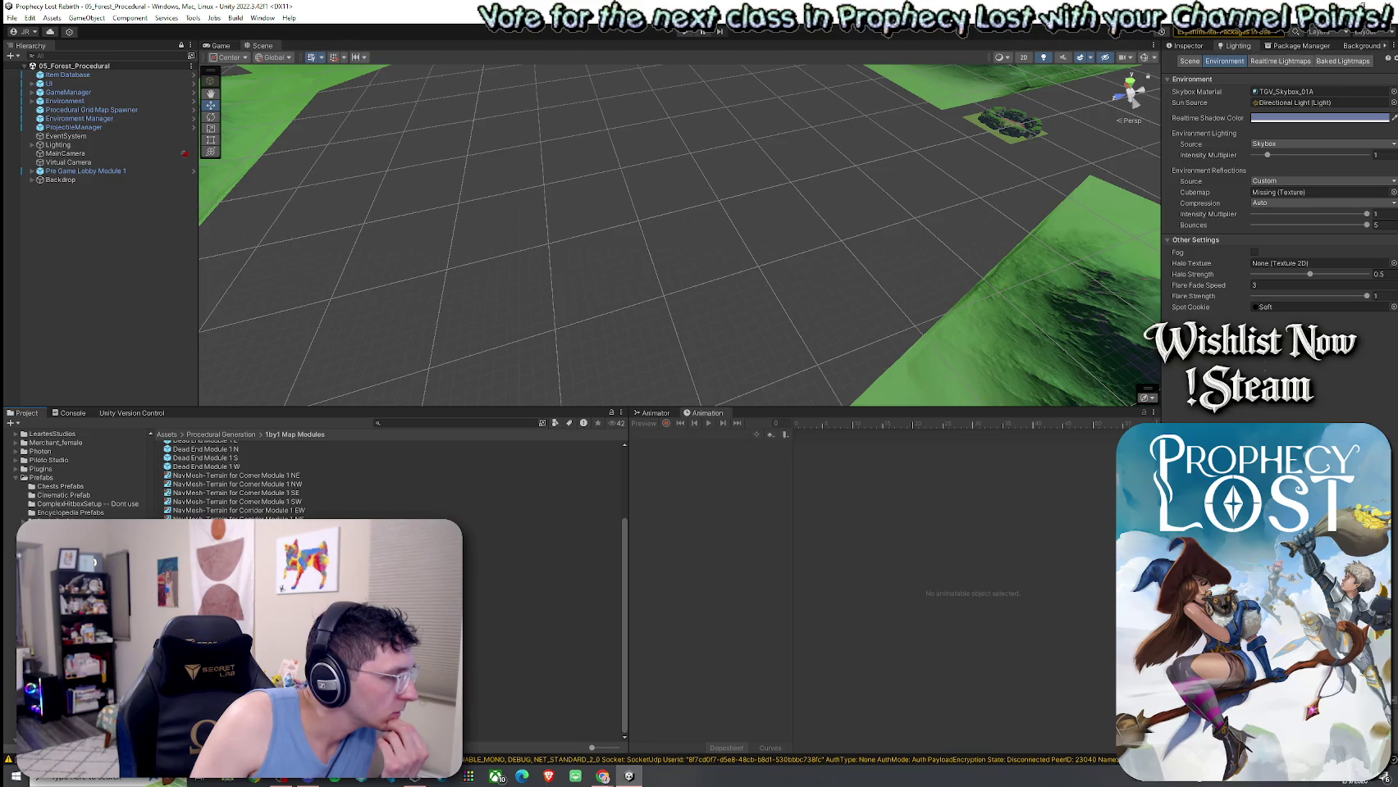
left_click(541, 685)
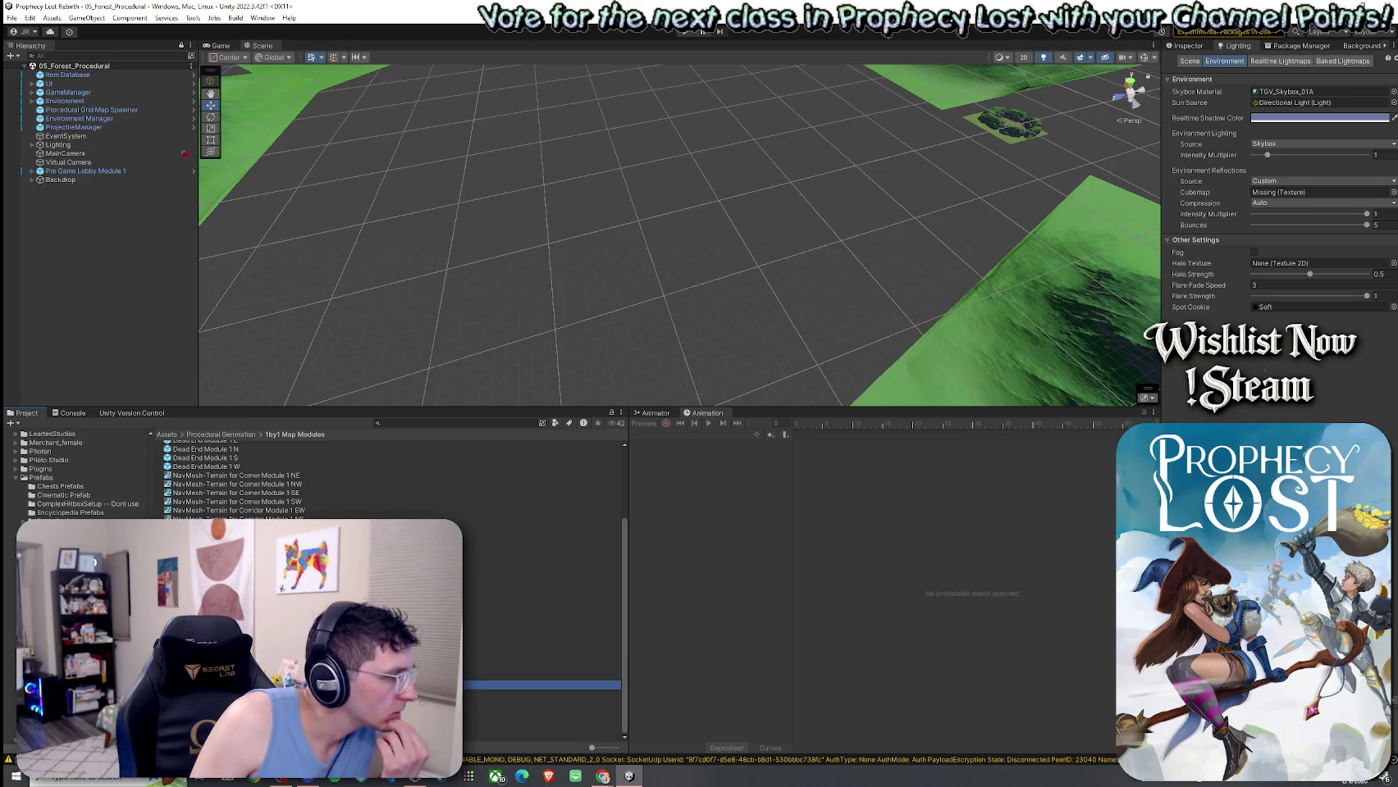
left_click(542, 676)
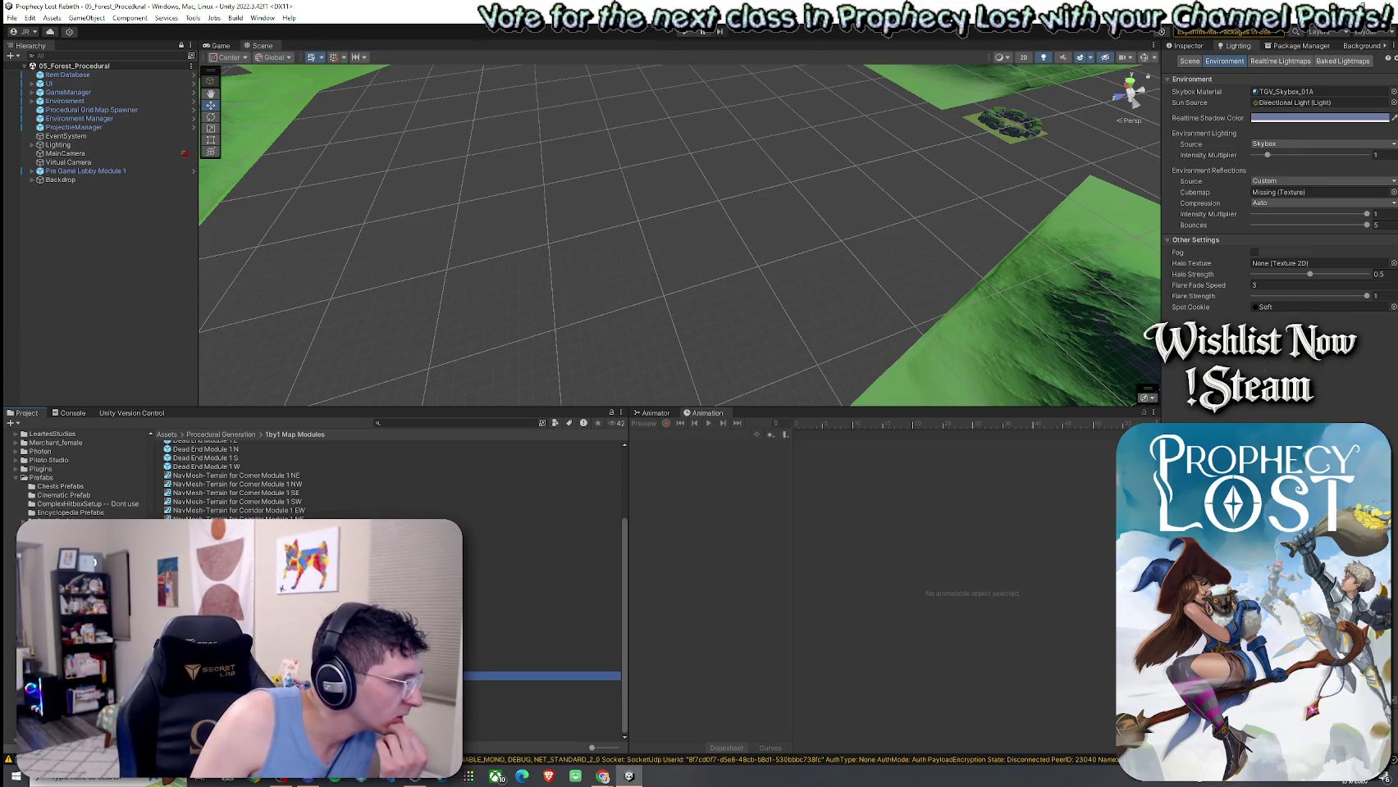
left_click(541, 702)
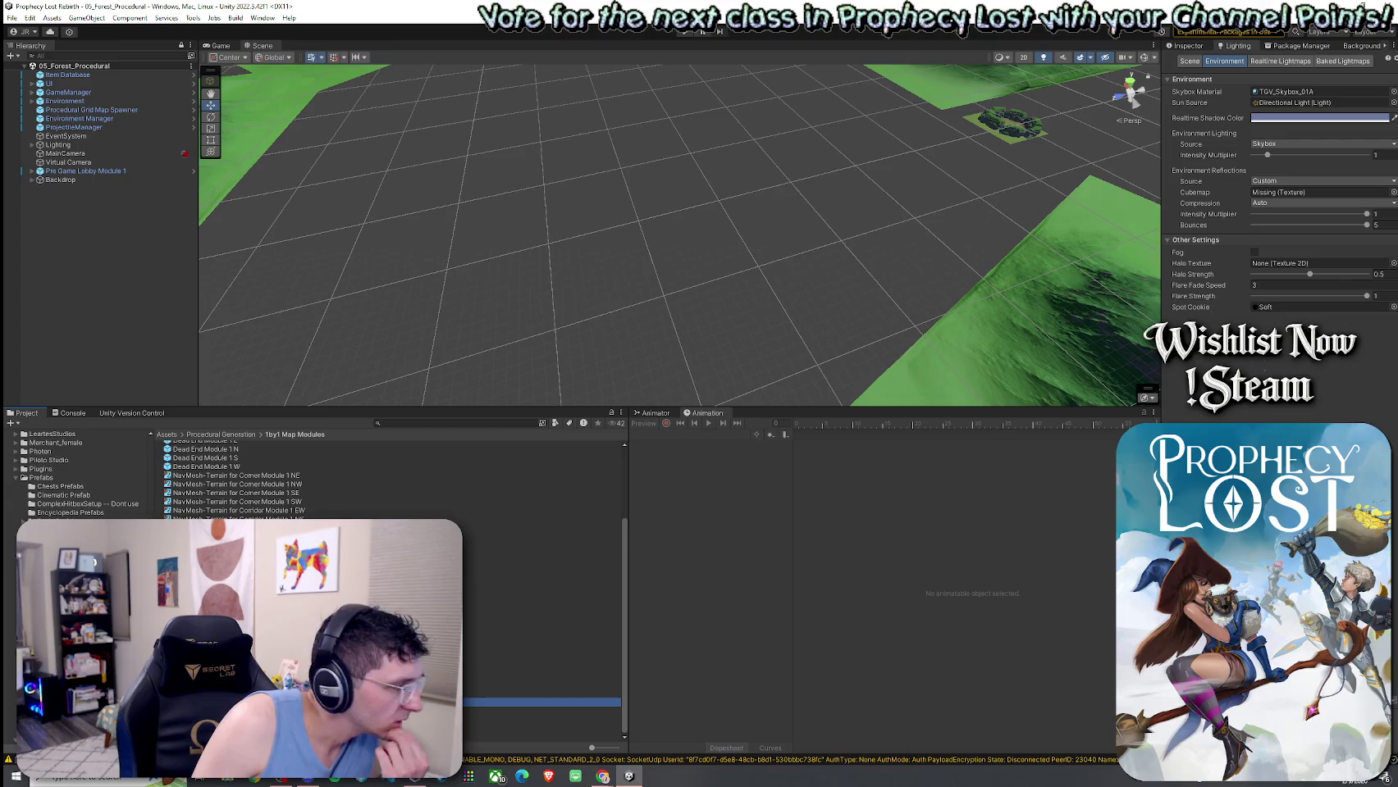
left_click(541, 711)
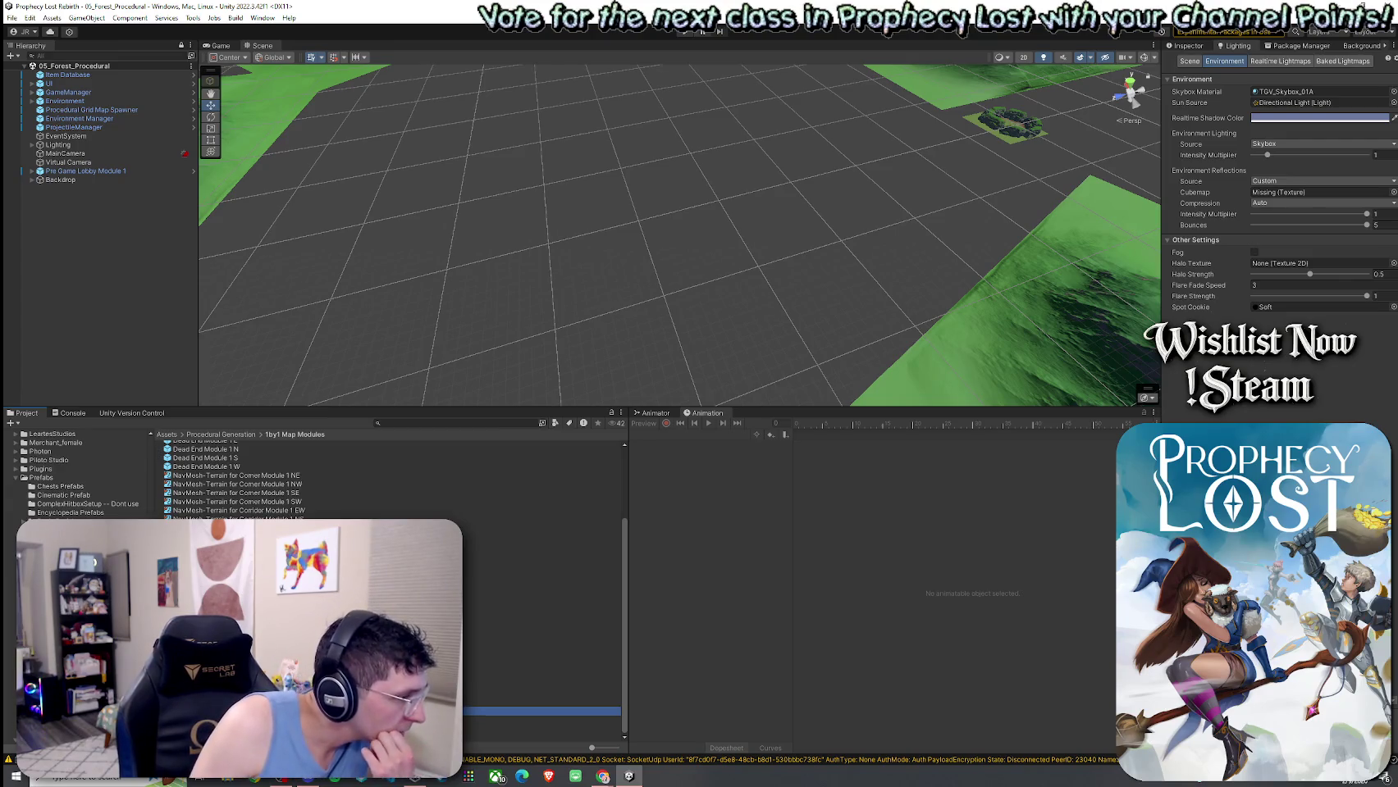
key("Down")
key("Down")
key("Down")
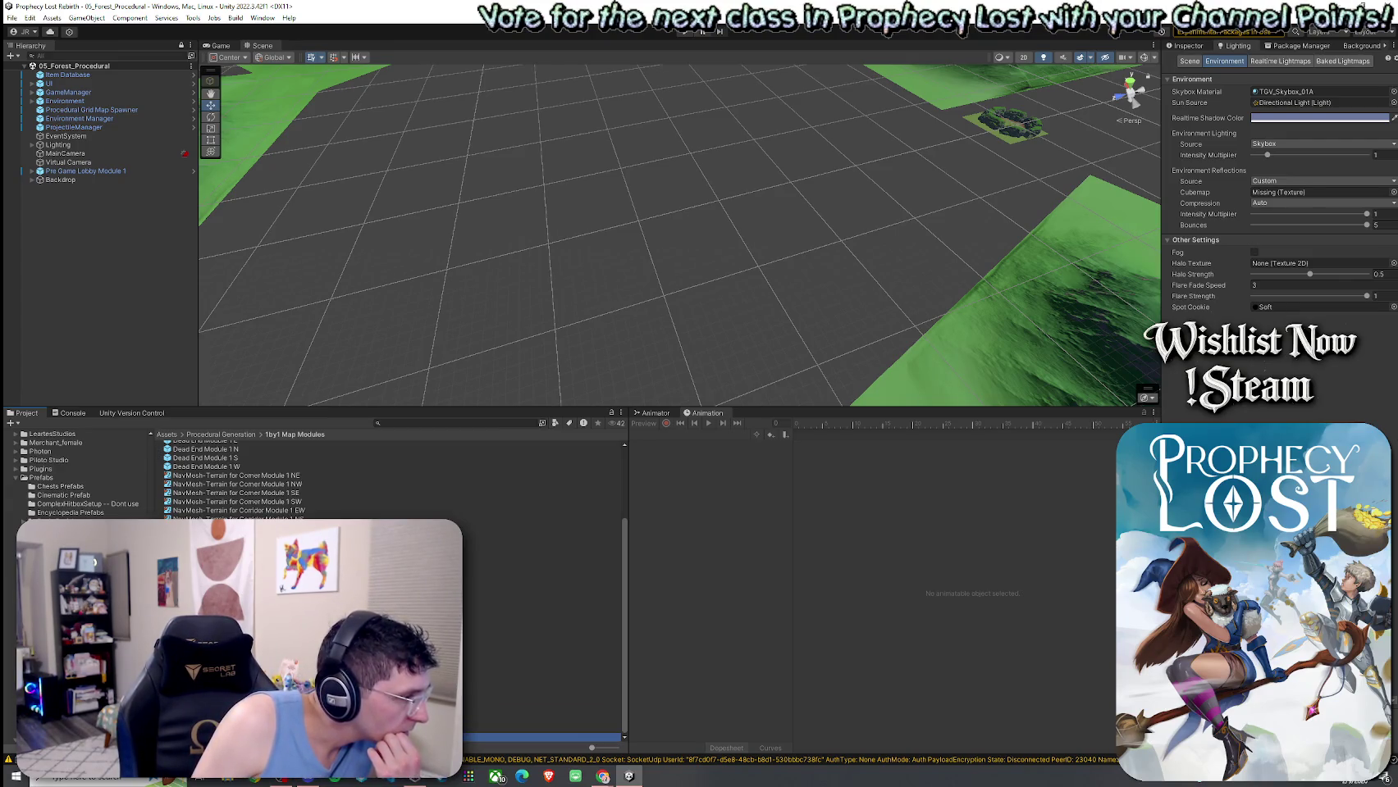
left_click(541, 713)
left_click(542, 721)
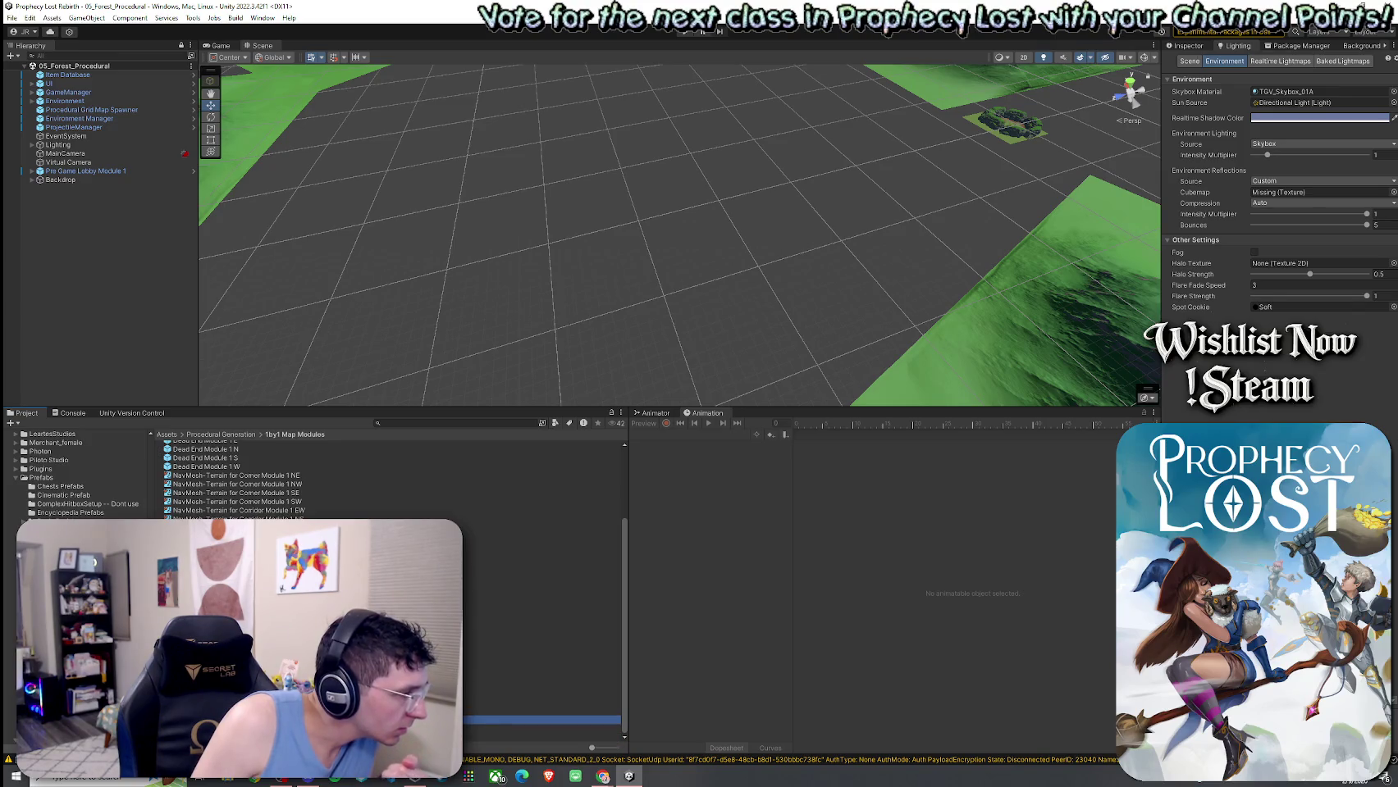
left_click(541, 738)
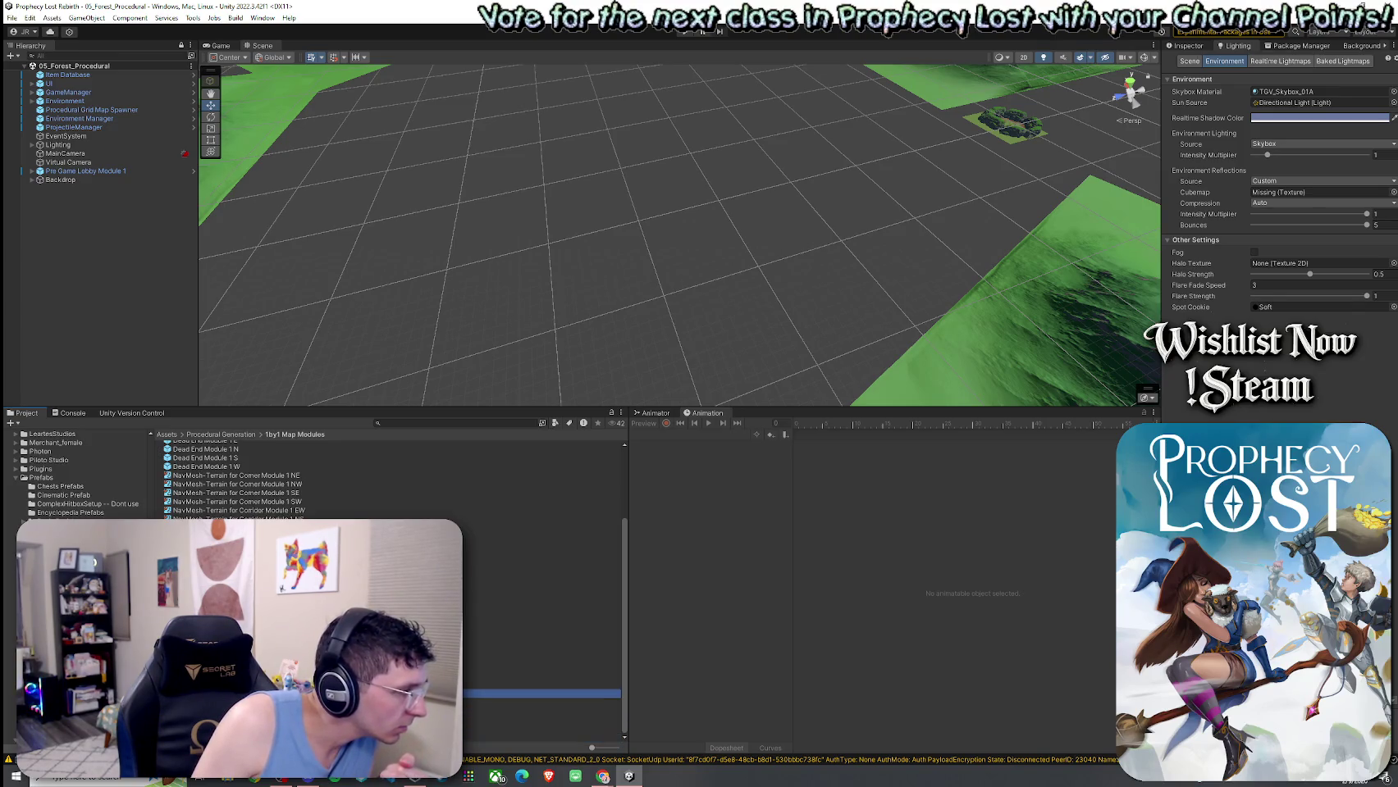
left_click_drag(542, 694, 586, 197)
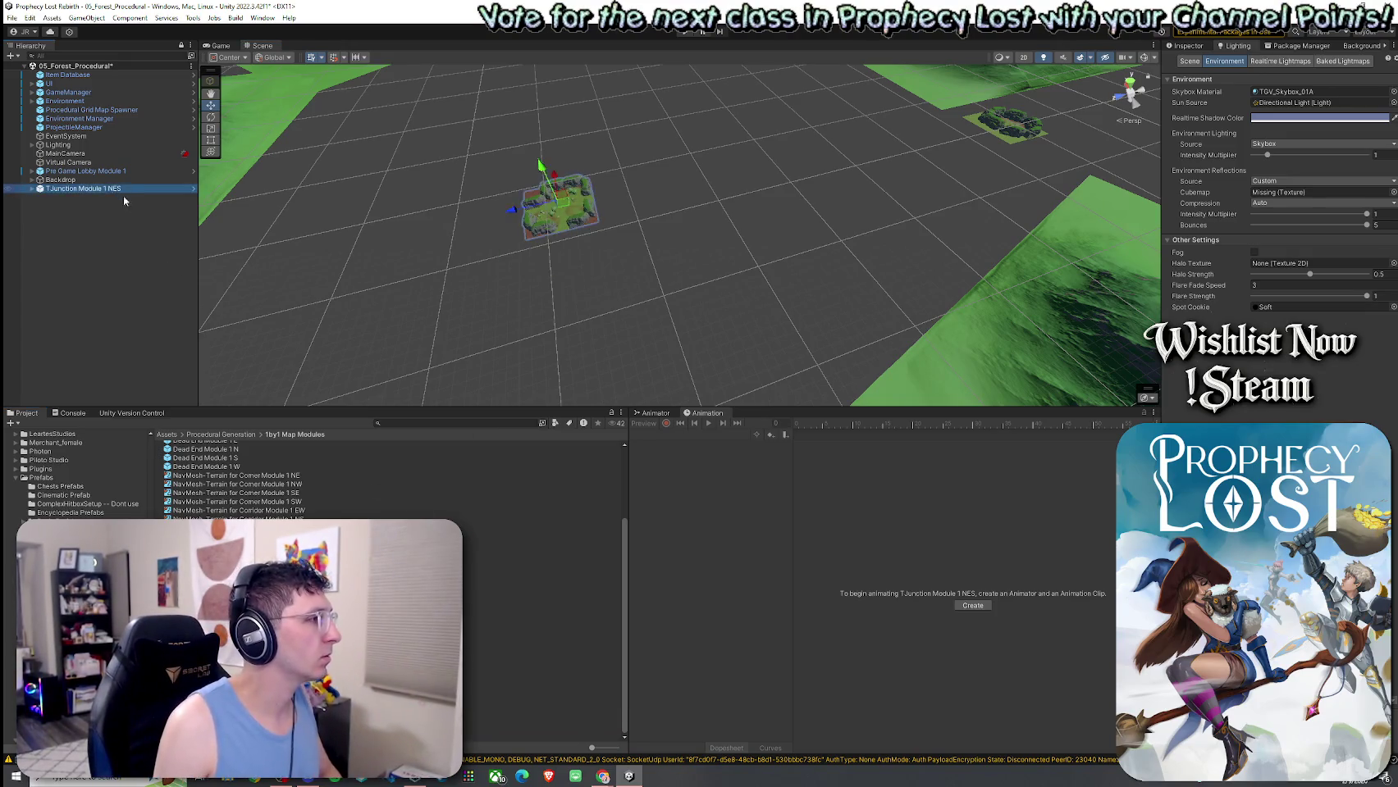
Delete the placed T-junction module, then place TJunction Module NES 1 on the empty grid.
key("Delete")
left_click(541, 694)
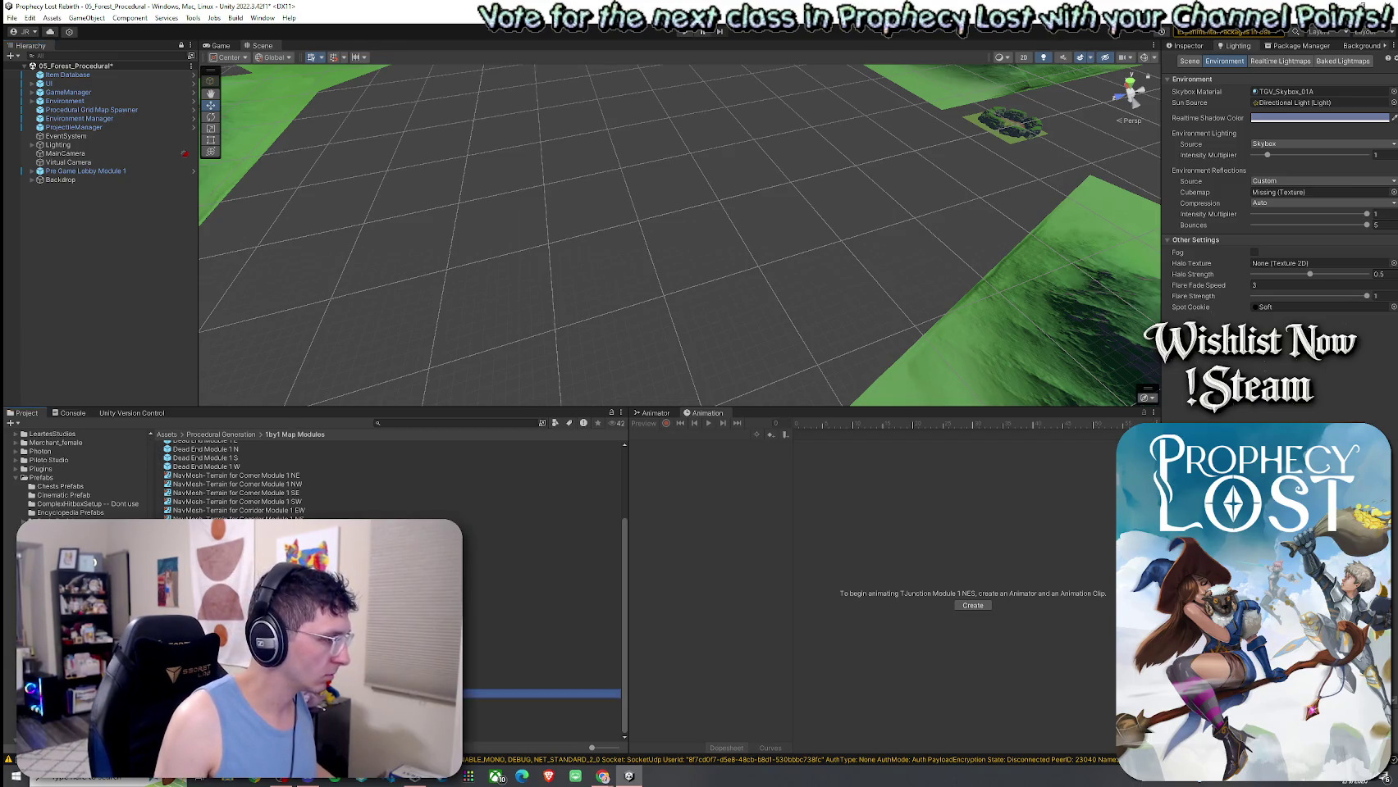
mouse_move(513, 414)
left_mouse_down()
mouse_move(542, 314)
mouse_move(485, 323)
mouse_move(292, 431)
left_mouse_up()
left_click(541, 694)
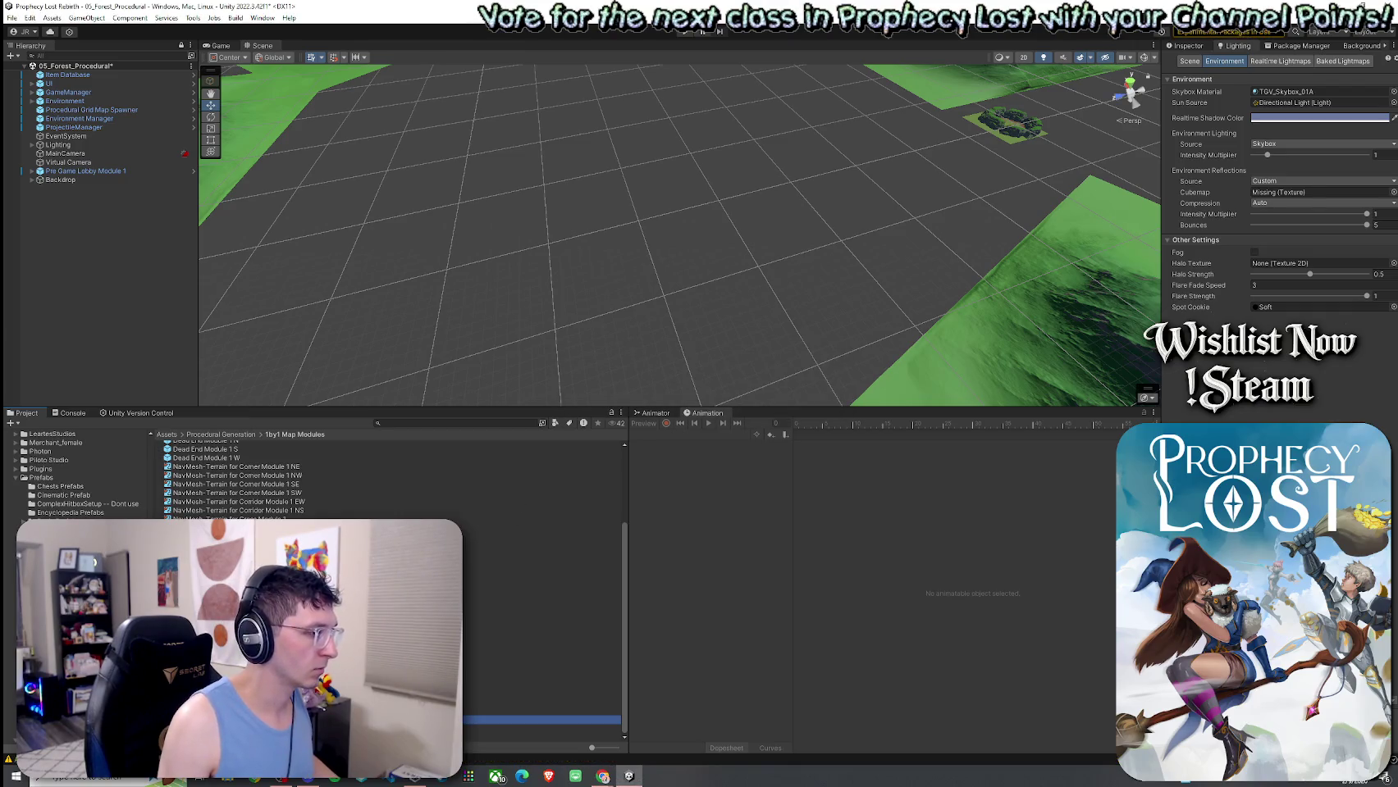
mouse_move(493, 720)
left_mouse_down()
mouse_move(439, 291)
mouse_move(428, 296)
left_mouse_up()
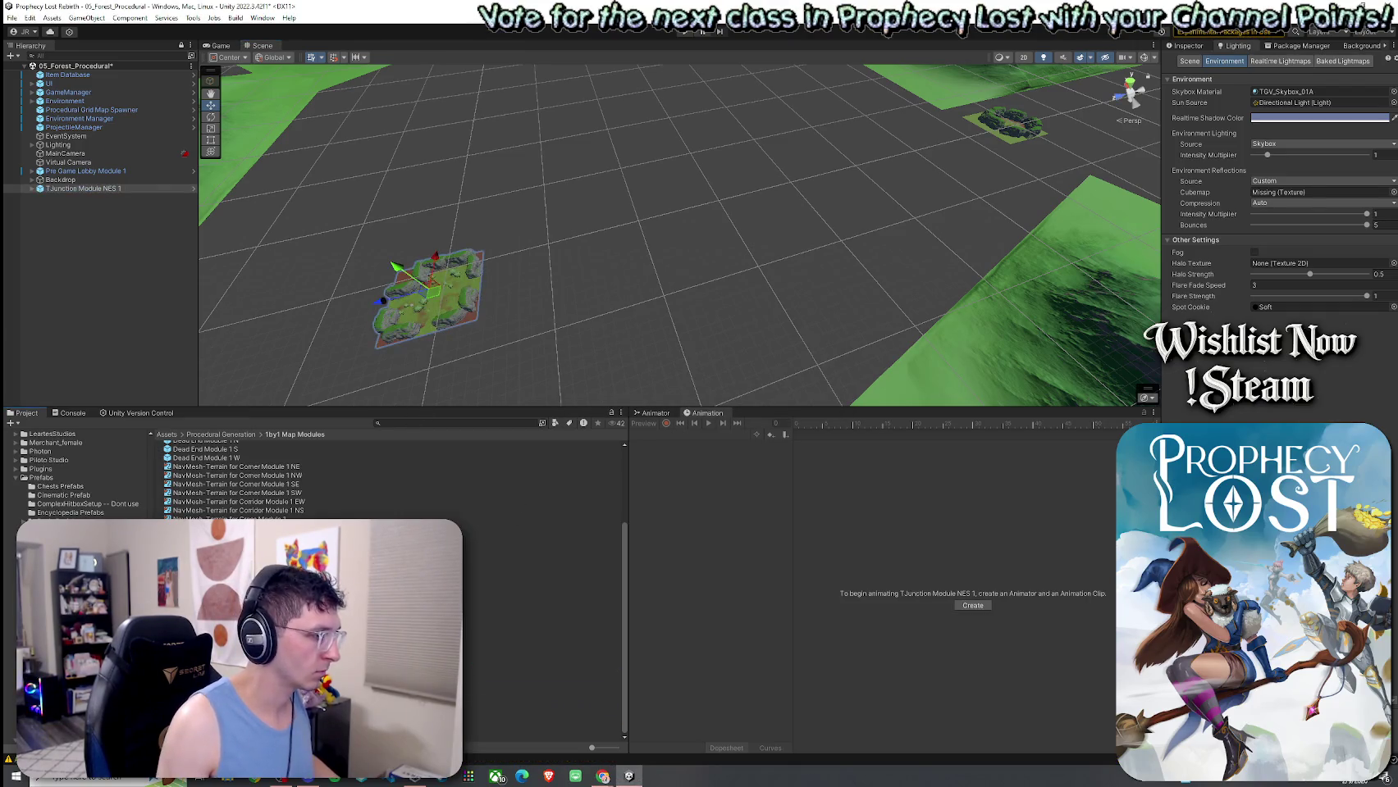
Add a second TJunction Module NES and position it beside the first.
mouse_move(508, 720)
left_mouse_down()
mouse_move(535, 296)
mouse_move(591, 279)
left_mouse_up()
mouse_move(630, 370)
left_mouse_down()
mouse_move(482, 342)
mouse_move(492, 654)
left_mouse_up()
scroll(496, 505, "up", 5)
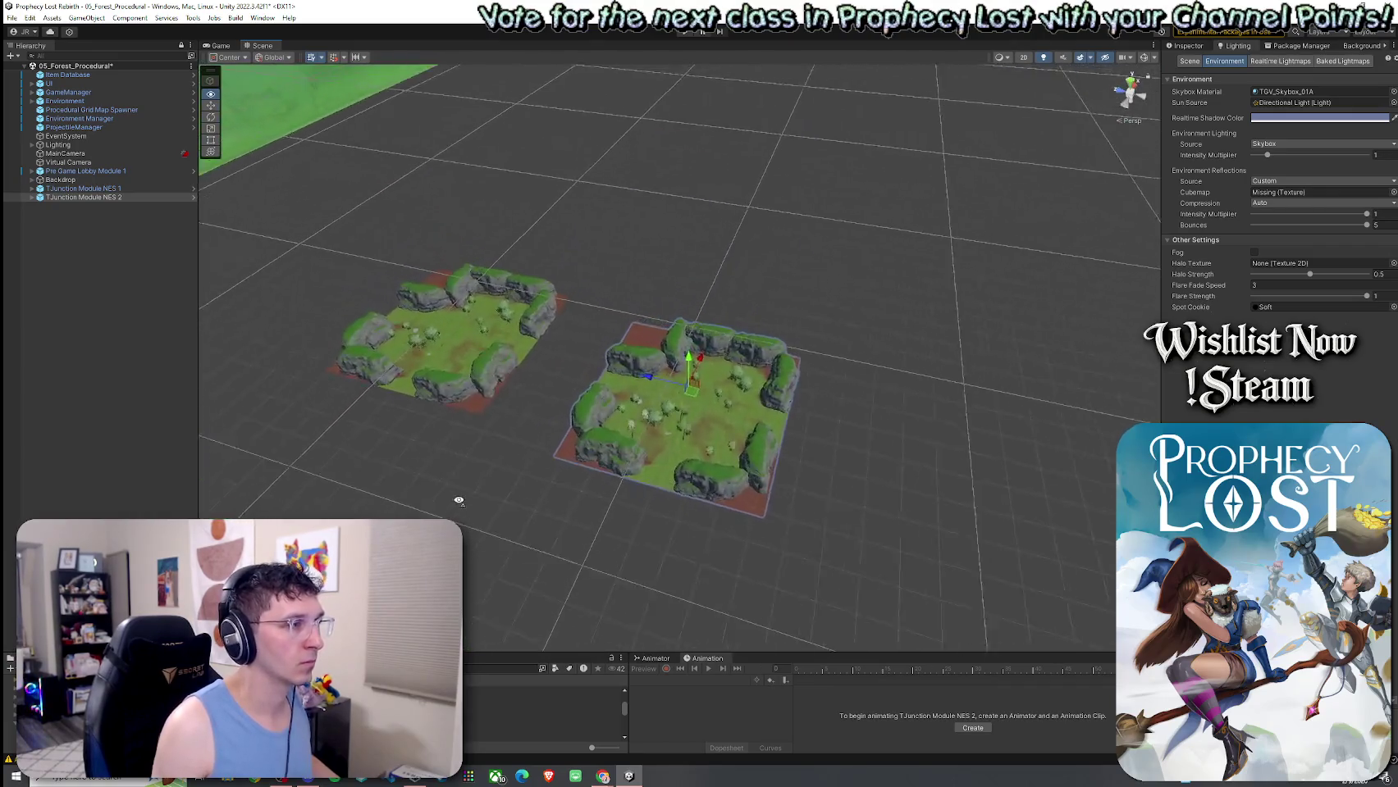
mouse_move(496, 504)
left_mouse_down()
mouse_move(514, 512)
mouse_move(225, 377)
left_mouse_up()
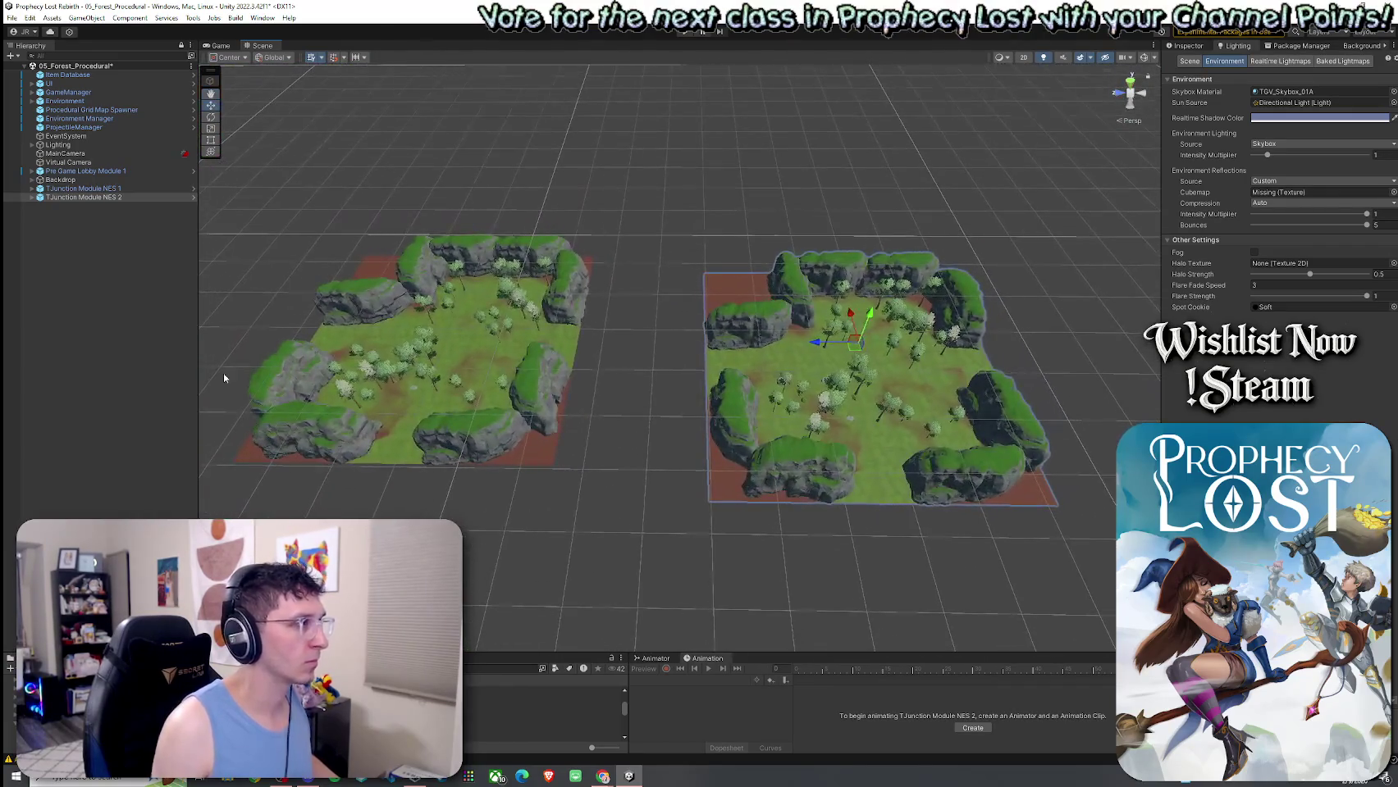
Create a new 3D Object Terrain under the NES 2 module's terrain.
left_click(31, 197)
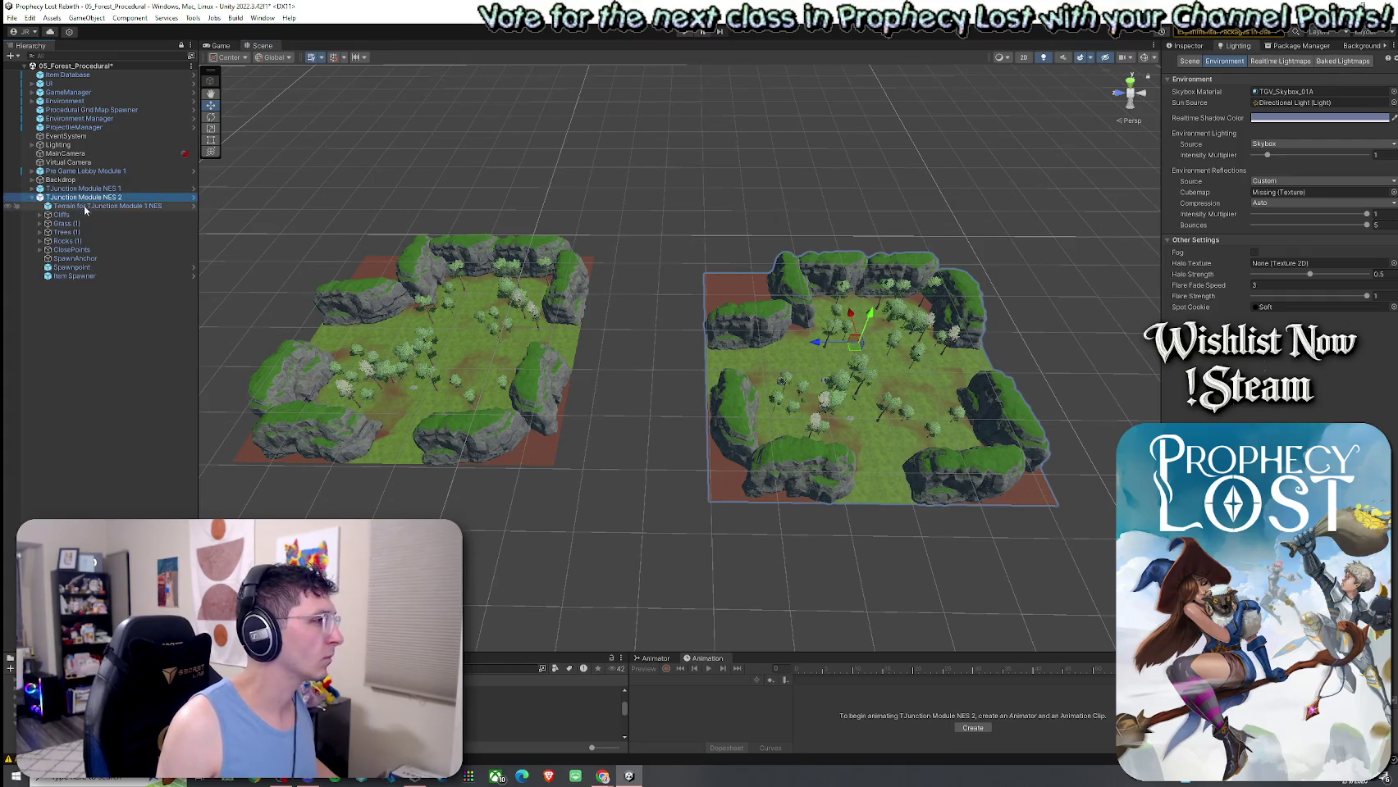
left_click(89, 207)
right_click(87, 207)
mouse_move(144, 431)
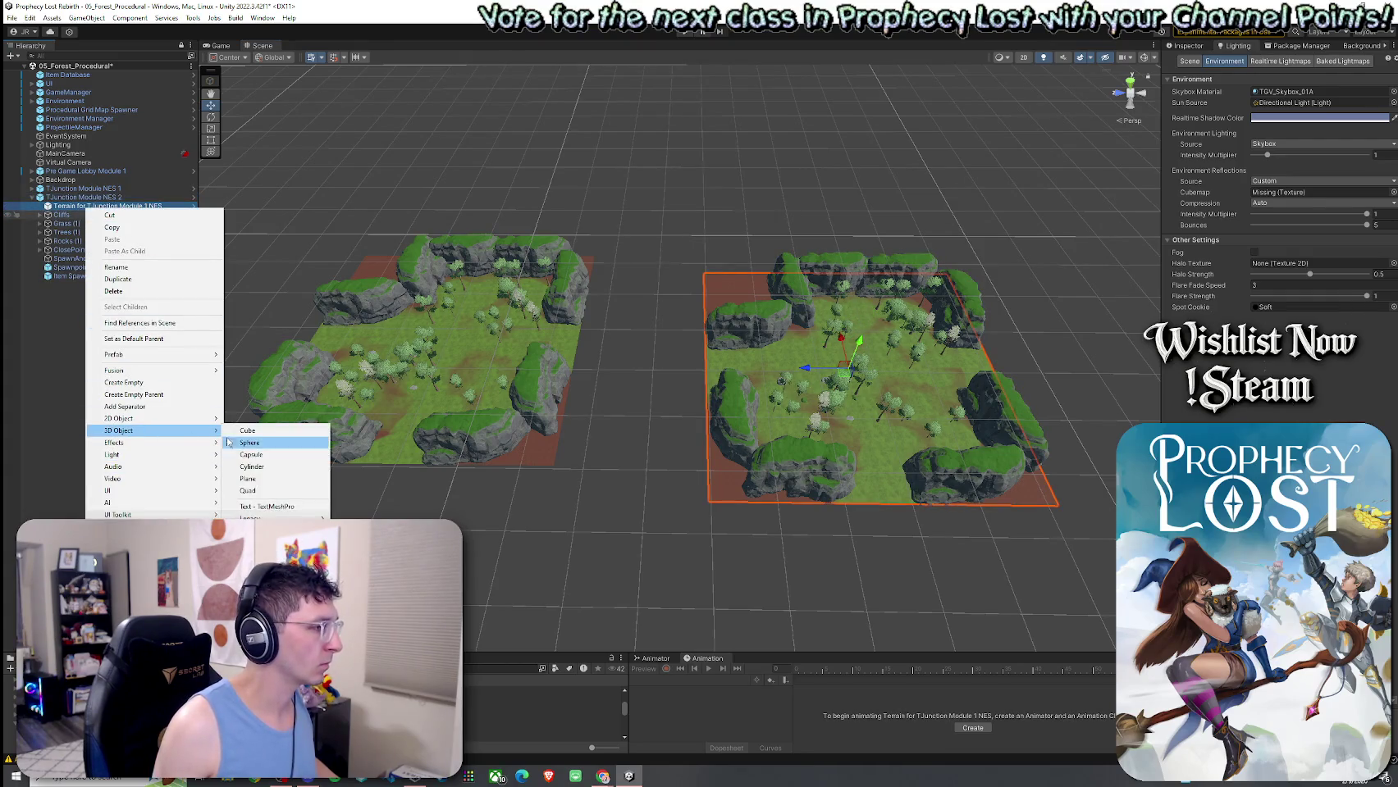
left_click(254, 546)
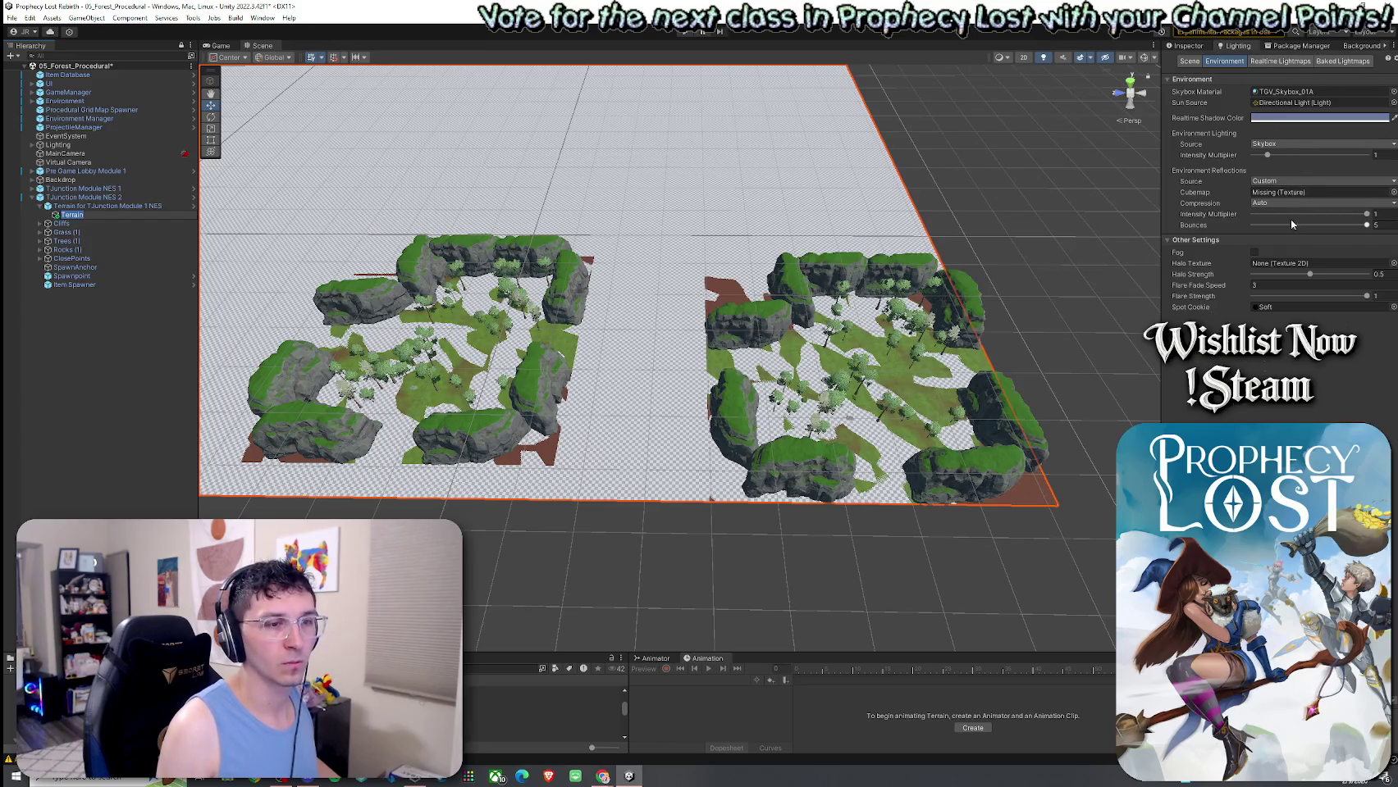
Set the new terrain's width to 100 in its terrain settings.
left_click(1188, 47)
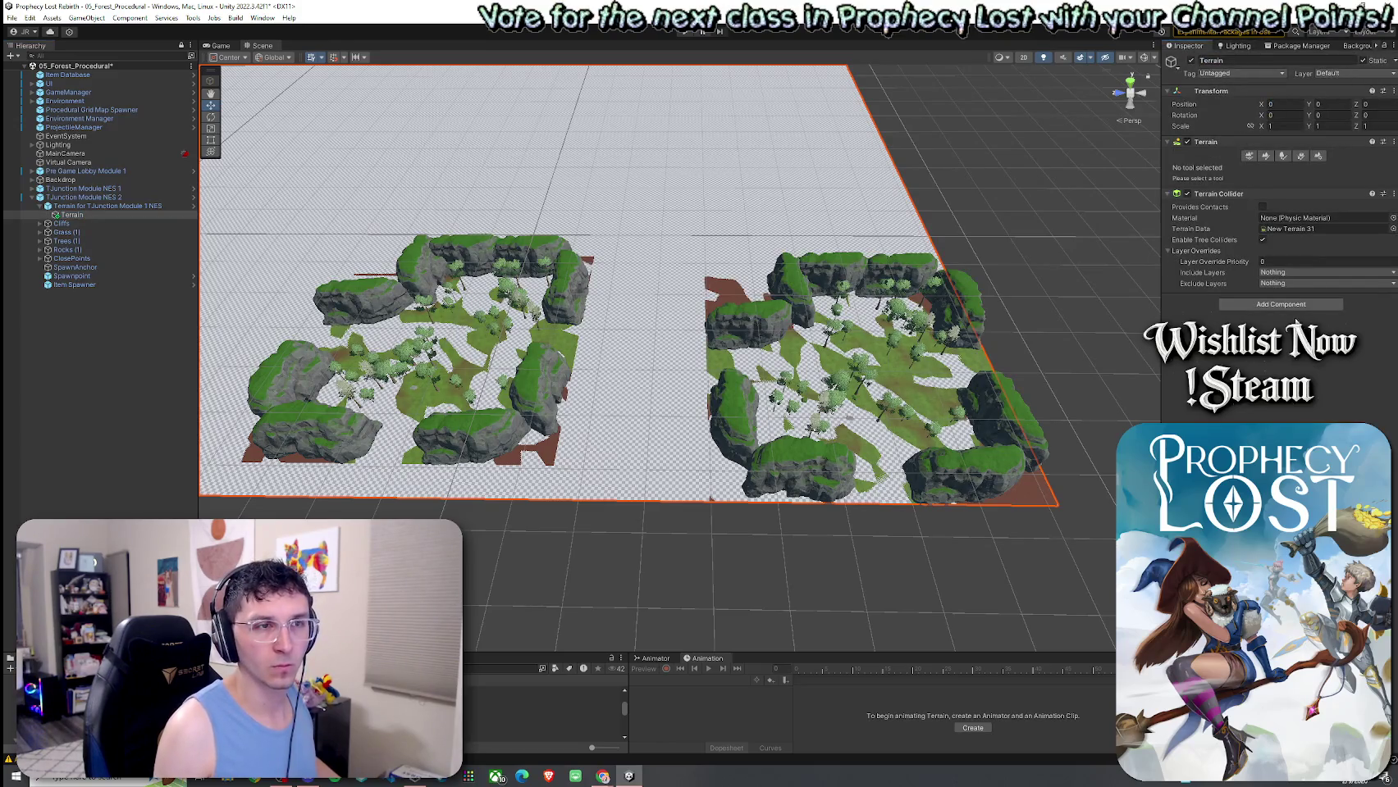
left_click(1321, 156)
scroll(1280, 246, "down", 10)
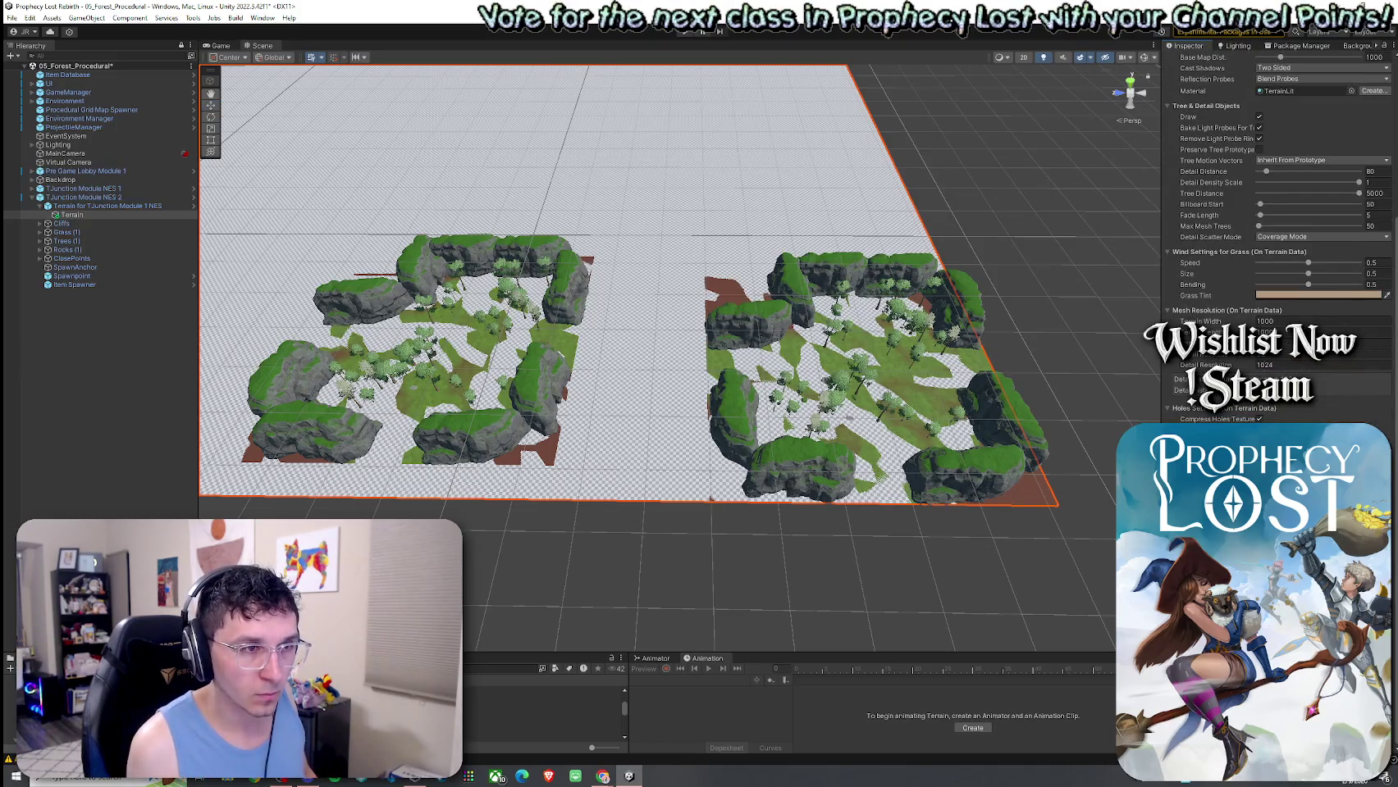
left_click(1294, 321)
key("Tab")
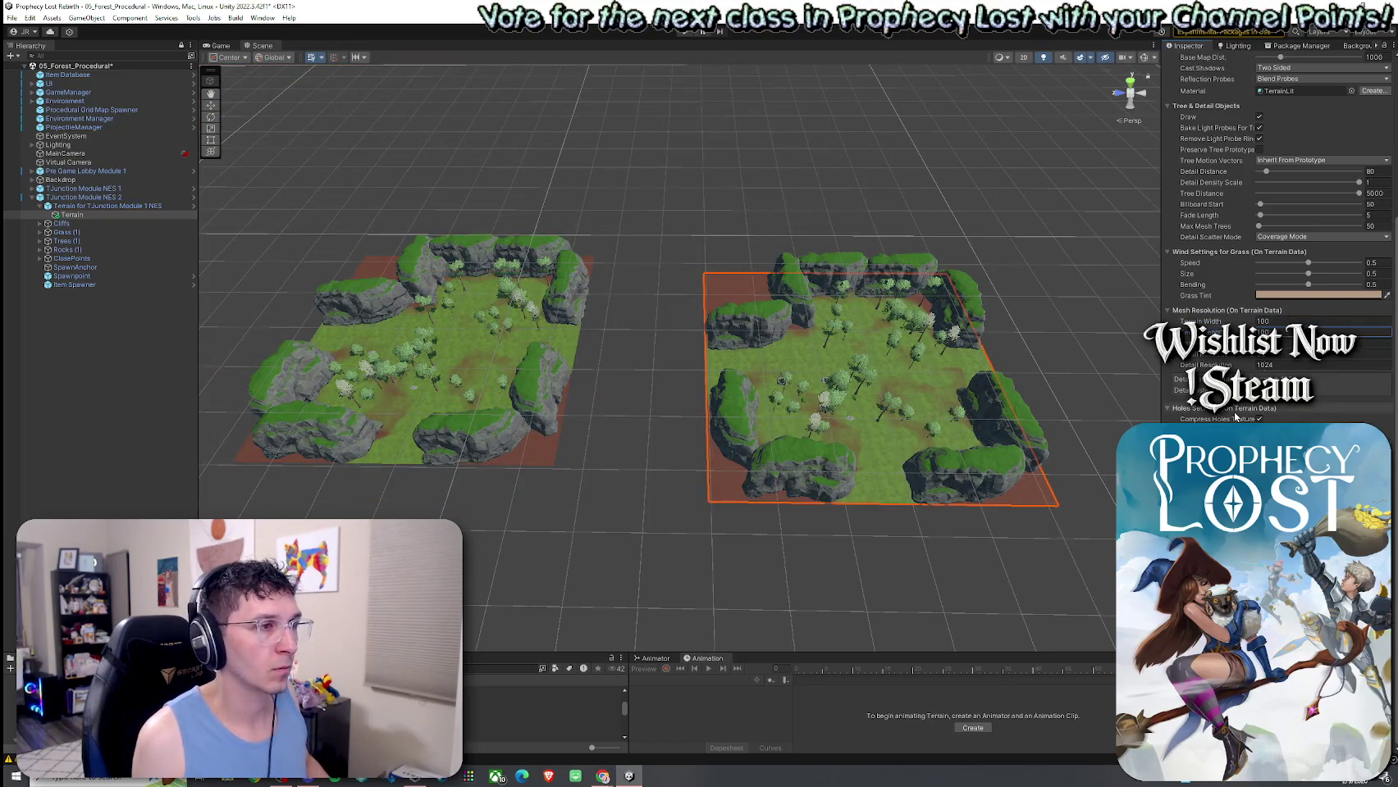
Move the new Terrain out of the old module terrain and delete the old terrain.
left_click_drag(115, 215, 119, 203)
left_click(121, 214)
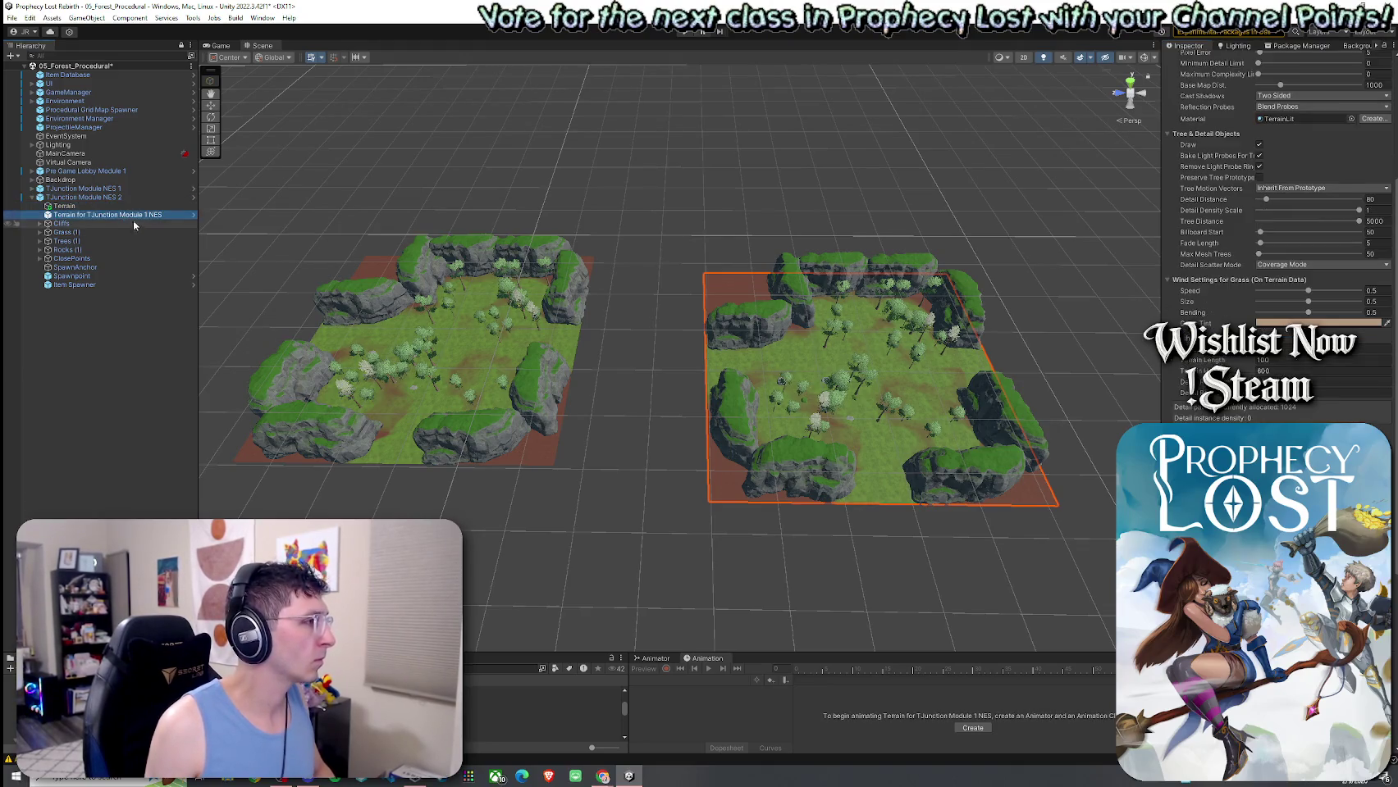
key("Delete")
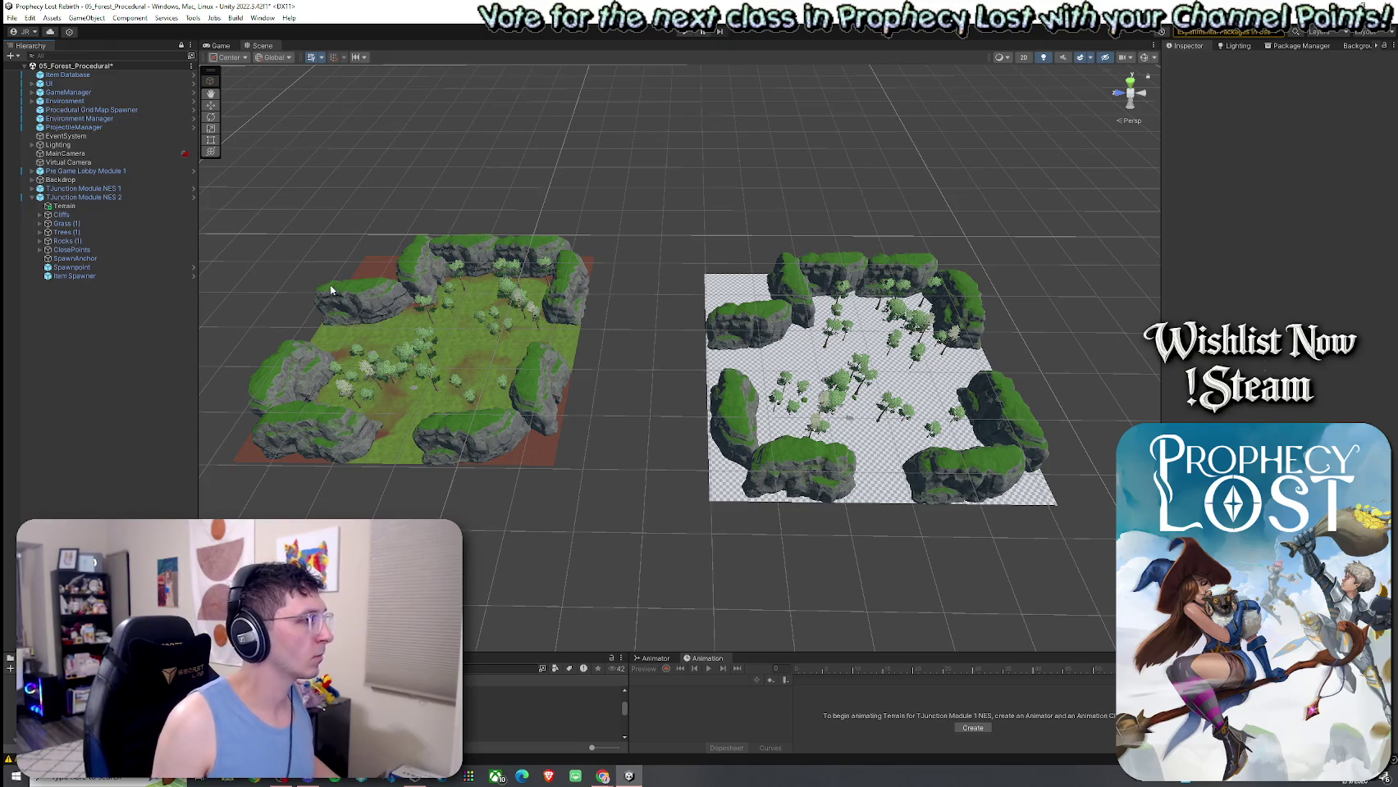
Delete TJunction Module NES 1 and select the new terrain from an overhead view.
scroll(332, 284, "down", 2)
left_click(94, 190)
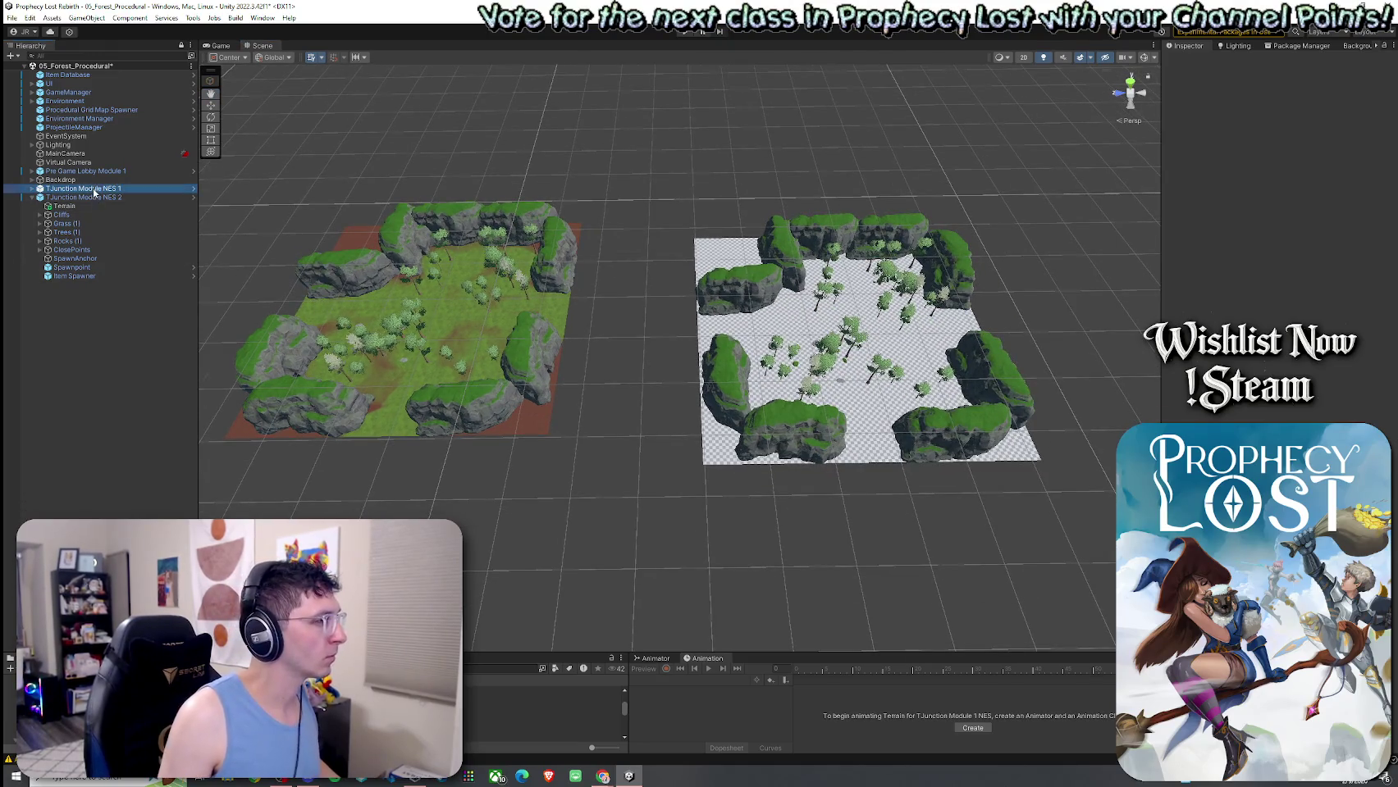
key("Delete")
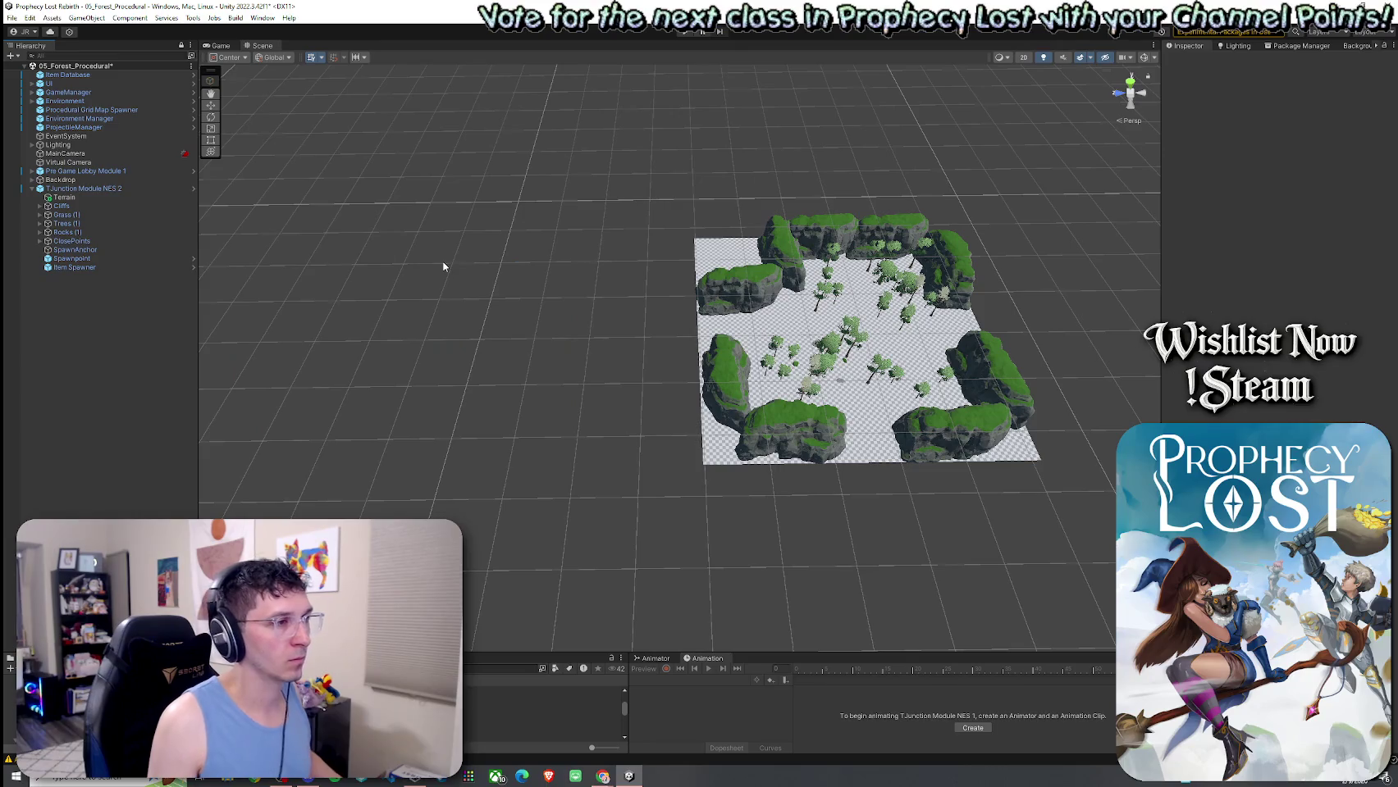
scroll(444, 264, "up", 5)
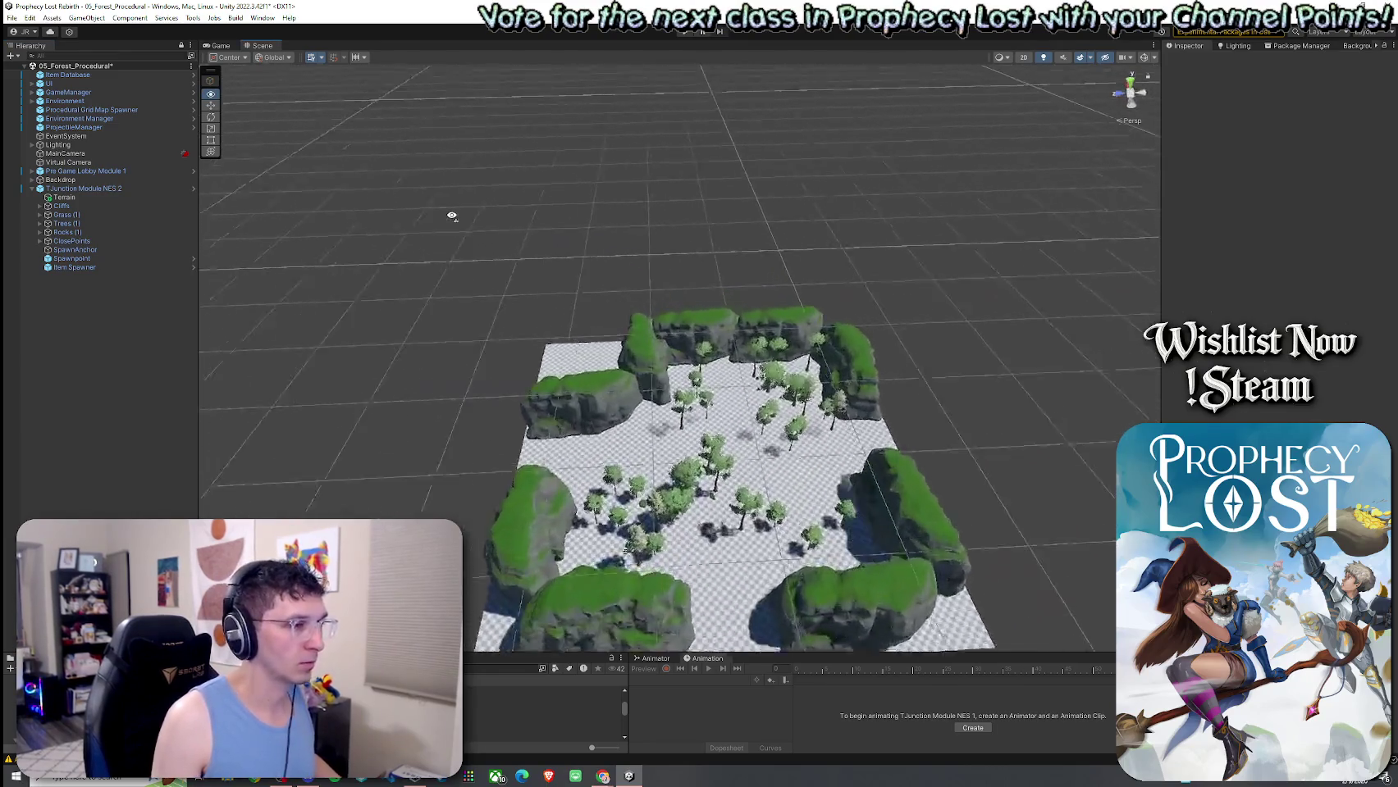
mouse_move(475, 296)
left_mouse_down()
mouse_move(1018, 356)
mouse_move(858, 197)
mouse_move(775, 164)
mouse_move(1058, 204)
mouse_move(1064, 340)
mouse_move(992, 340)
mouse_move(1020, 247)
mouse_move(983, 229)
mouse_move(1009, 228)
mouse_move(1026, 283)
left_mouse_up()
left_click(1130, 243)
Switch to Paint Texture and add the GrassWheat terrain layer.
left_click(1263, 155)
left_click(1269, 169)
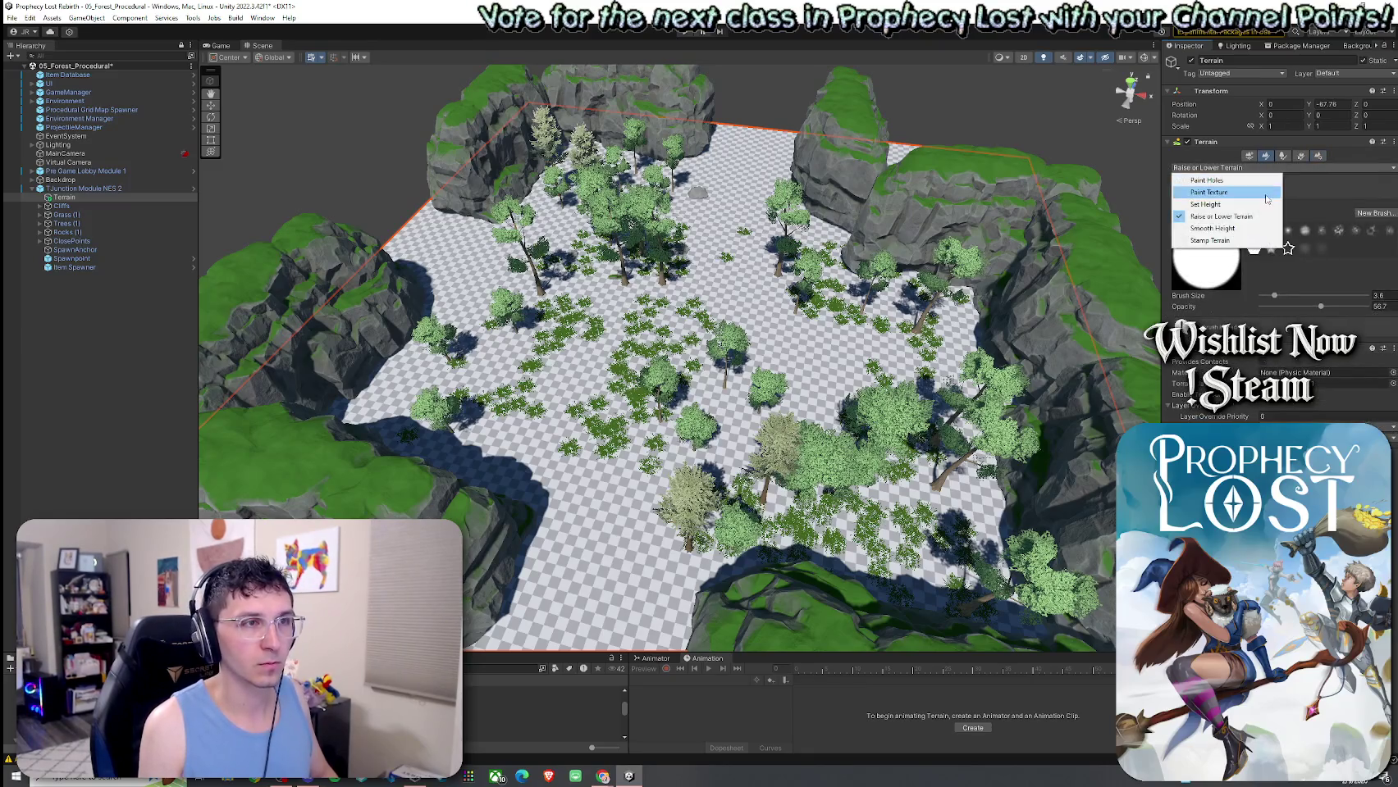
left_click(1266, 201)
left_click(1364, 250)
left_click(1363, 258)
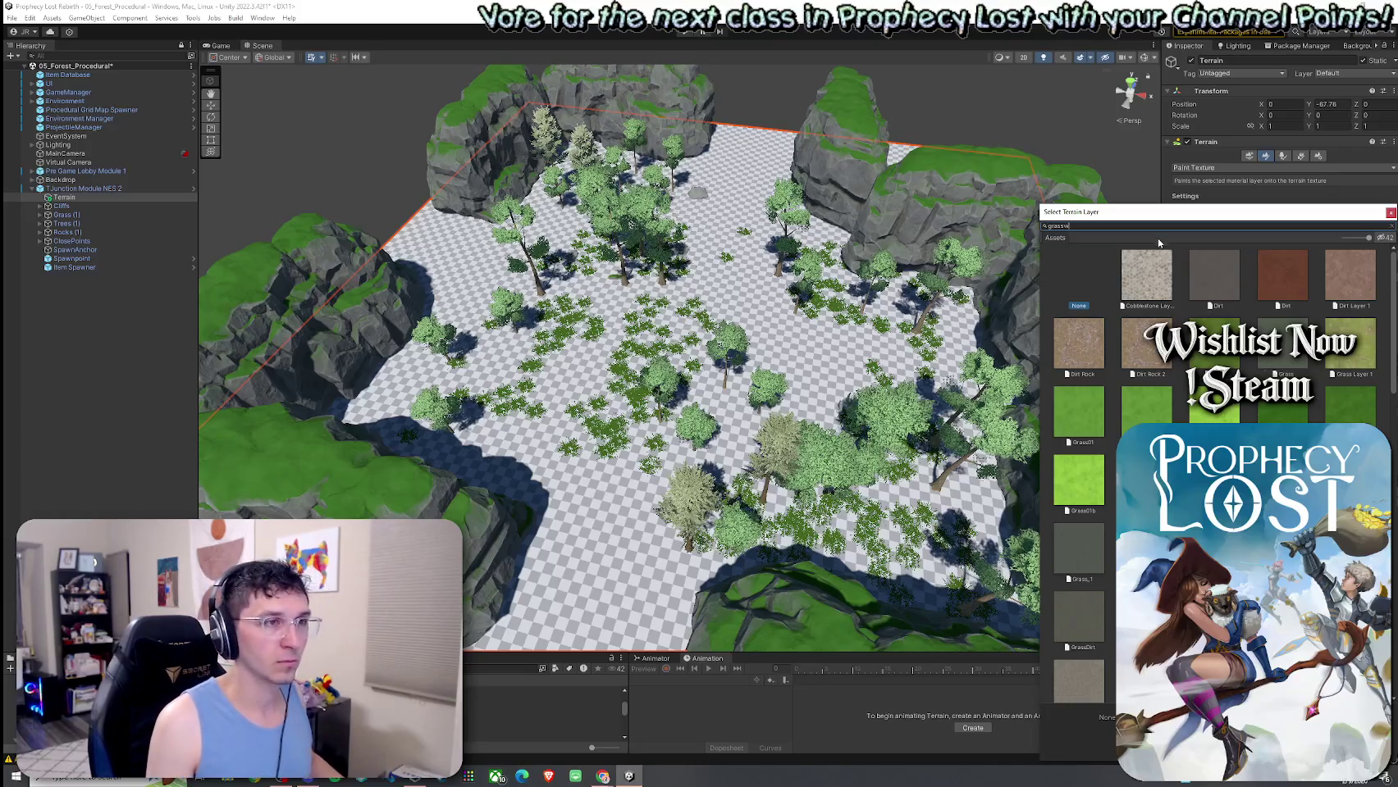
type("wheat")
double_click(1146, 274)
Add Grass01 as another terrain layer.
left_click(1341, 300)
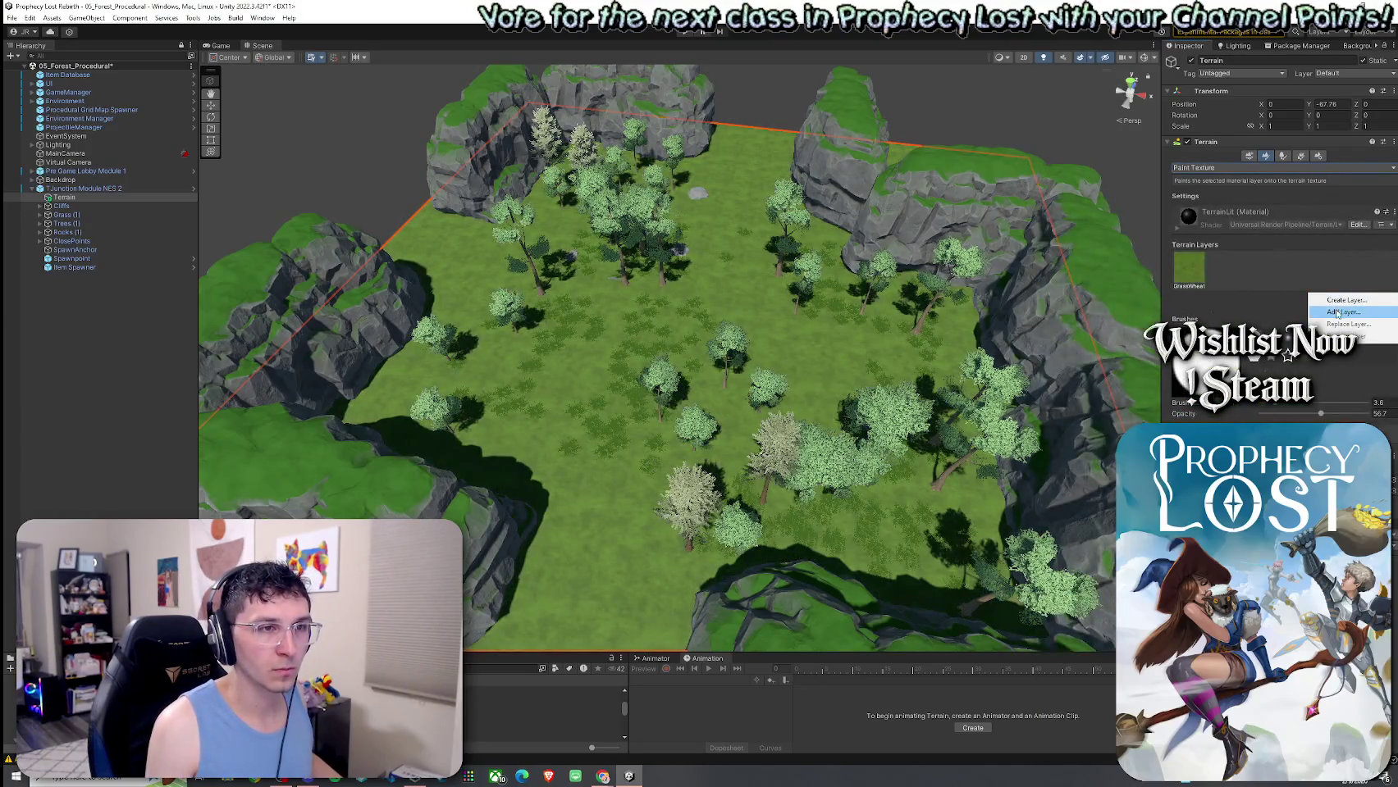
left_click(1339, 314)
double_click(1291, 270)
left_click(1341, 302)
left_click(1339, 315)
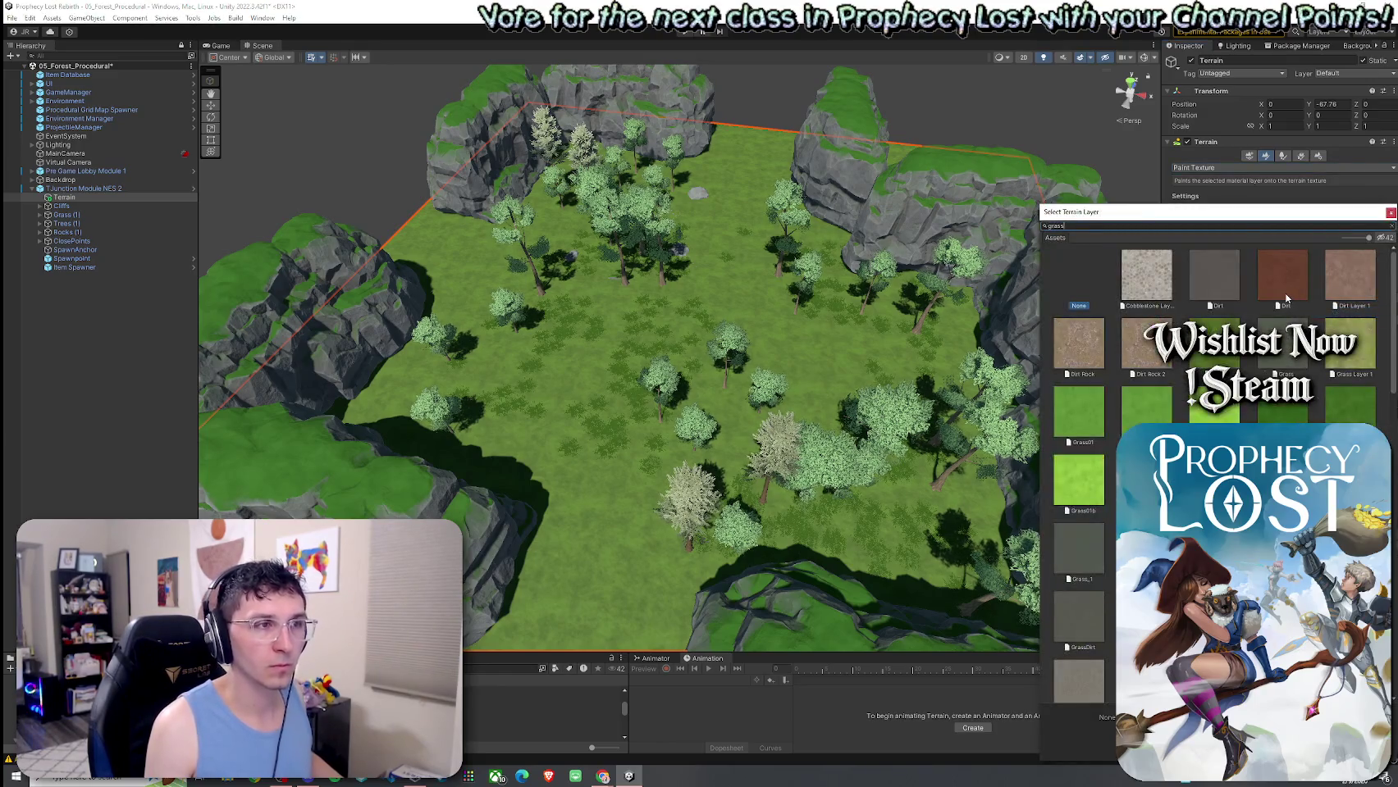
type("grass")
left_click(1085, 348)
double_click(1085, 344)
left_click(1341, 300)
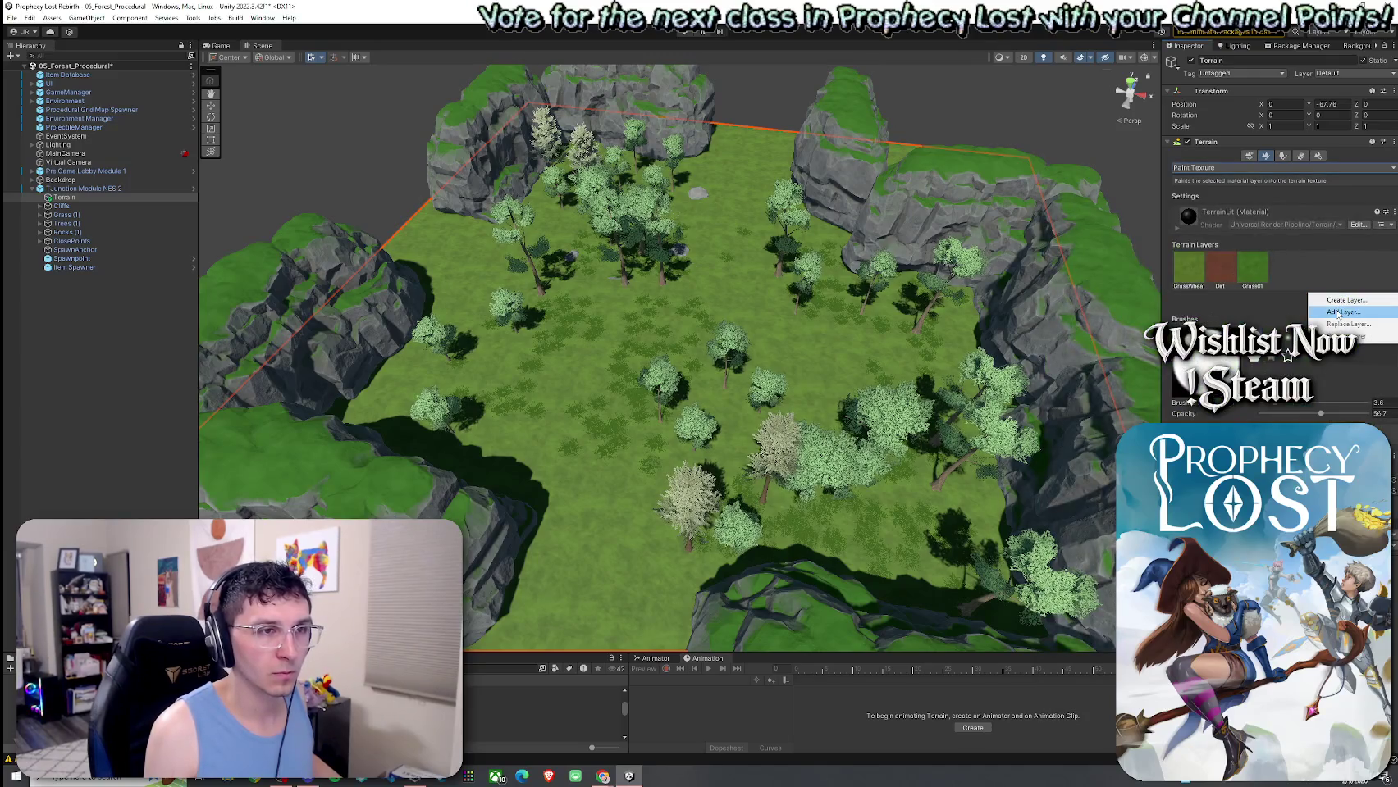
left_click(1338, 312)
left_click(1394, 221)
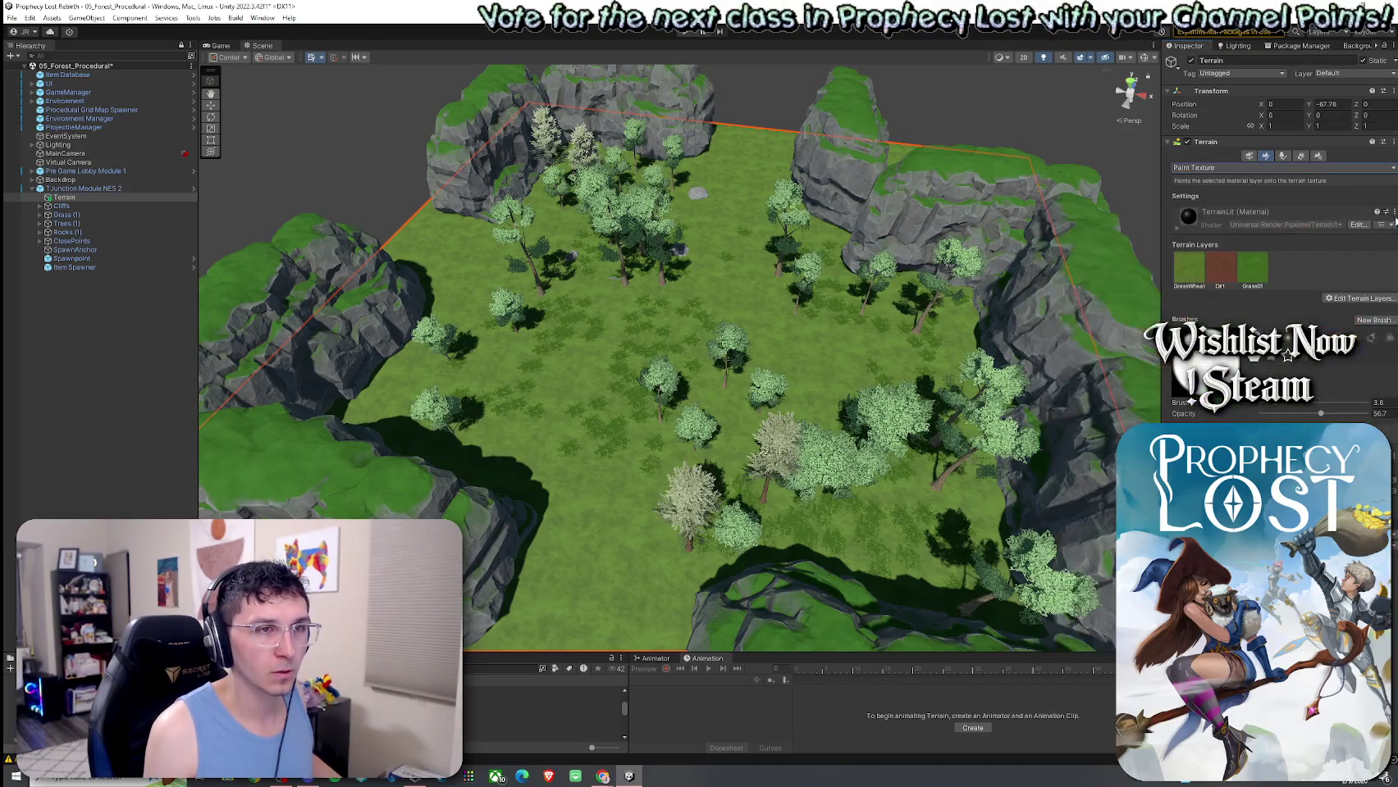
Remove the GrassWheat layer so Dirt becomes the base layer.
left_click(1203, 273)
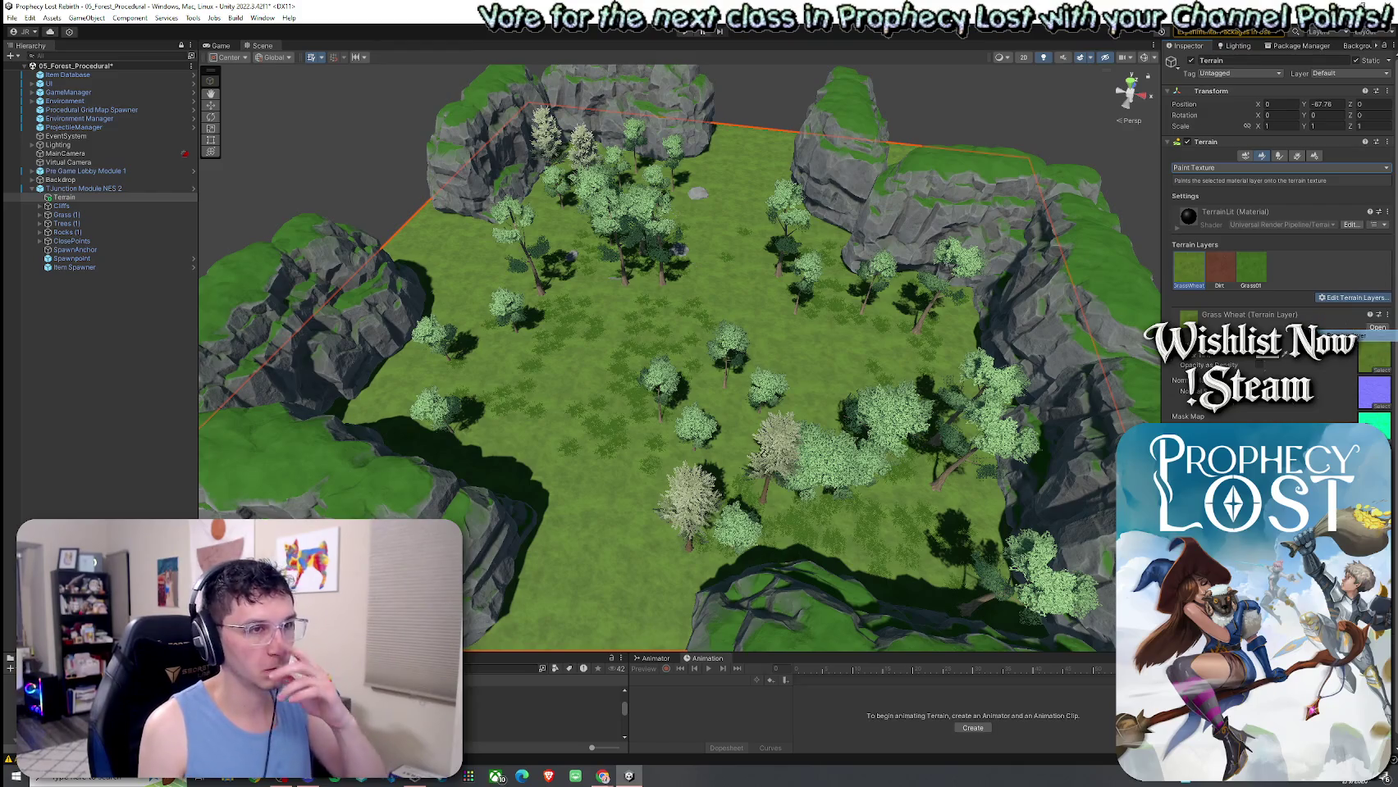
left_click(1342, 298)
left_click(1345, 340)
Re-add GrassWheat and Grass01 as layers after Dirt.
left_click(1343, 300)
left_click(1338, 312)
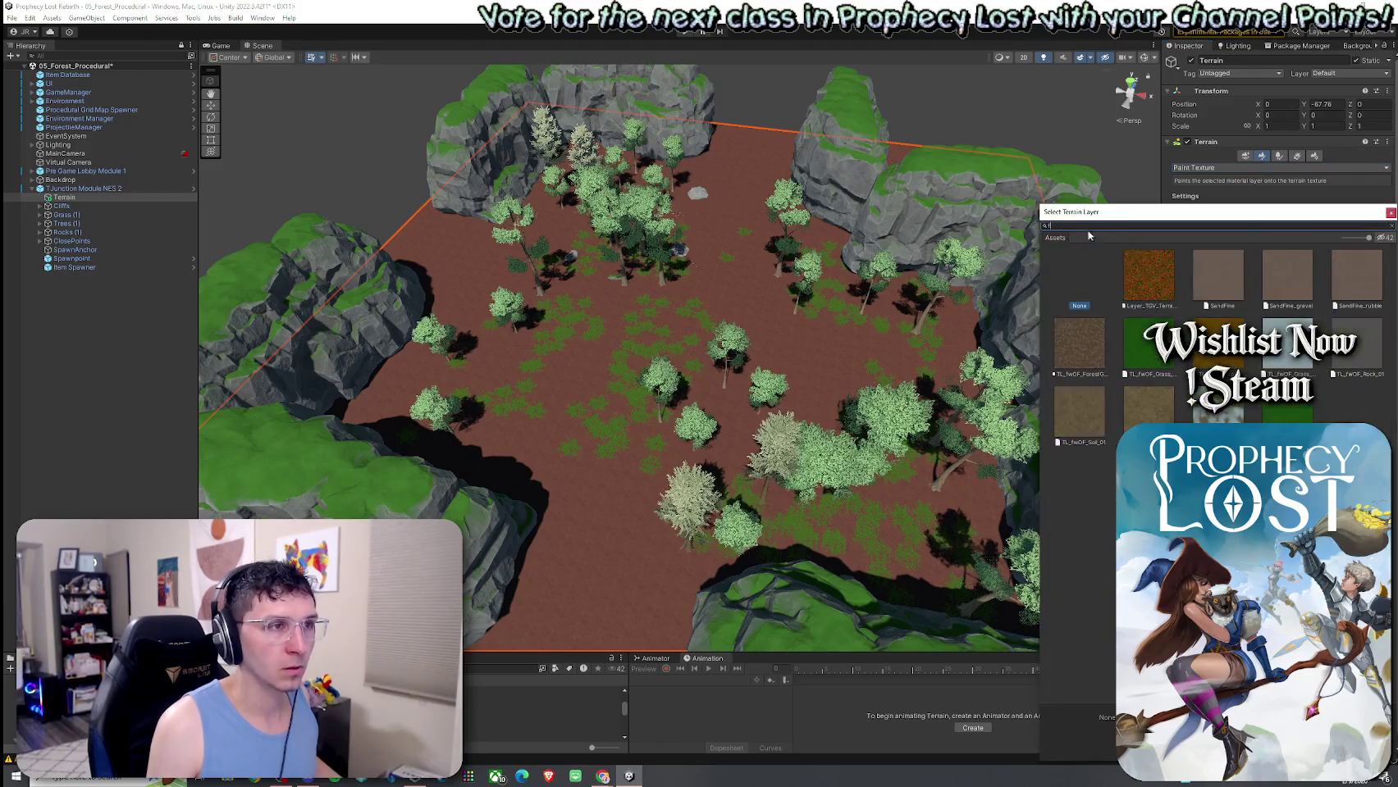
type("wheat")
key("Return")
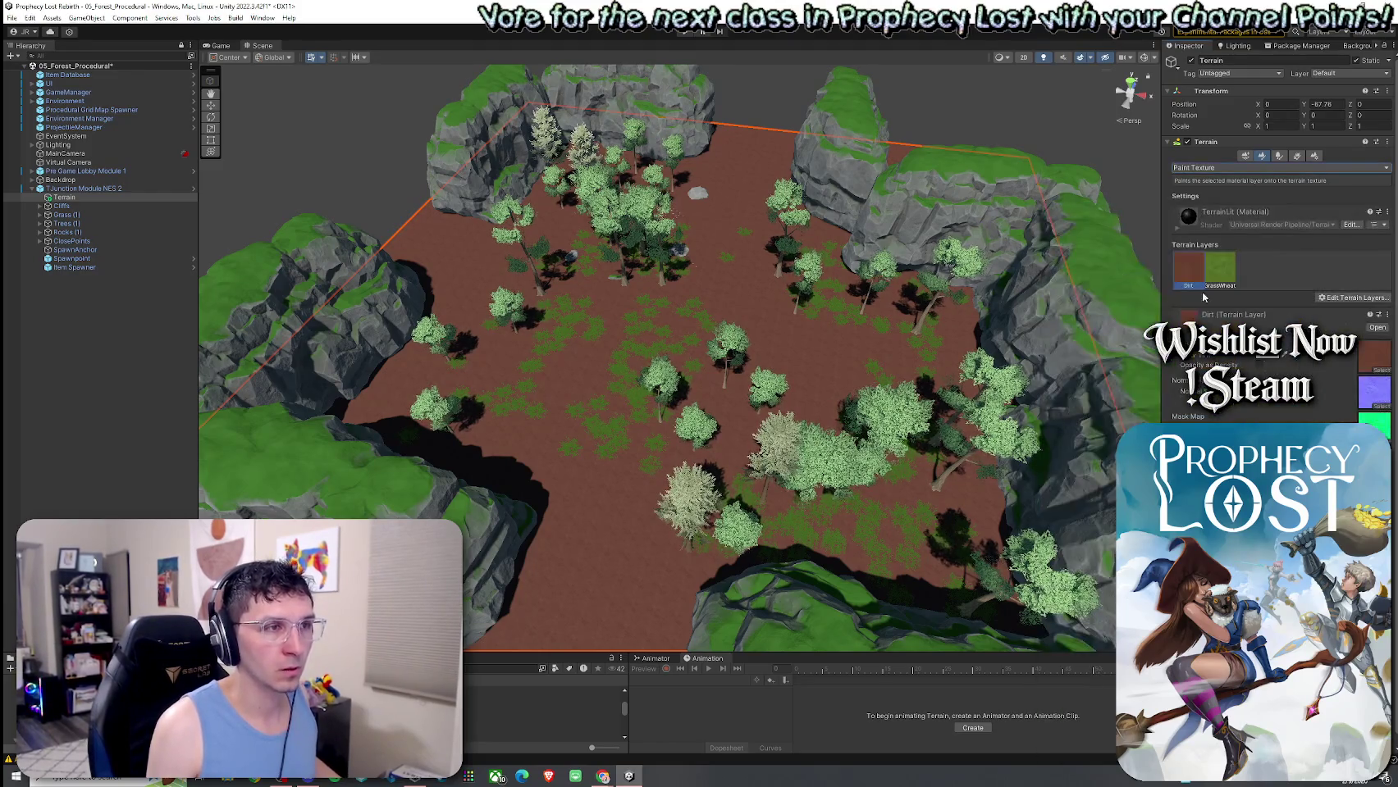
left_click(1315, 297)
left_click(1339, 312)
double_click(1069, 733)
Add another Grass01 layer and replace the fourth layer with Grass01.
left_click(1322, 298)
left_click(1333, 312)
double_click(1075, 592)
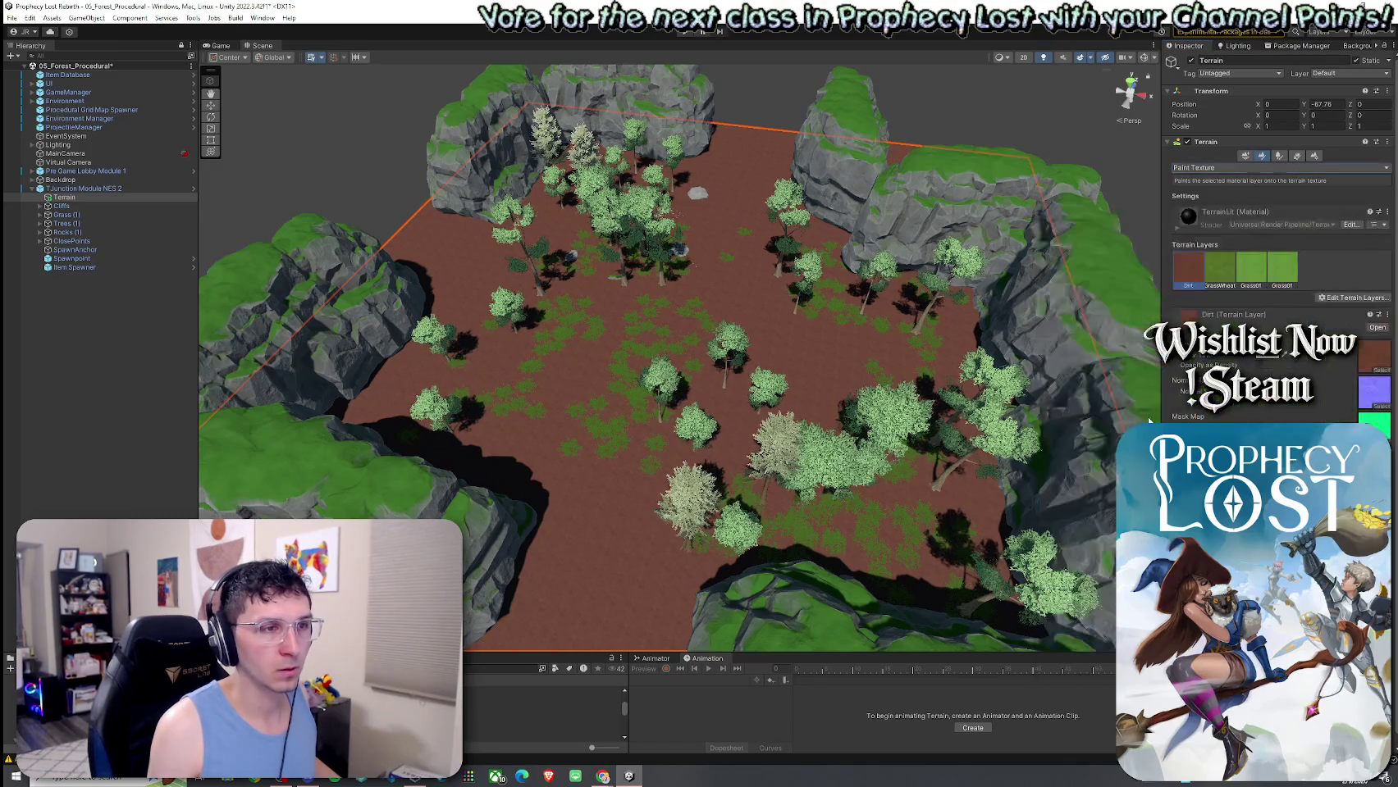
left_click(1282, 269)
left_click(1353, 298)
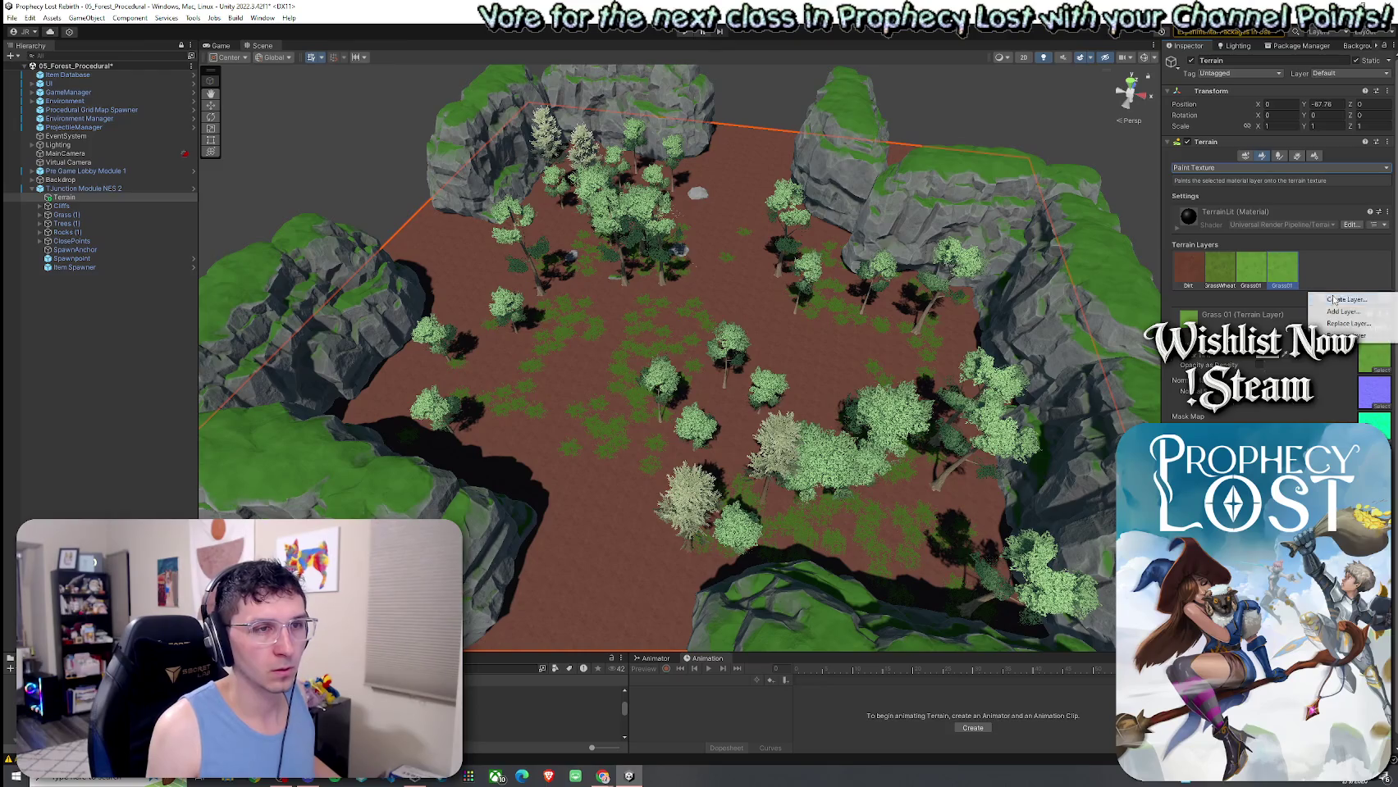
left_click(1348, 323)
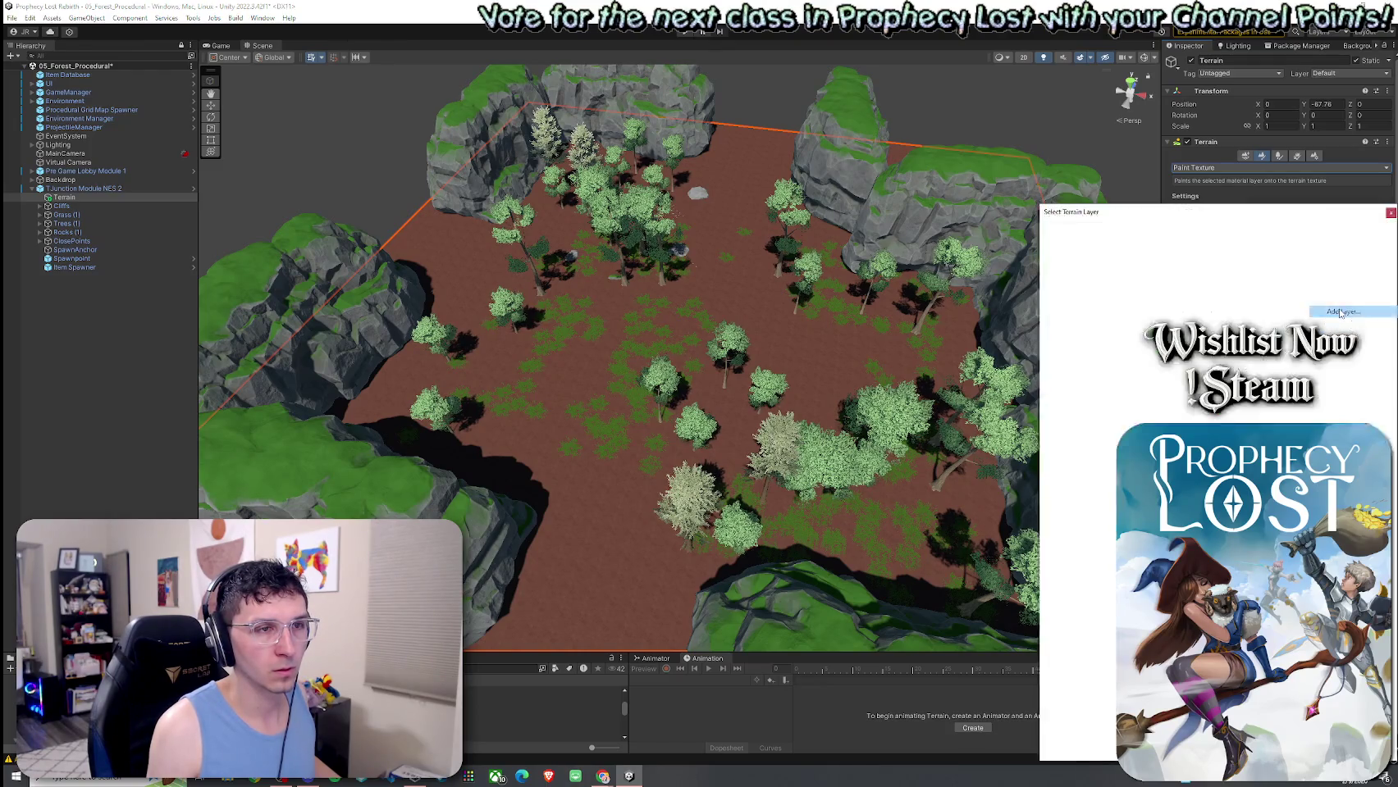
type("grass")
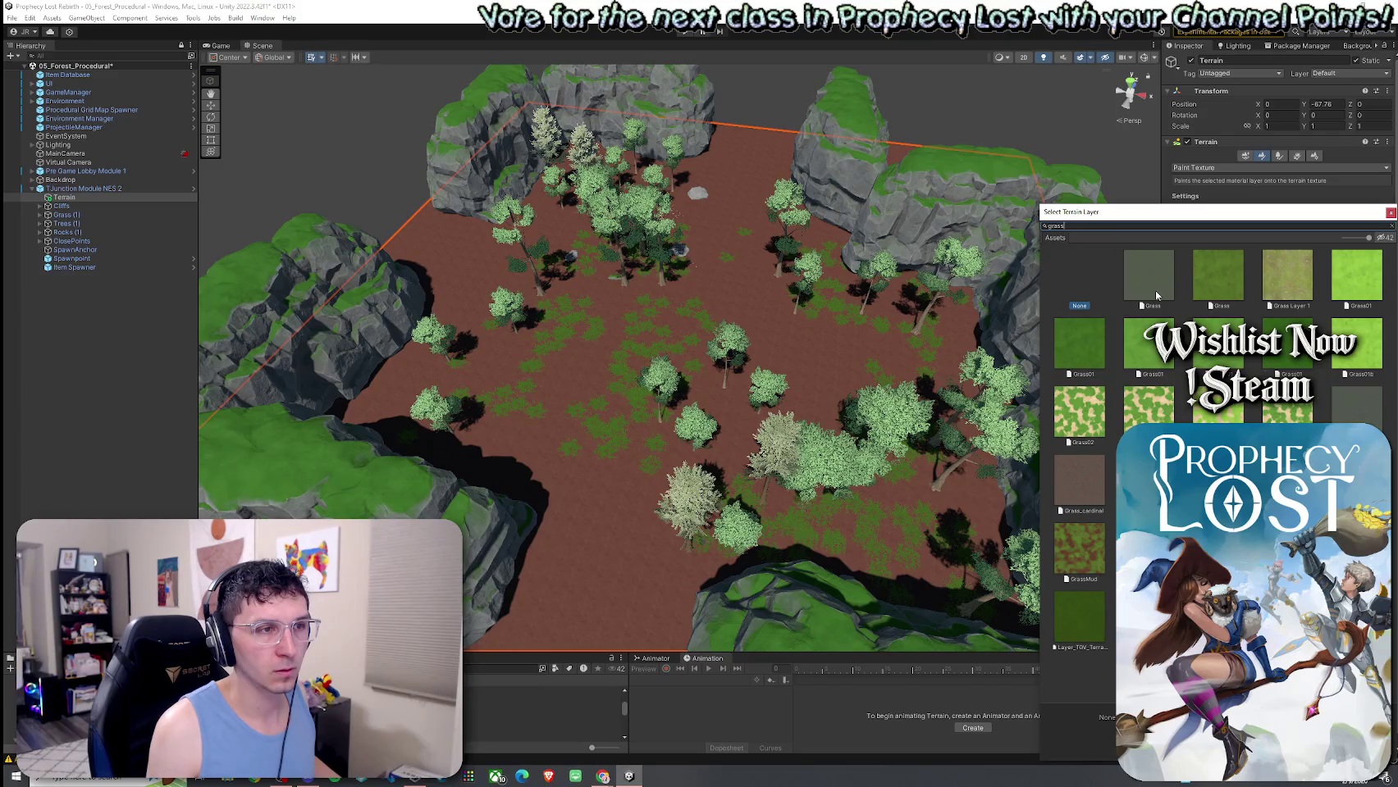
double_click(1085, 343)
left_click(1354, 297)
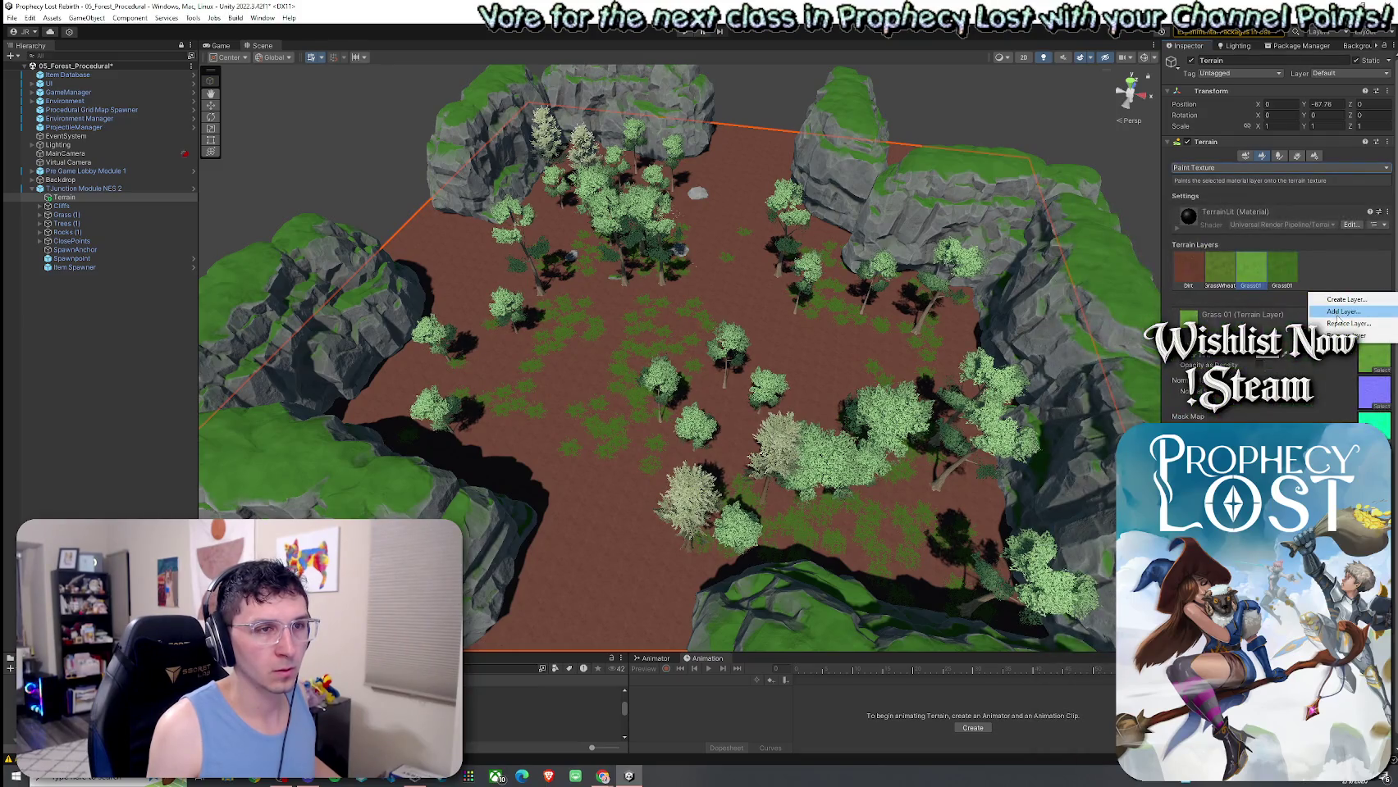
left_click(1337, 312)
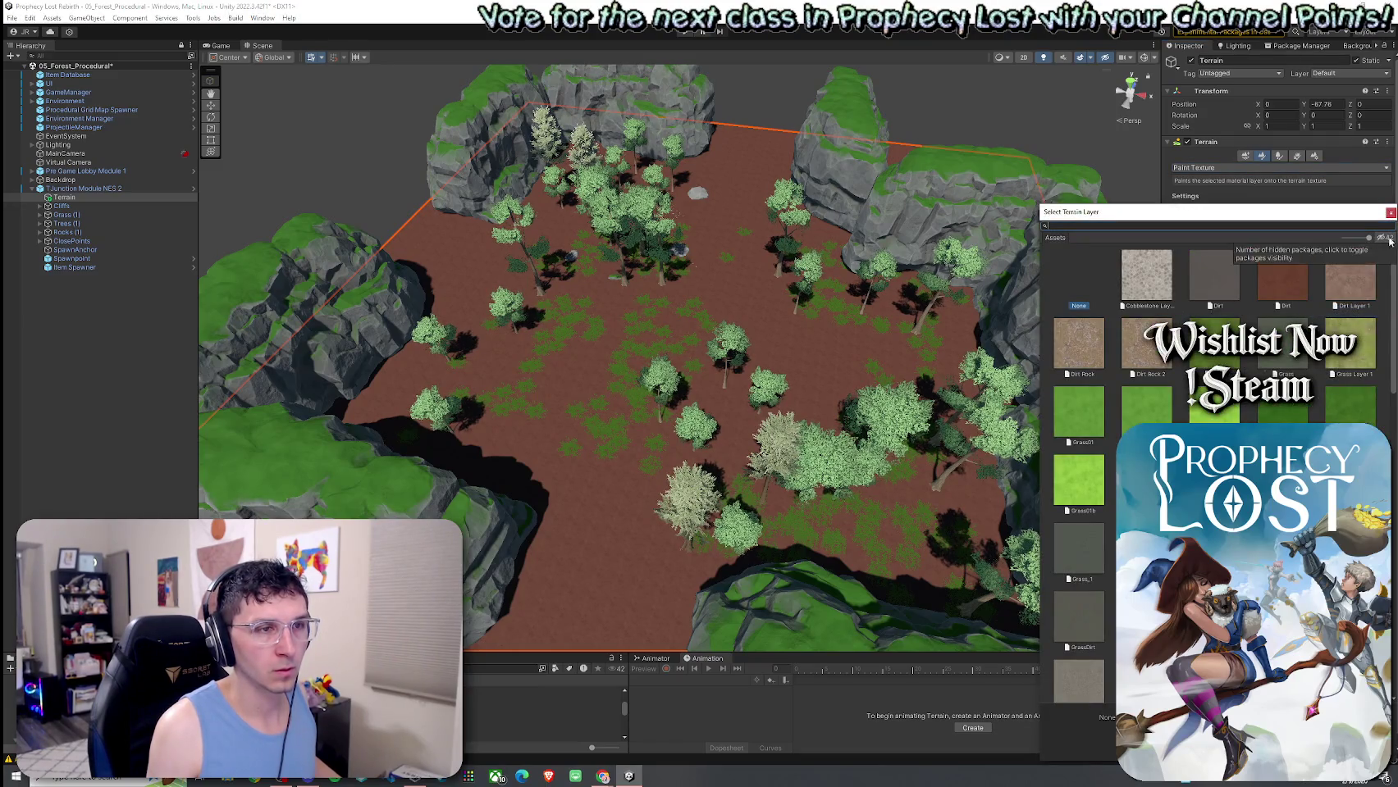
key("Escape")
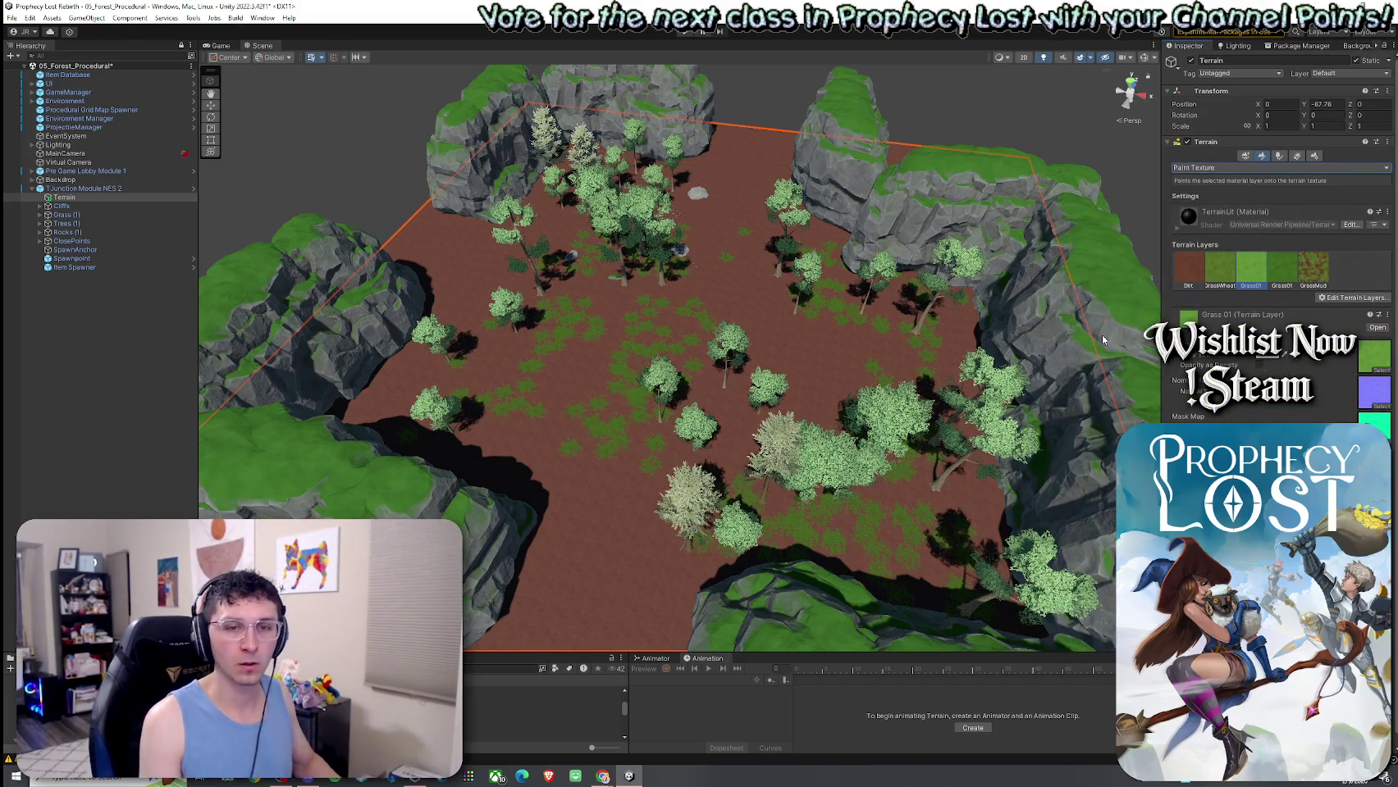
Delete every grass and flower patch under the Grass group.
left_click(40, 215)
left_click(96, 223)
scroll(189, 205, "down", 5)
scroll(194, 216, "down", 1)
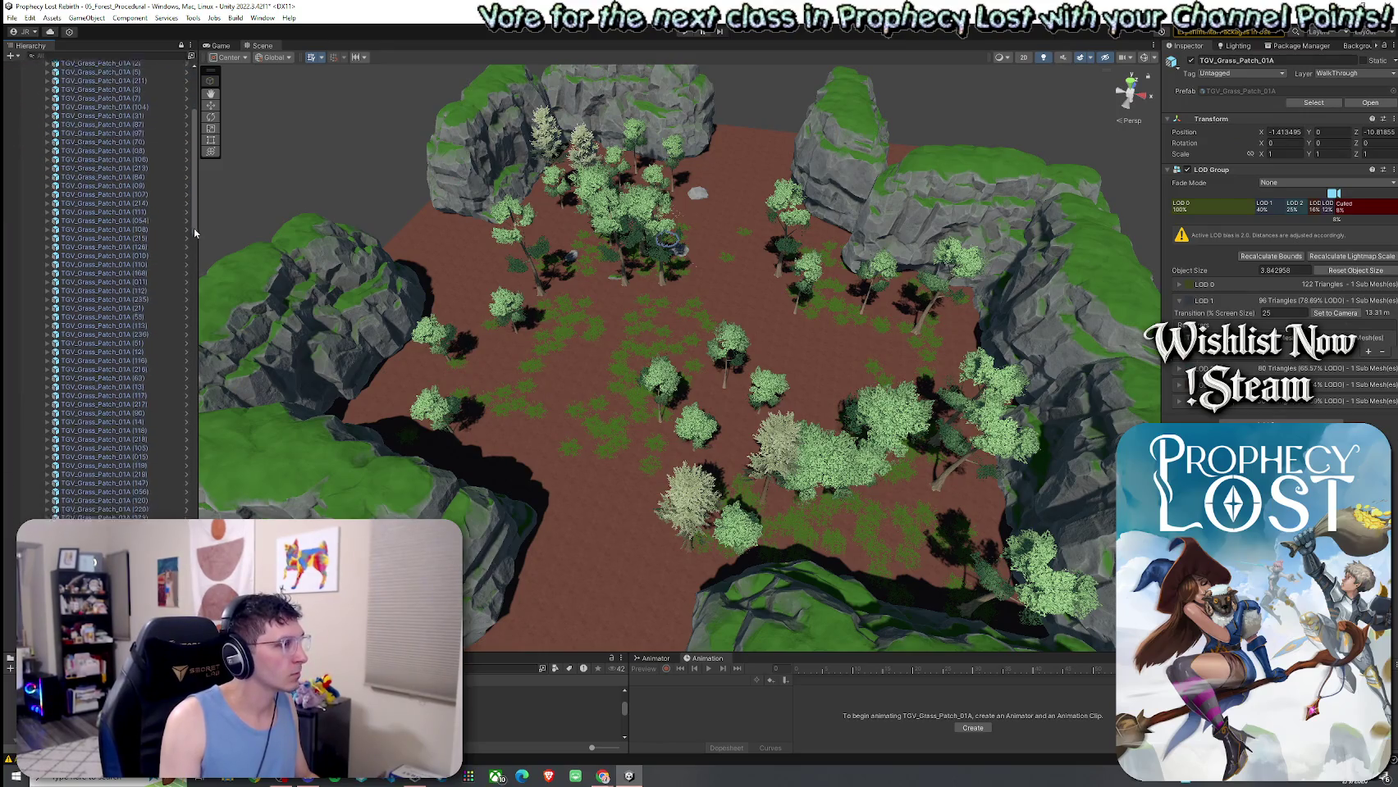
scroll(199, 220, "up", 6)
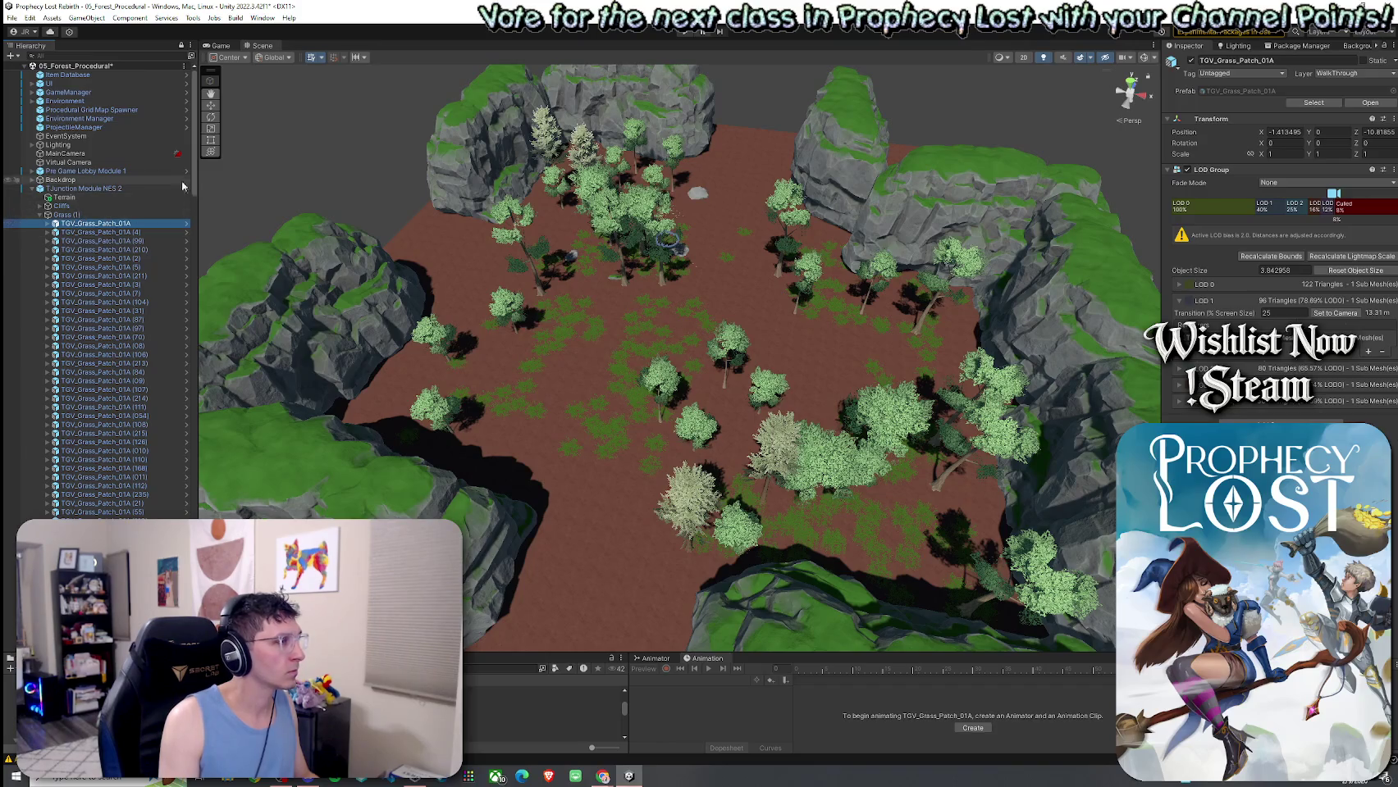
scroll(82, 197, "down", 15)
scroll(97, 287, "down", 10)
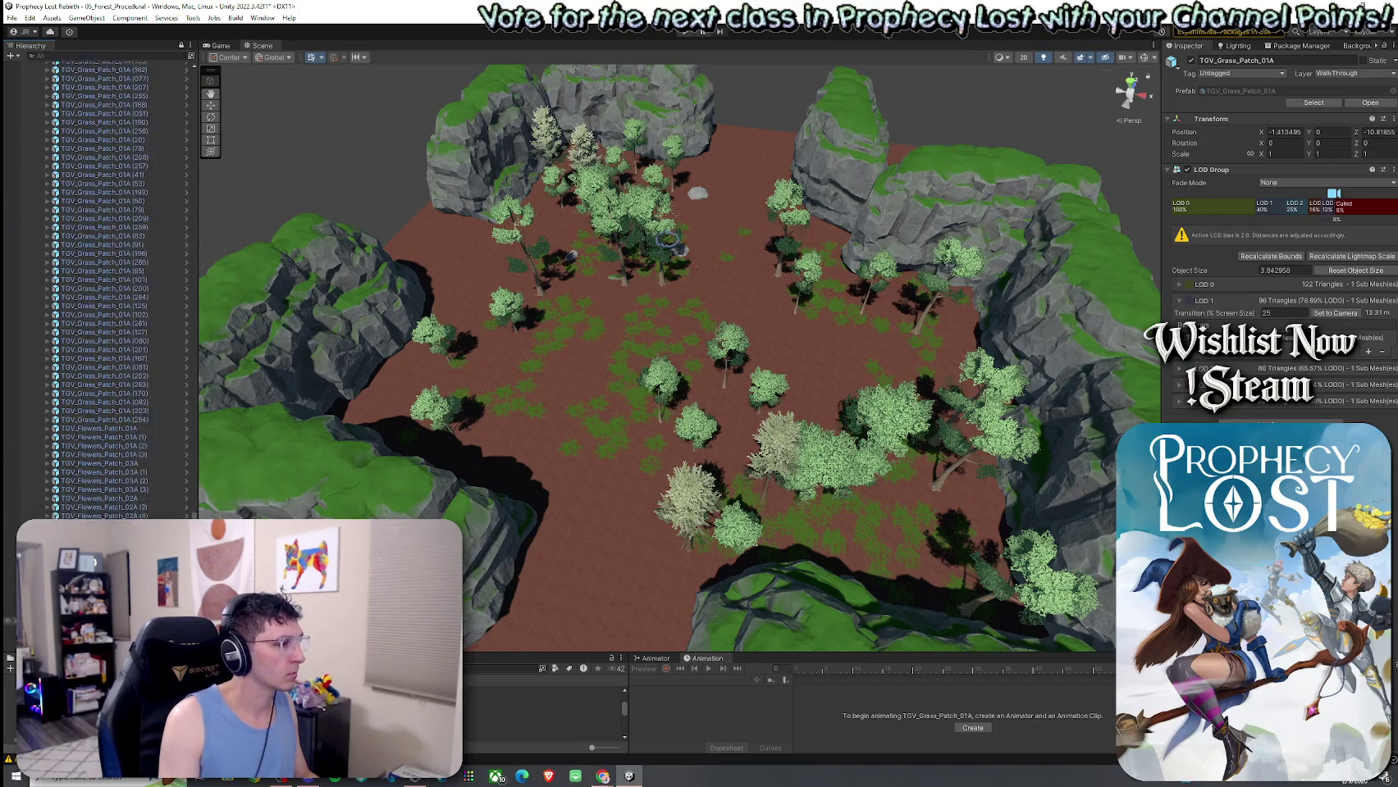
left_click(98, 574, "shift")
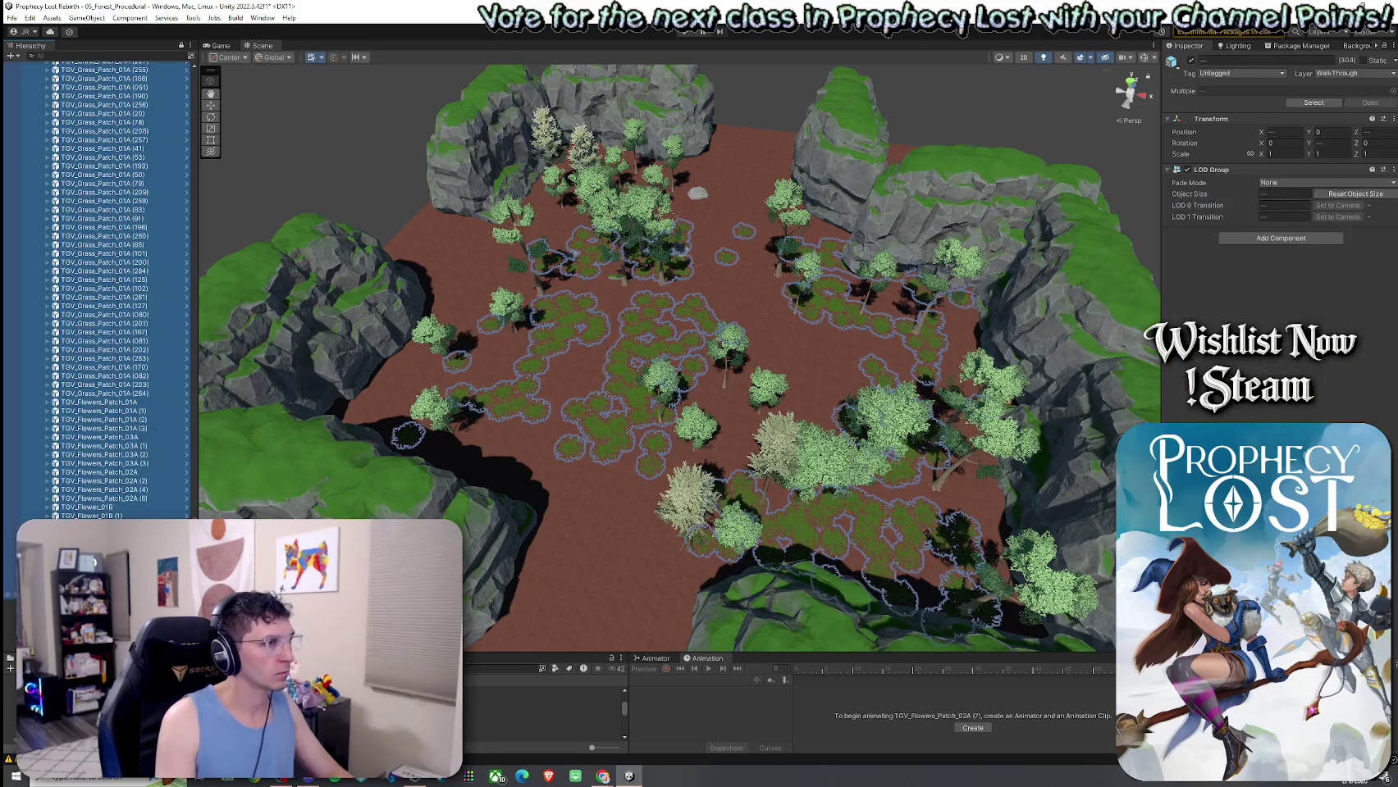
key("Delete")
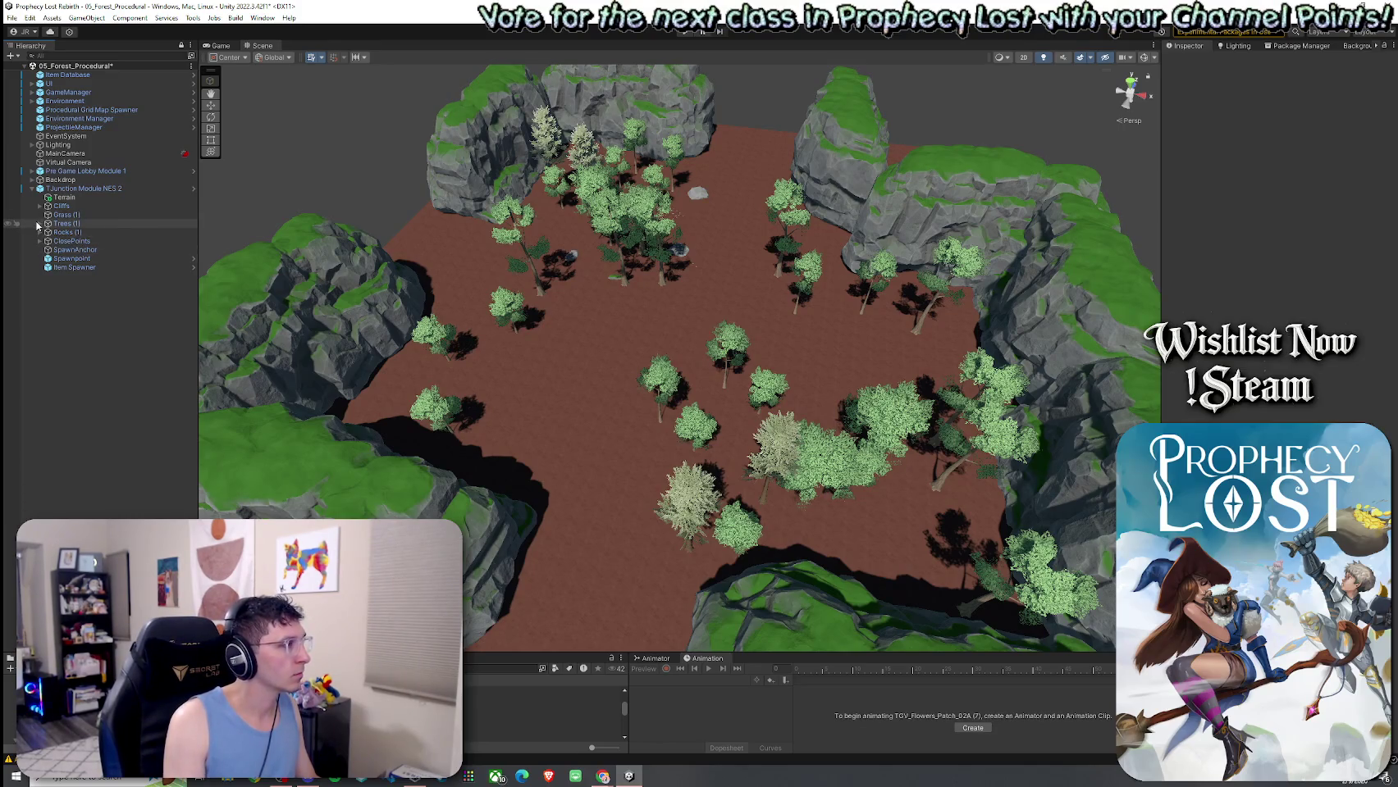
Delete all the trees under the Trees group.
left_click(39, 224)
left_click(75, 232)
left_click(160, 506, "shift")
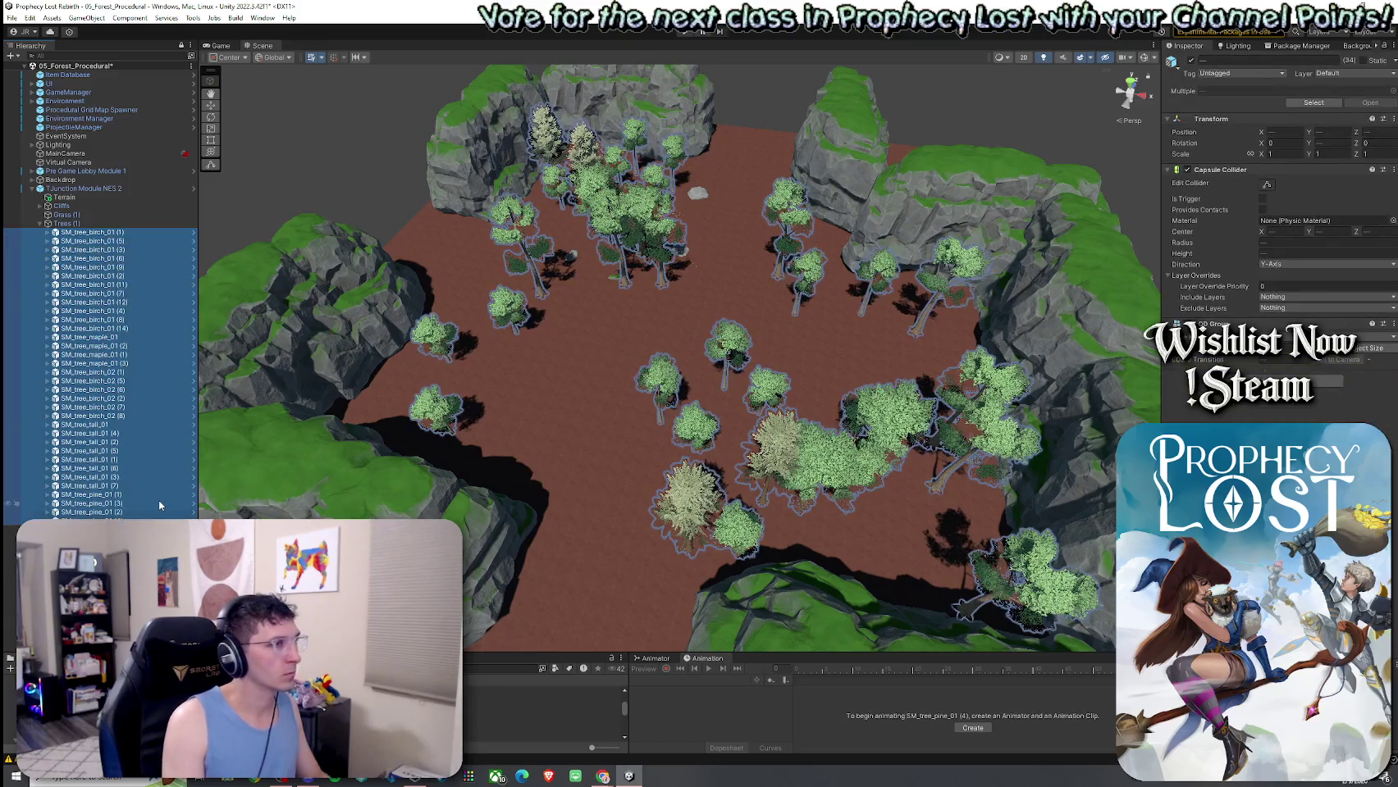
key("Delete")
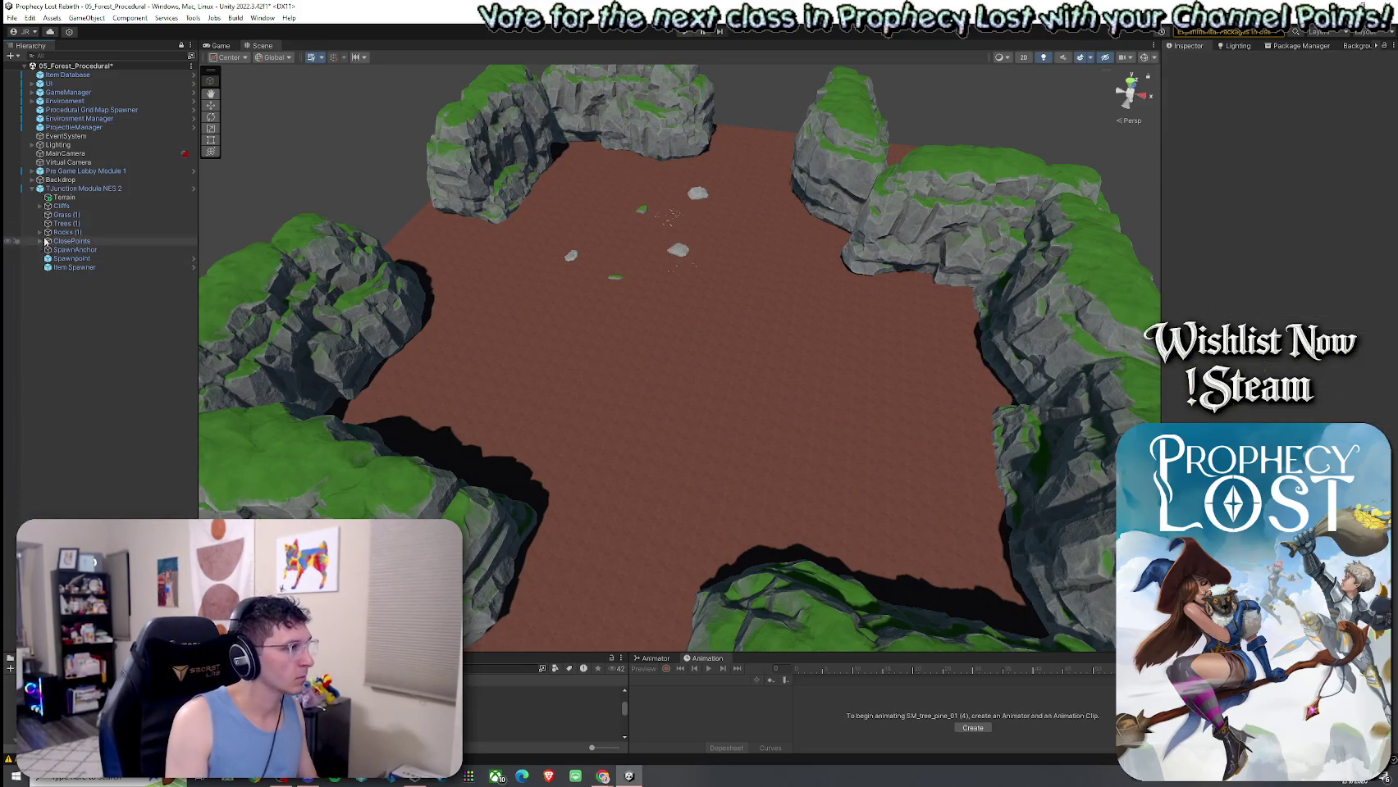
Delete all the rocks under the Rocks group.
left_click(40, 232)
left_click(73, 240)
left_click(96, 294, "shift")
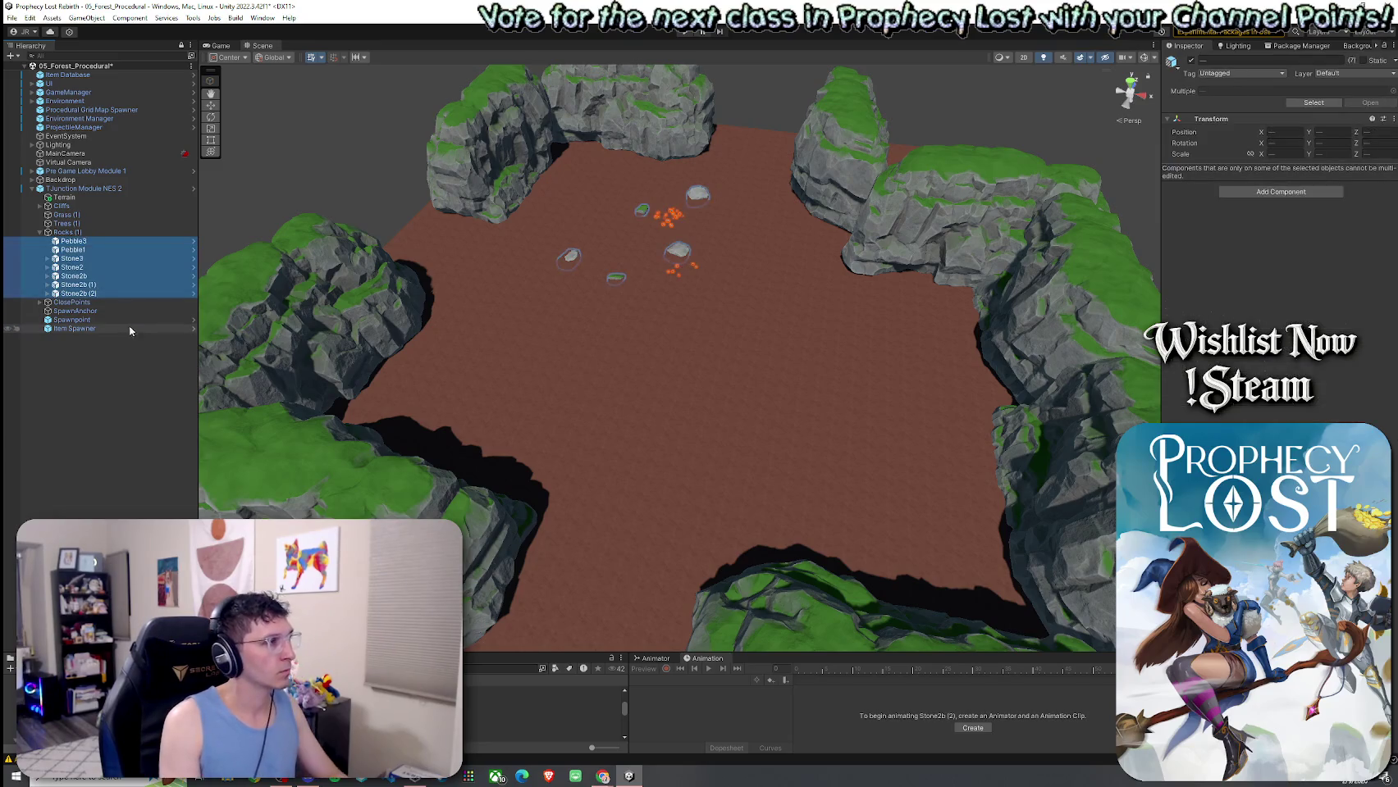
key("Delete")
left_click(39, 242)
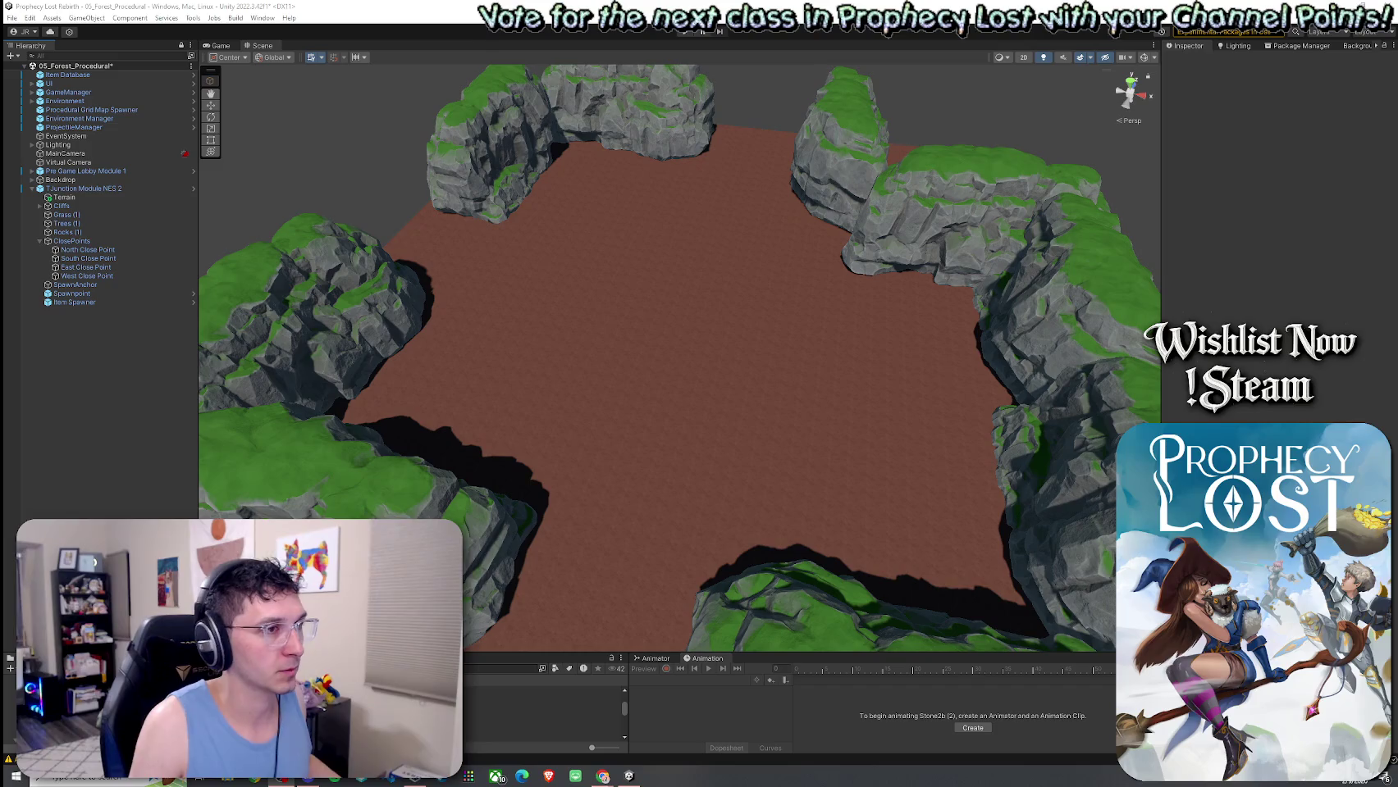
Expand the Cliffs group and turn on scene gizmos to see the cliff colliders.
mouse_move(663, 225)
left_mouse_down()
mouse_move(808, 298)
mouse_move(701, 292)
mouse_move(920, 299)
mouse_move(970, 325)
mouse_move(820, 333)
left_mouse_up()
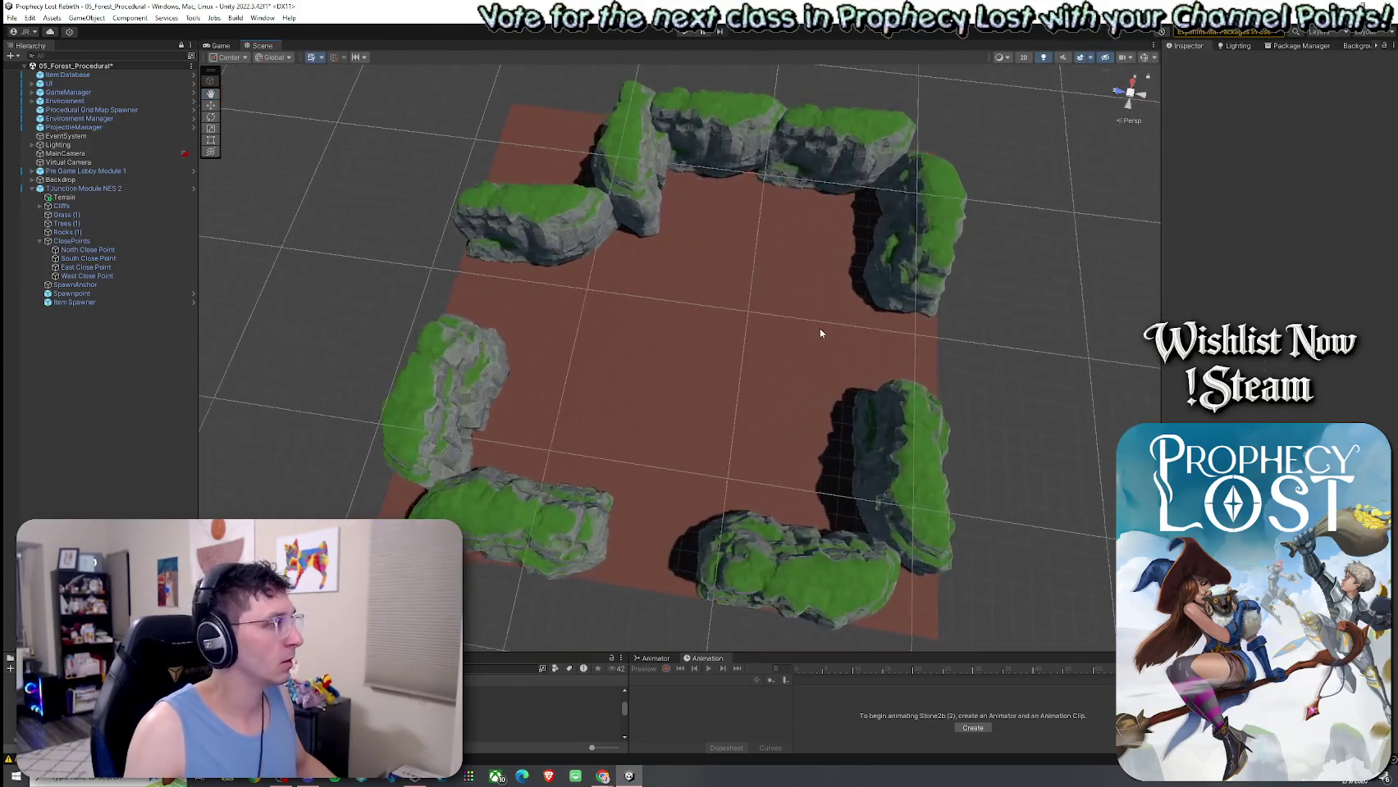
left_click(87, 249)
key("w")
mouse_move(494, 249)
left_mouse_down()
mouse_move(724, 278)
mouse_move(727, 315)
mouse_move(735, 216)
mouse_move(533, 203)
left_mouse_up()
left_click(534, 204)
left_click(530, 209)
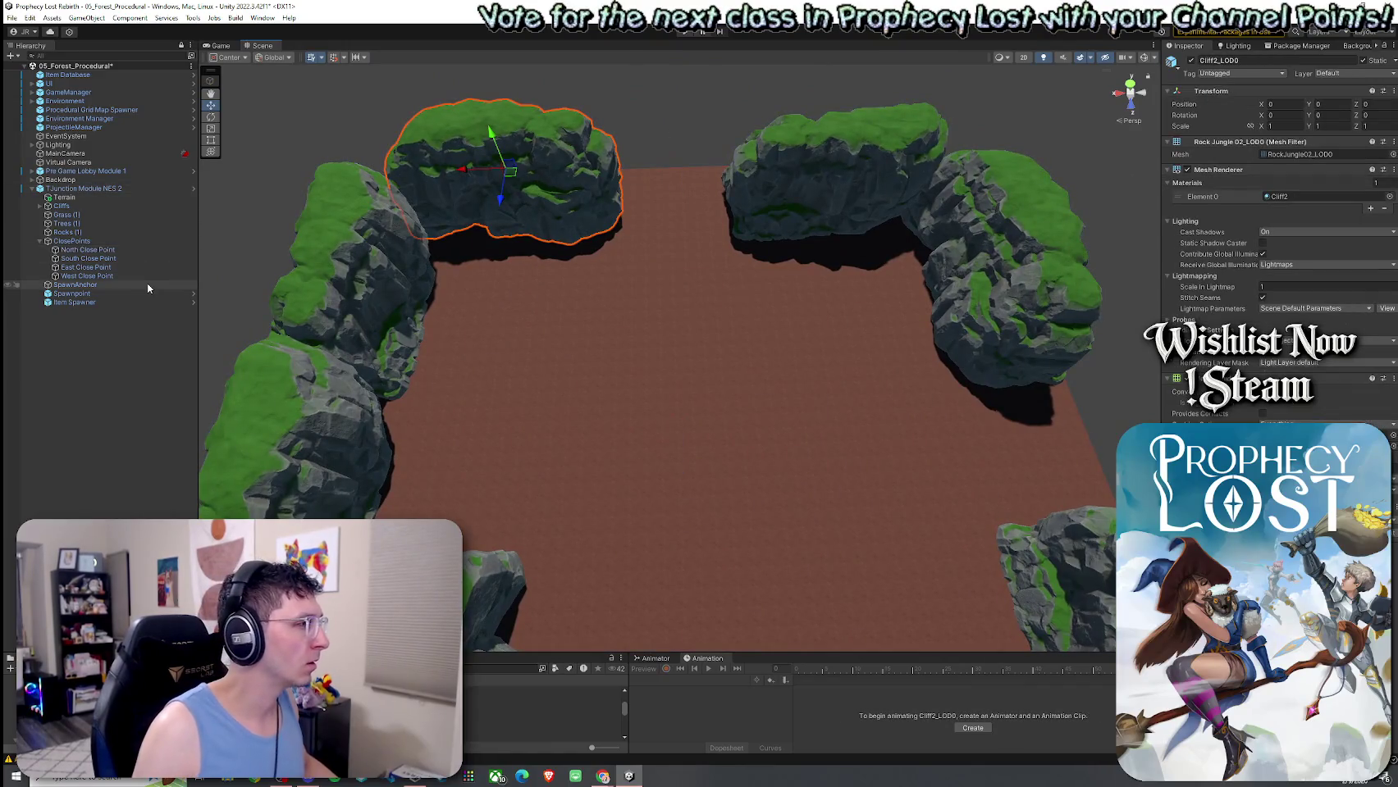
left_click(40, 206)
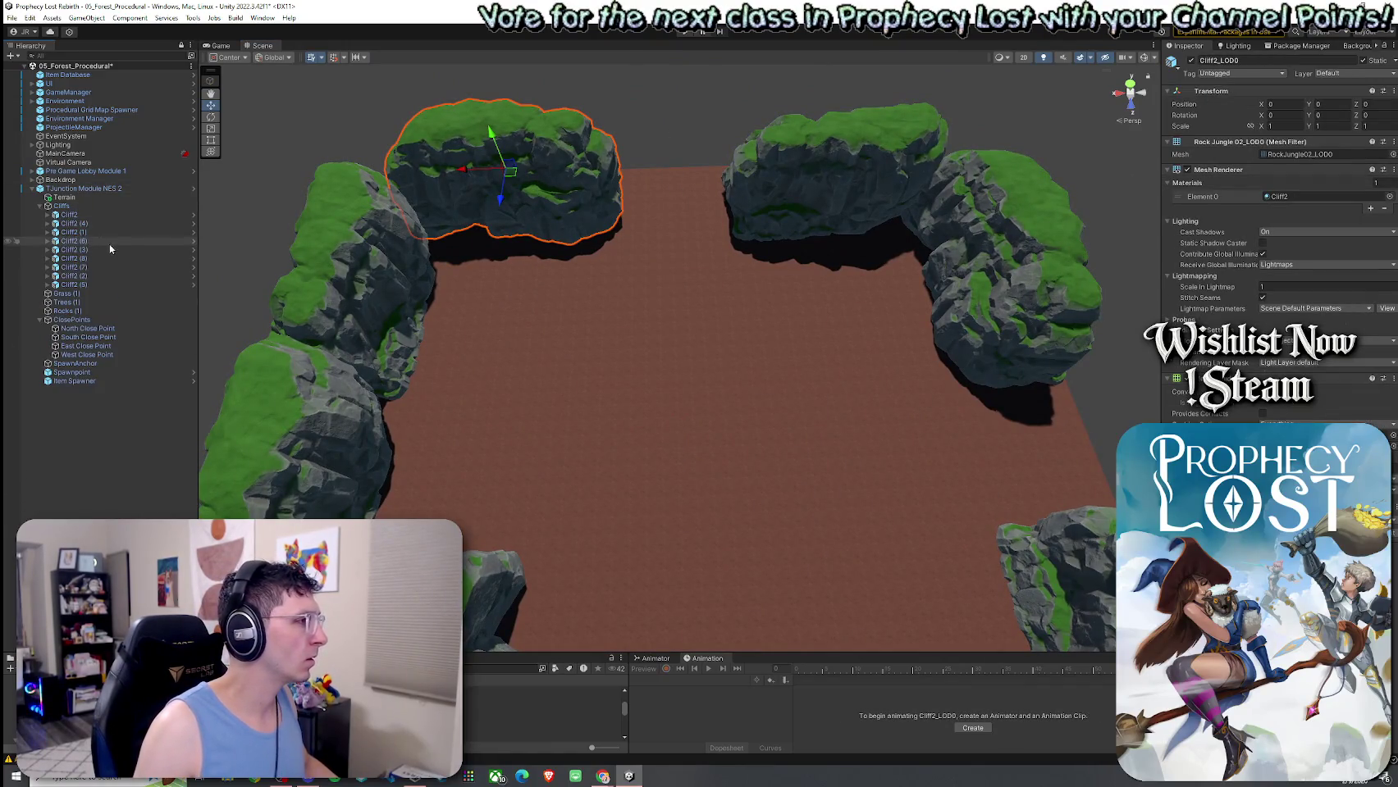
left_click(70, 215)
key("Down")
key("Down")
key("Down")
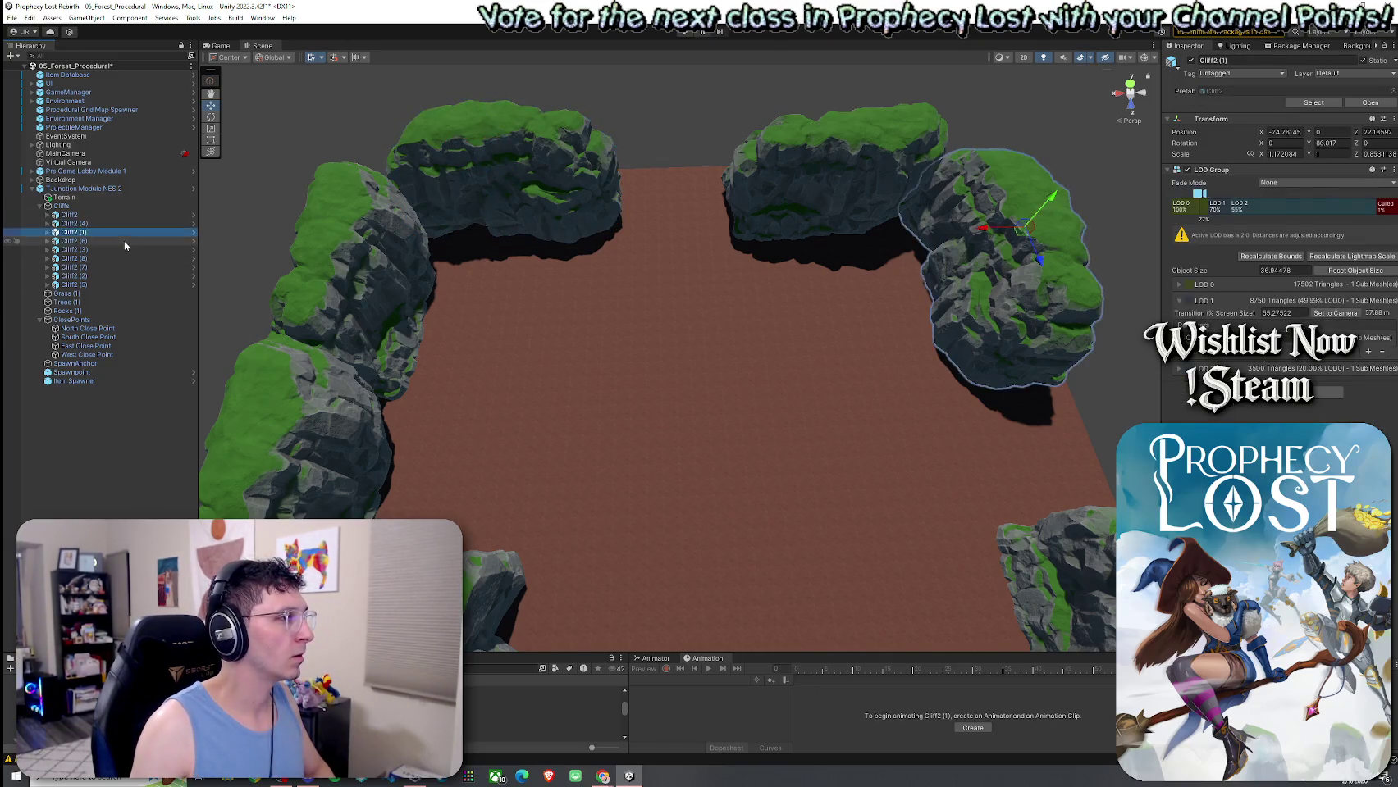
left_click(706, 179)
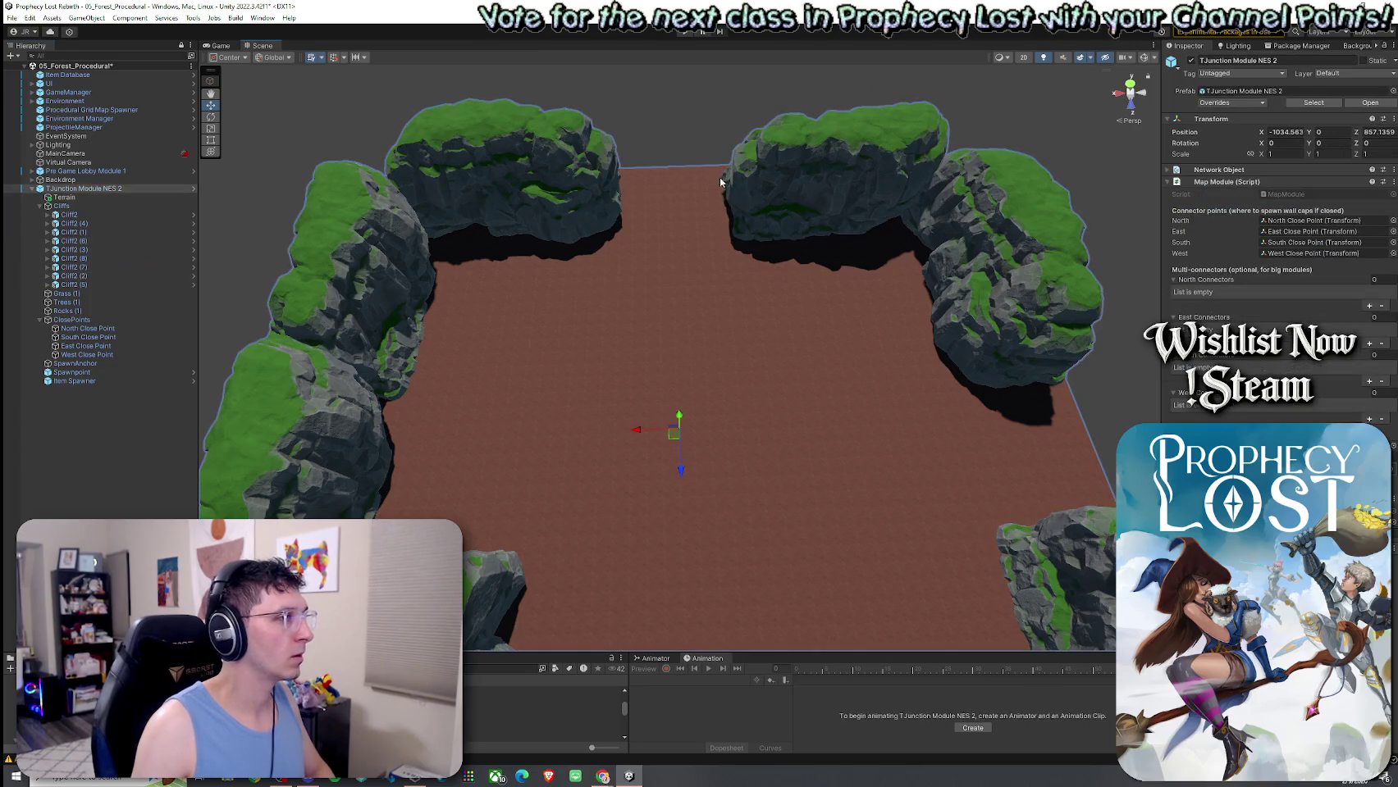
left_click(1144, 57)
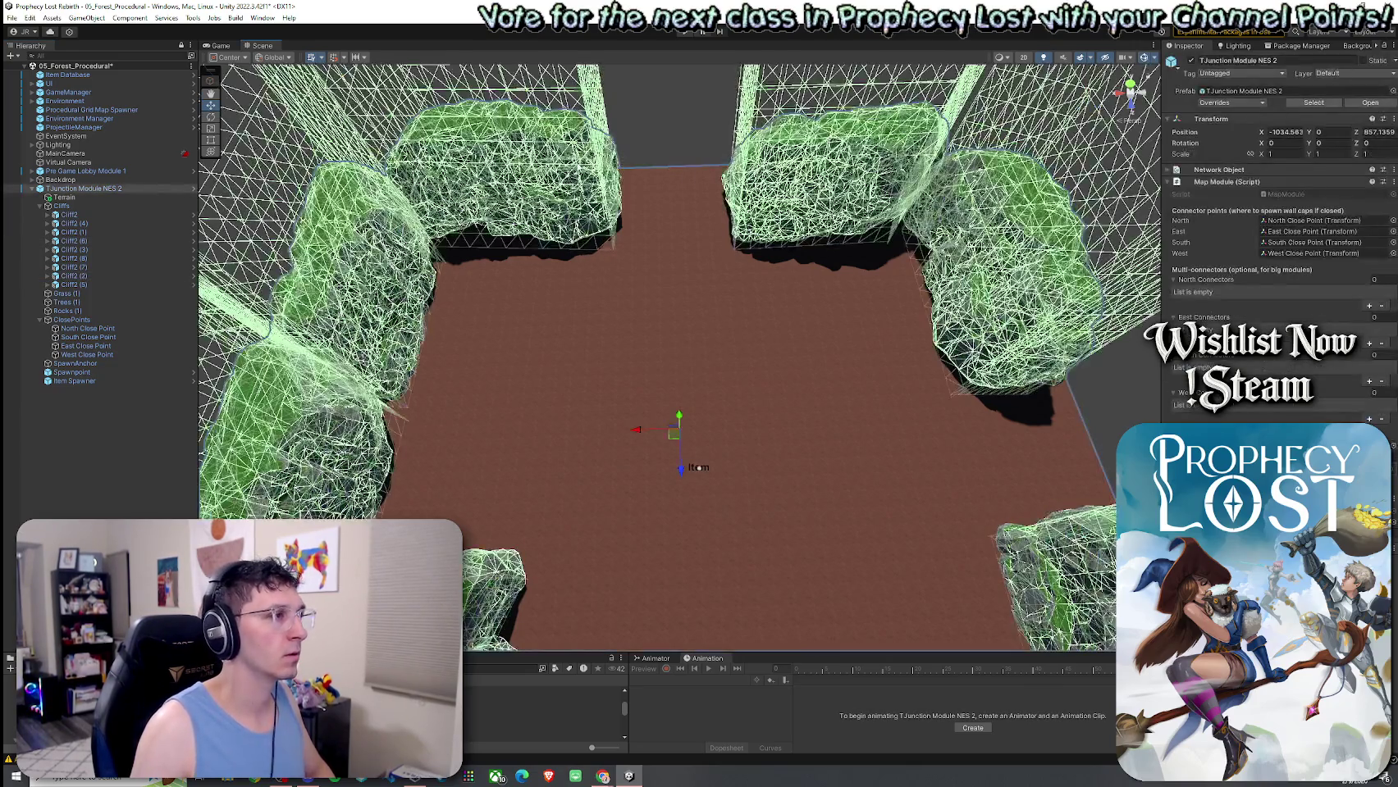
Try selecting individual cliff rocks and their Cliff2 parent objects.
left_click(591, 169)
left_click(68, 214)
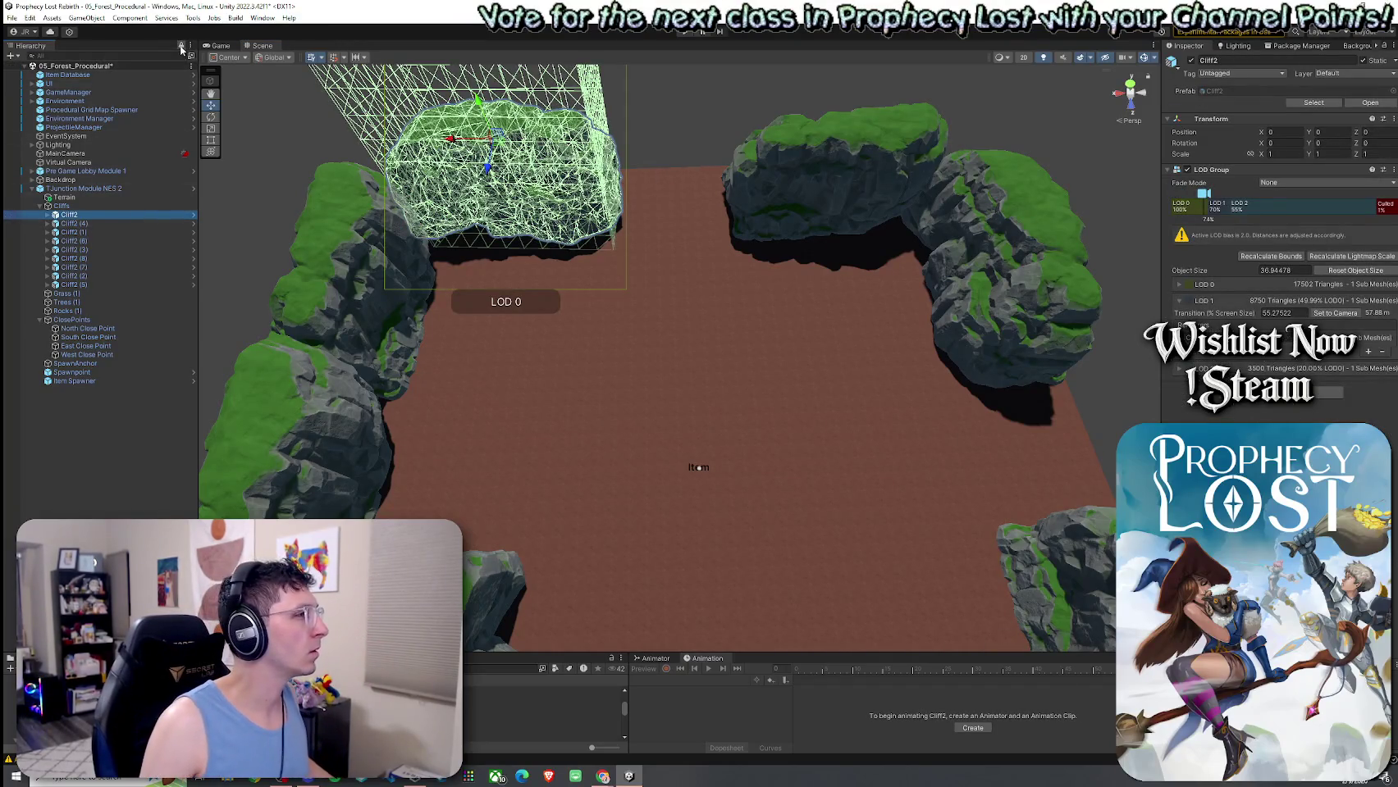
left_click(303, 92)
left_click(573, 169)
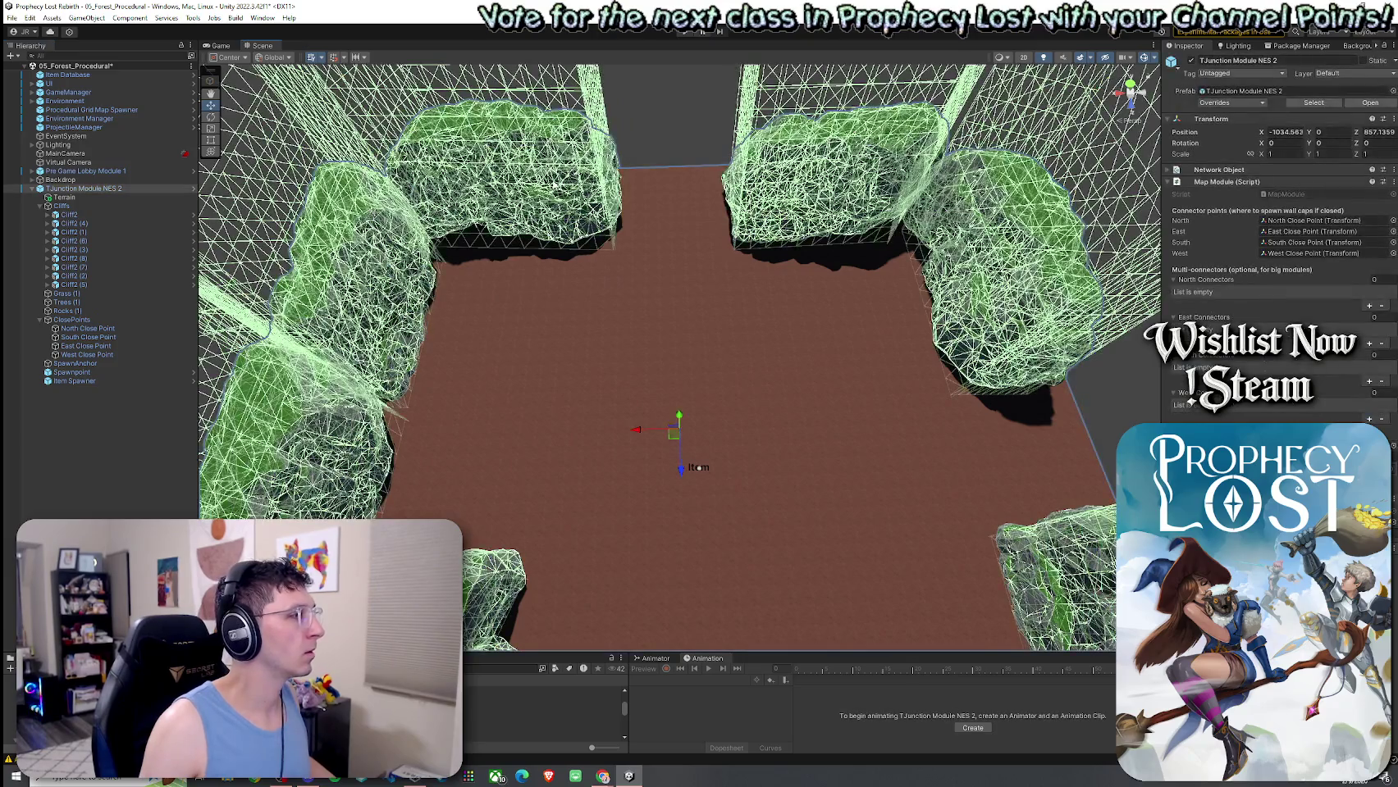
left_click(535, 181)
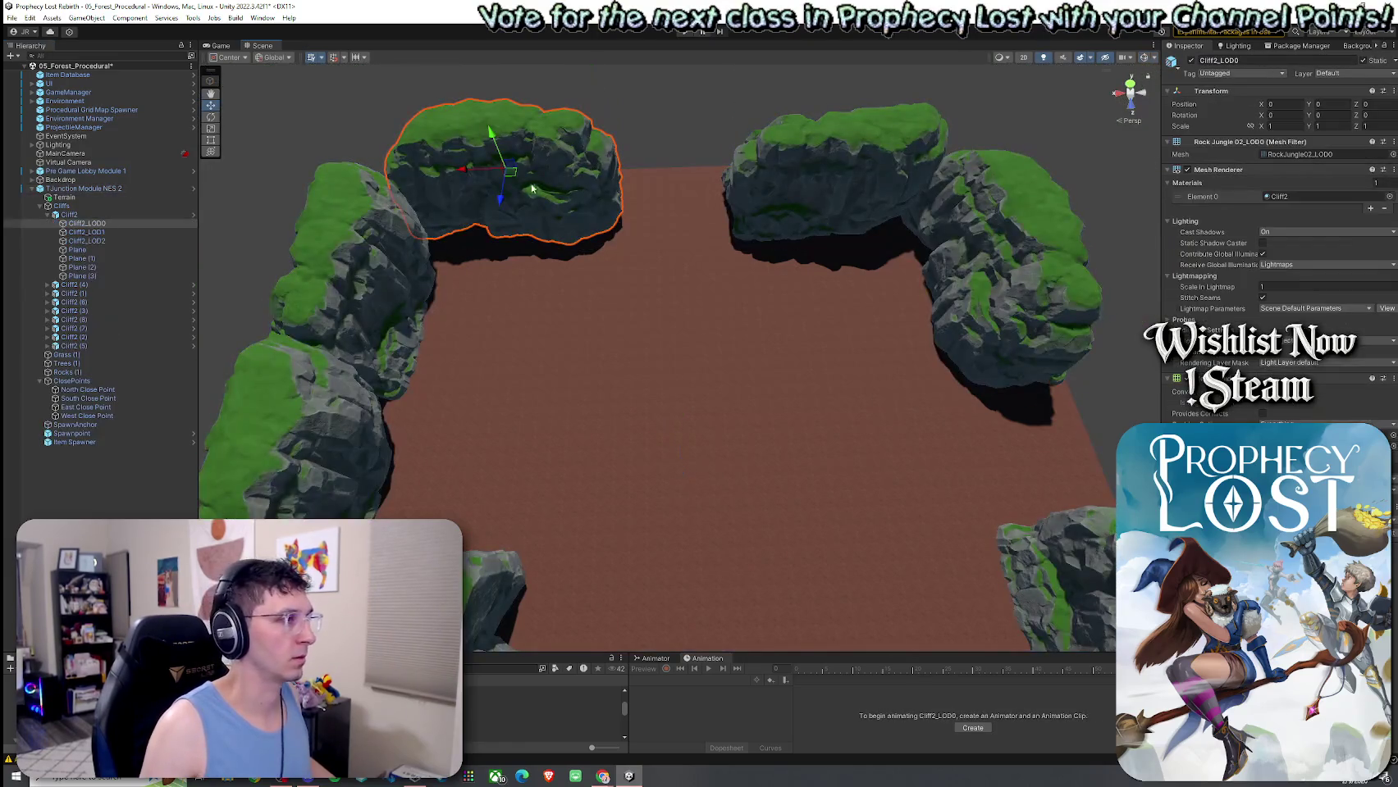
left_click(47, 217)
left_click(47, 217)
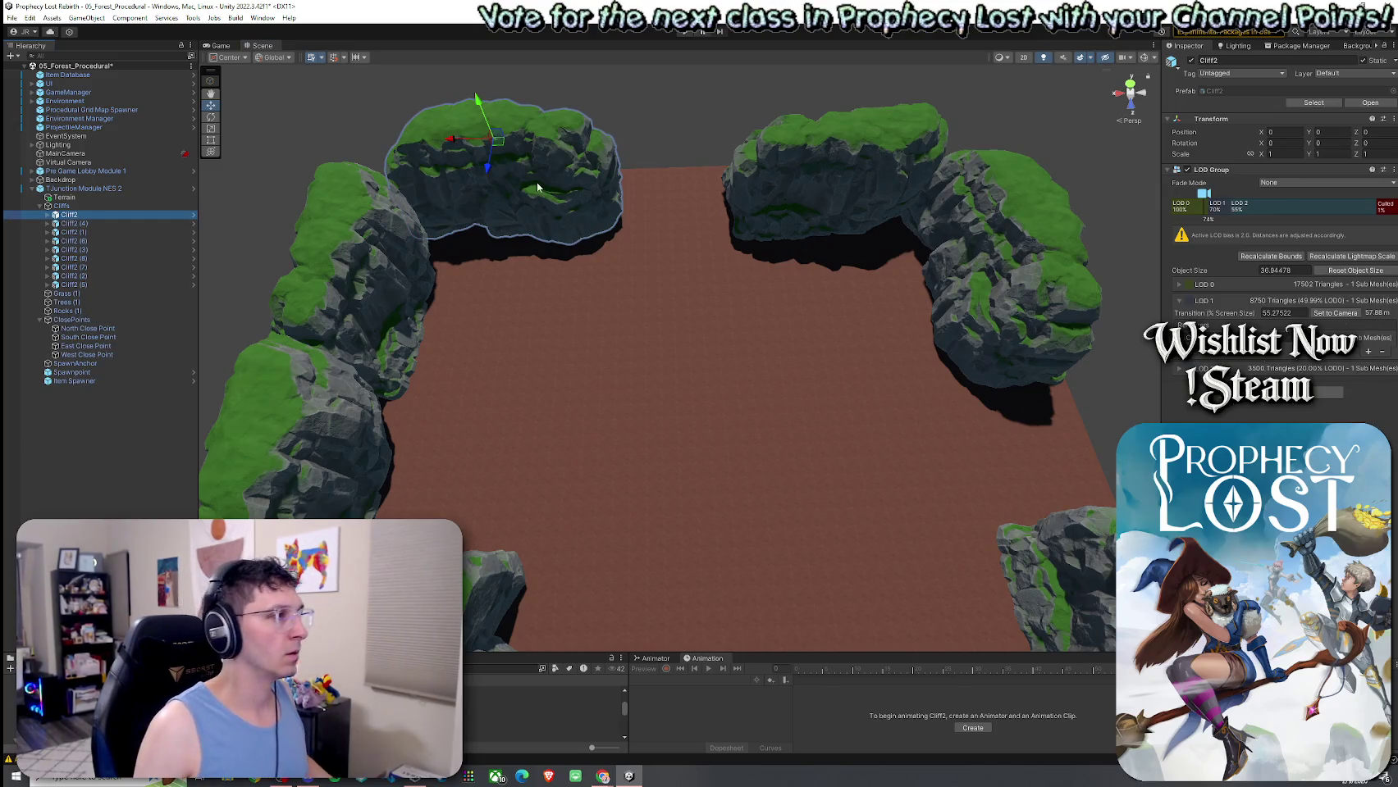
mouse_move(635, 209)
left_mouse_down()
mouse_move(589, 207)
mouse_move(674, 151)
mouse_move(695, 172)
mouse_move(668, 178)
mouse_move(827, 218)
mouse_move(835, 244)
left_mouse_up()
left_click(682, 324, "ctrl")
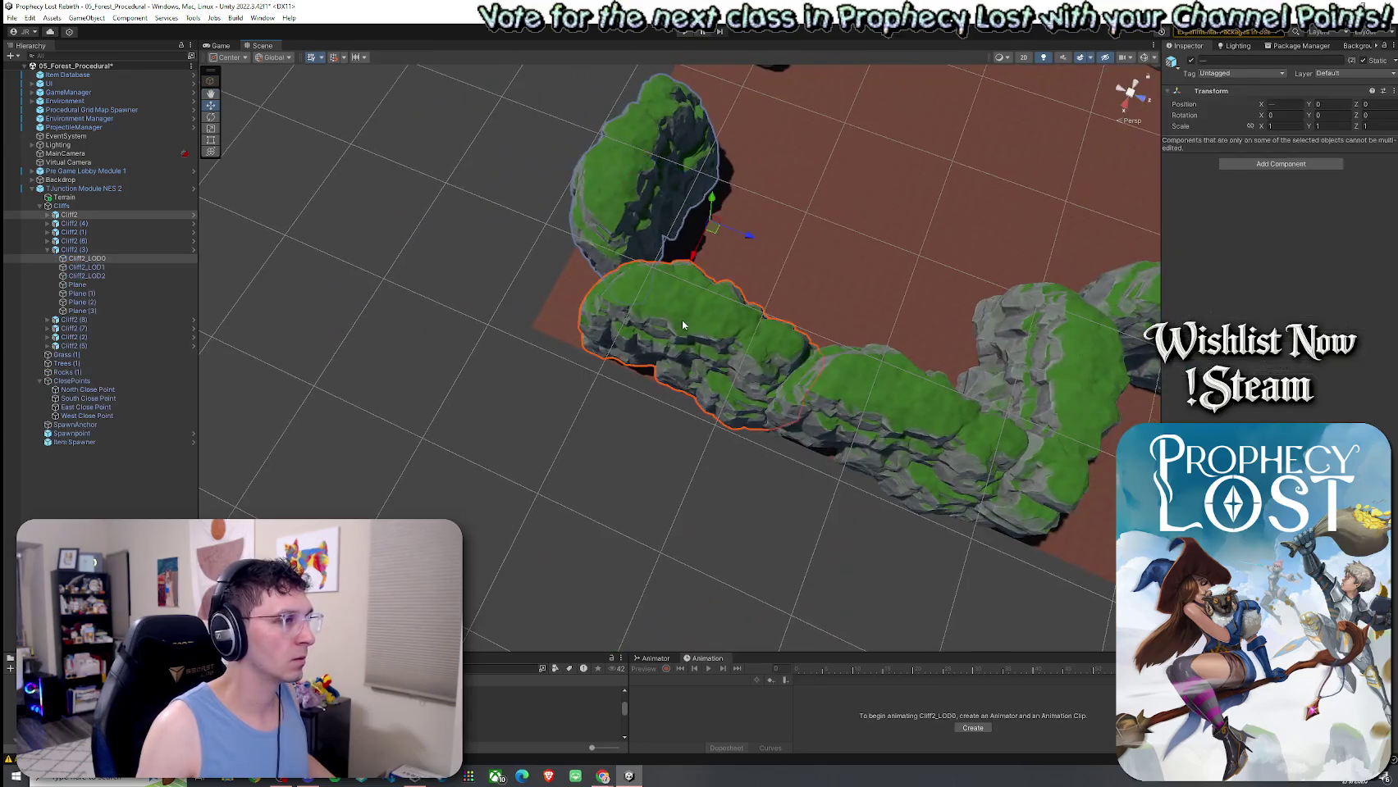
left_click(82, 249, "ctrl")
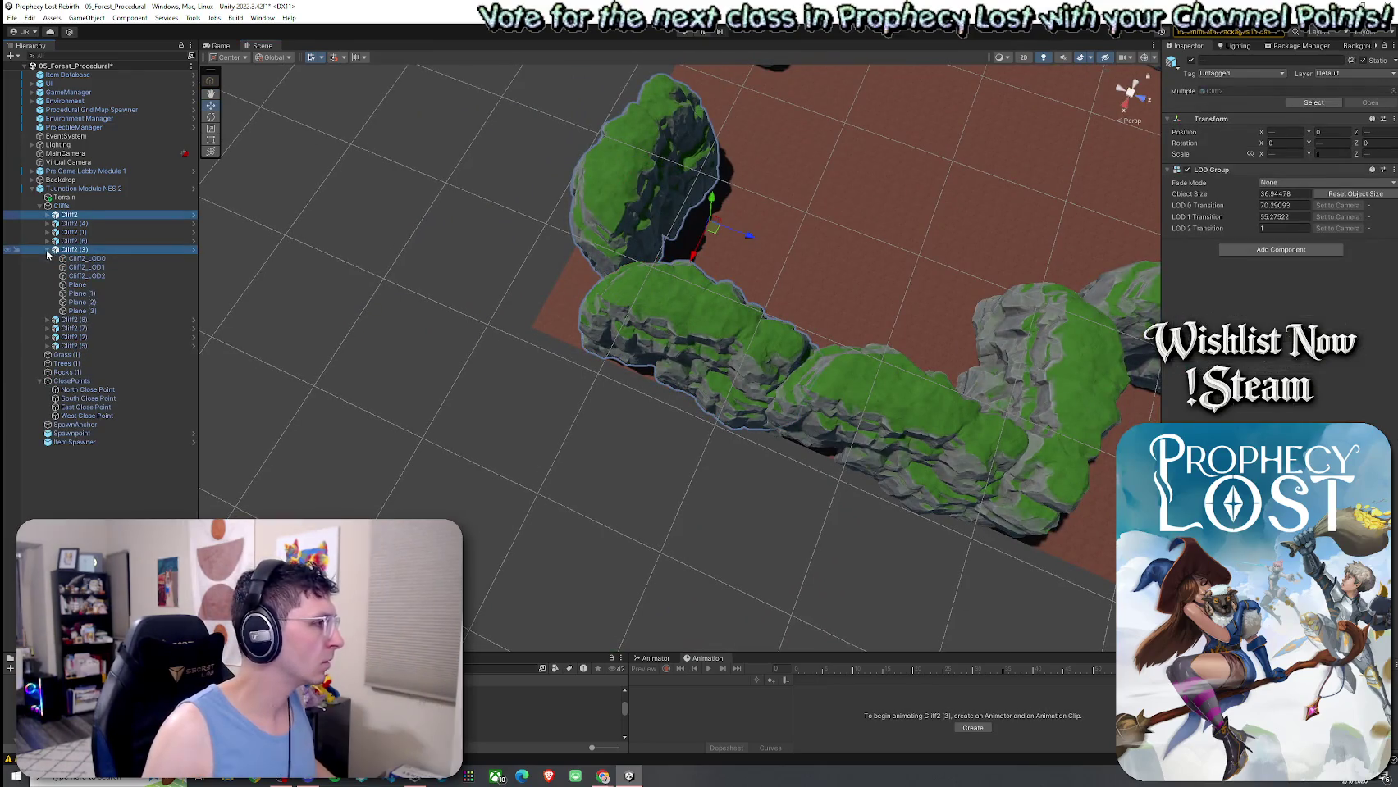
left_click(47, 249)
mouse_move(715, 225)
left_mouse_down()
mouse_move(640, 247)
mouse_move(656, 275)
mouse_move(992, 296)
mouse_move(1018, 320)
mouse_move(984, 321)
left_mouse_up()
Select Cliff2 (1) and Cliff2 (2) and move them down and left.
left_click(623, 337)
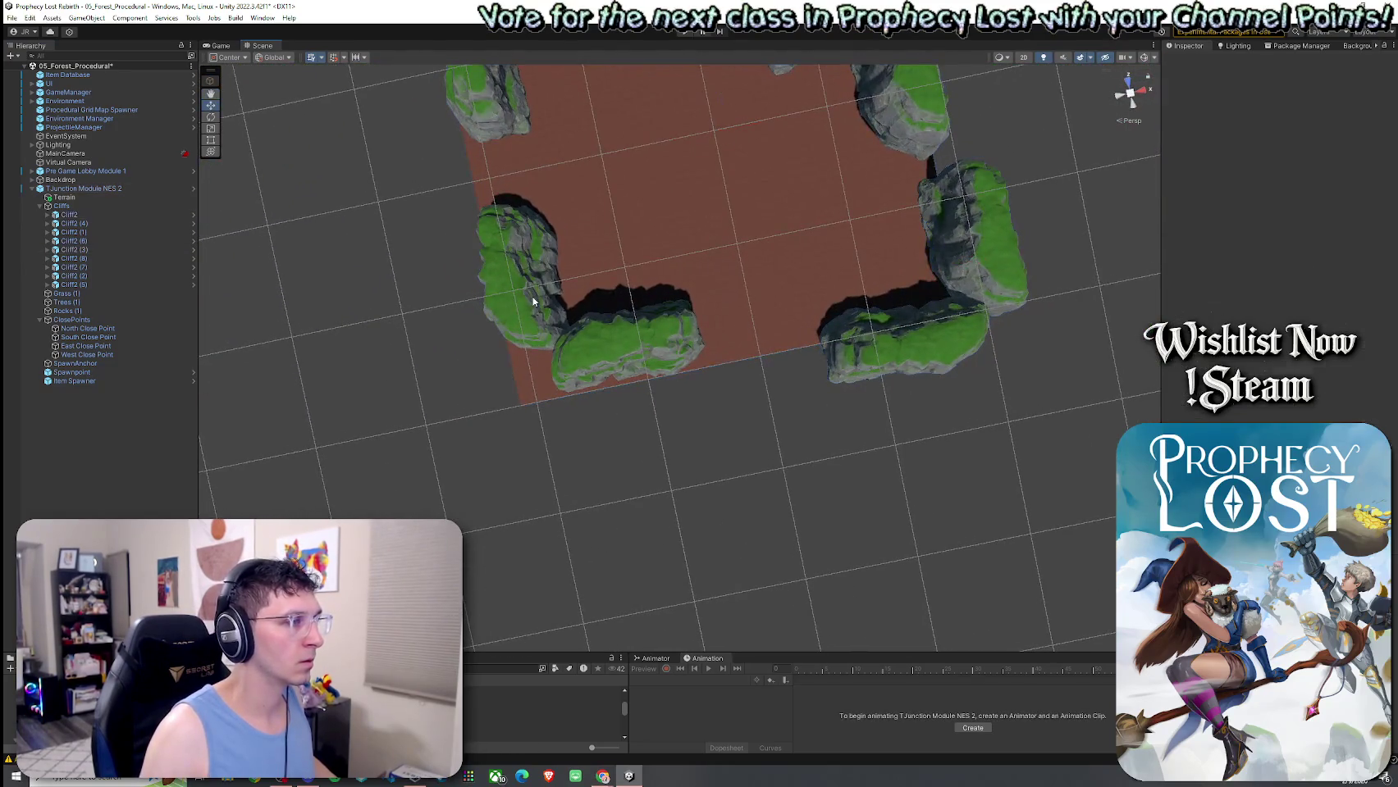
left_click(606, 335)
left_click(571, 250, "shift")
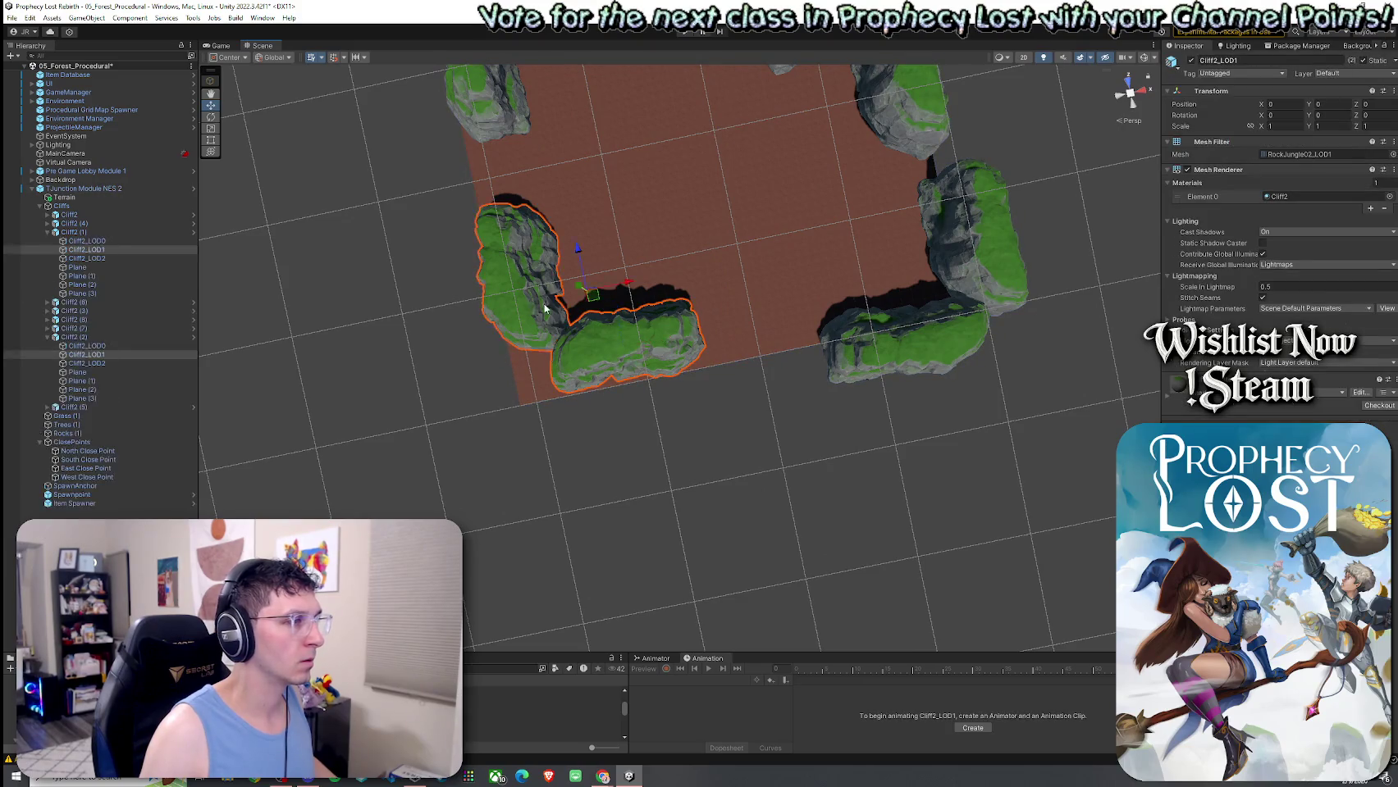
left_click(92, 250, "ctrl")
left_click(74, 337, "ctrl")
left_click(87, 354, "ctrl")
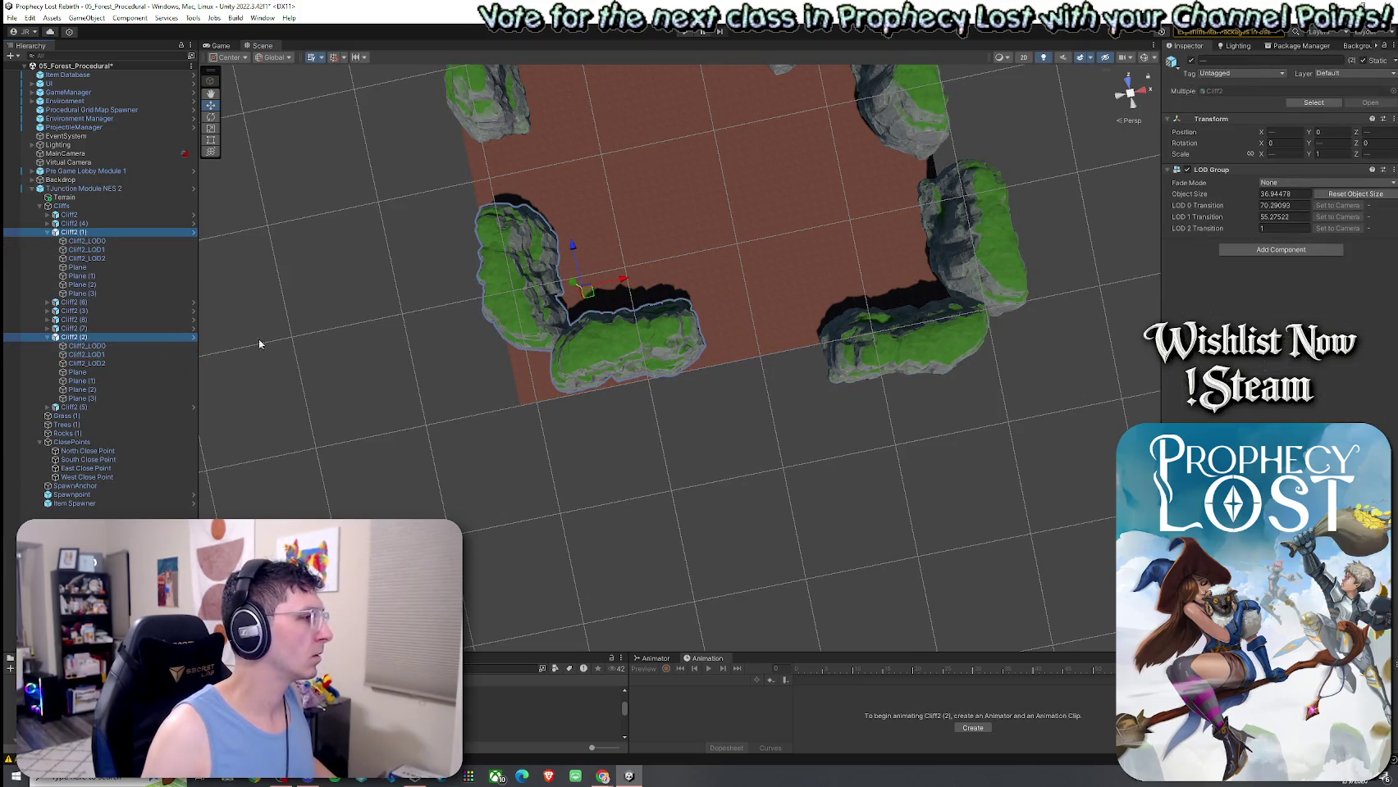
mouse_move(587, 293)
left_mouse_down()
mouse_move(556, 315)
mouse_move(546, 351)
mouse_move(679, 361)
mouse_move(566, 305)
mouse_move(534, 360)
left_mouse_up()
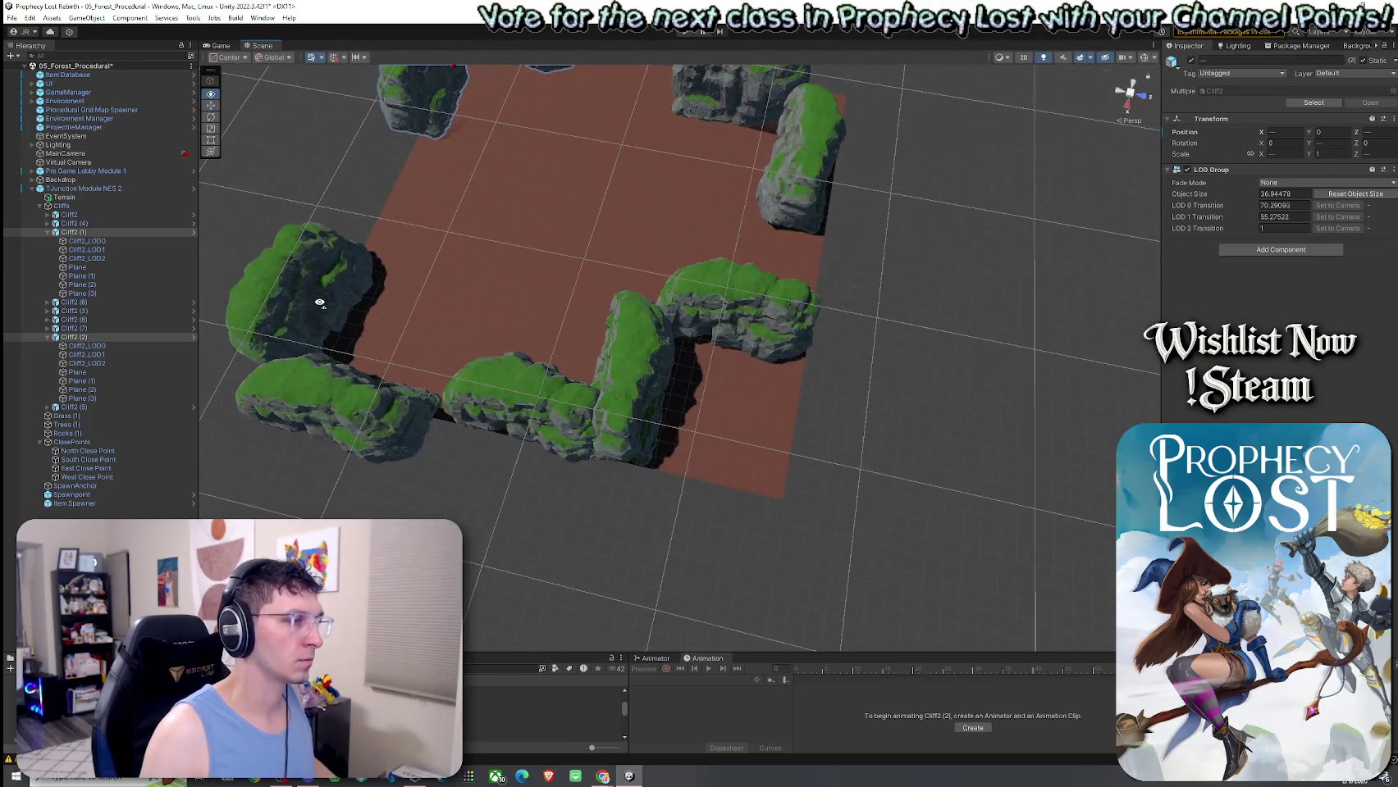
Slide, rotate and nudge Cliff2 (8) into line along the floor edge.
scroll(534, 364, "up", 3)
left_click(534, 364)
key("f")
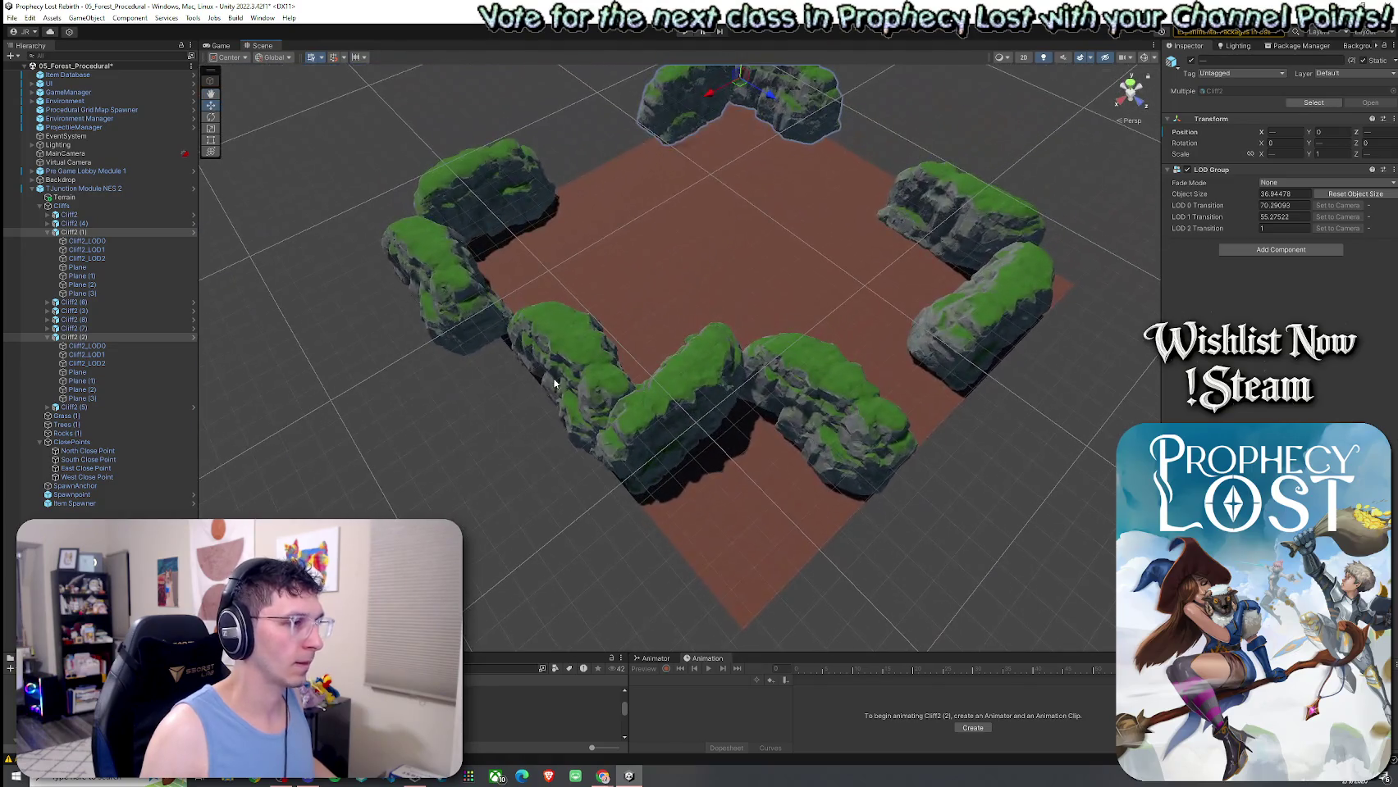
scroll(572, 378, "up", 3)
left_click(518, 369)
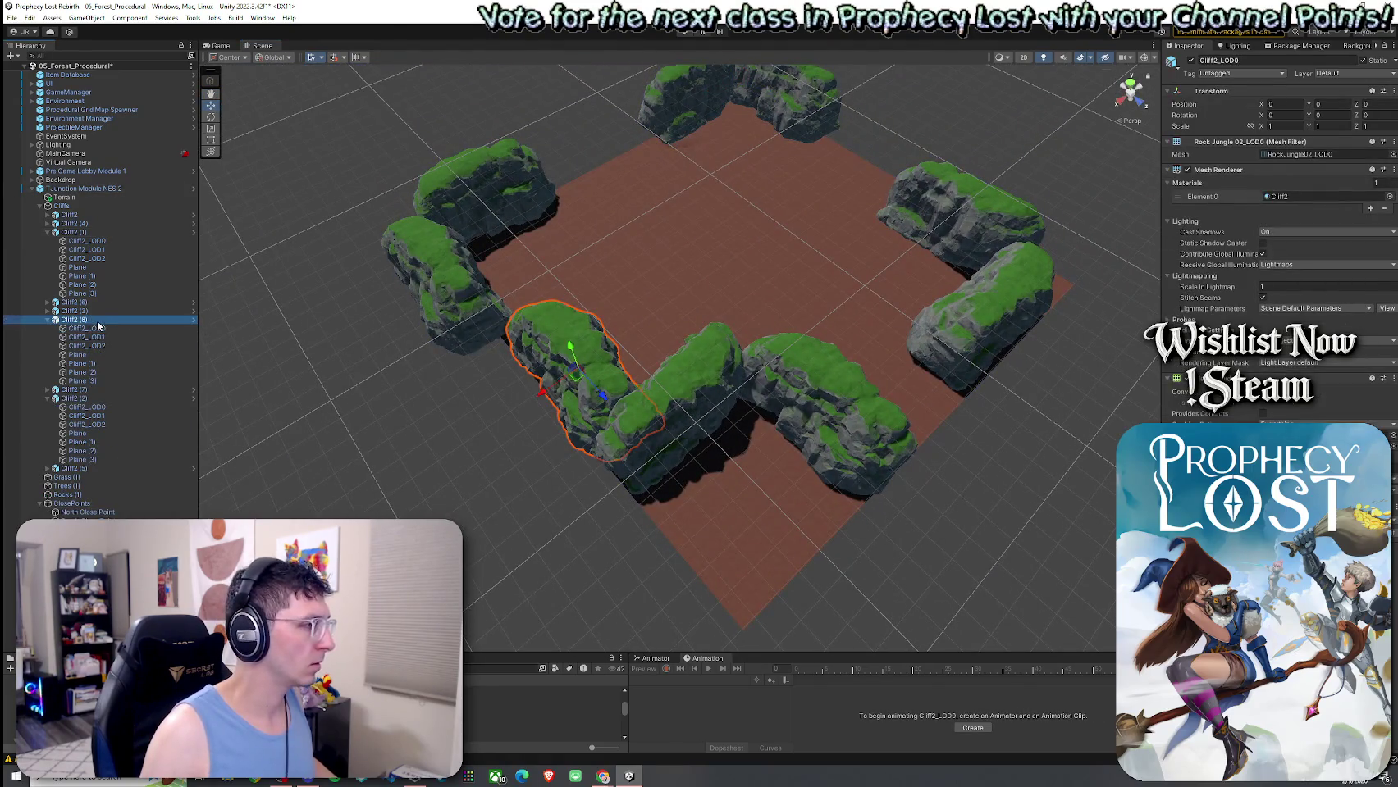
mouse_move(564, 360)
left_mouse_down()
mouse_move(476, 385)
mouse_move(499, 374)
mouse_move(312, 361)
mouse_move(173, 392)
mouse_move(1099, 386)
mouse_move(738, 353)
left_mouse_up()
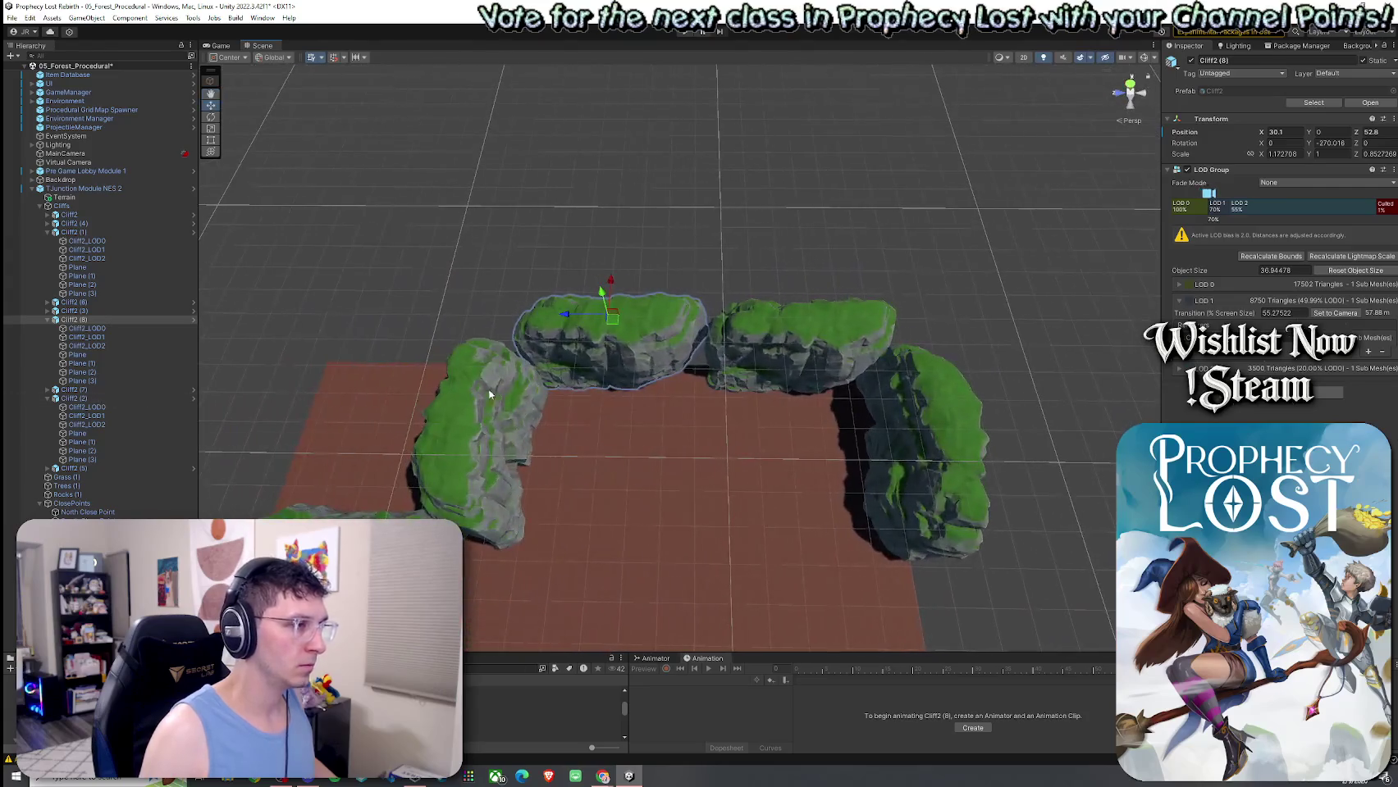
key("e")
left_click_drag(605, 336, 863, 379)
key("w")
mouse_move(621, 321)
left_mouse_down()
mouse_move(598, 336)
mouse_move(633, 359)
left_mouse_up()
Select Cliff2 (8) as a whole and inspect its Plane child.
left_click(621, 330)
left_click(633, 359)
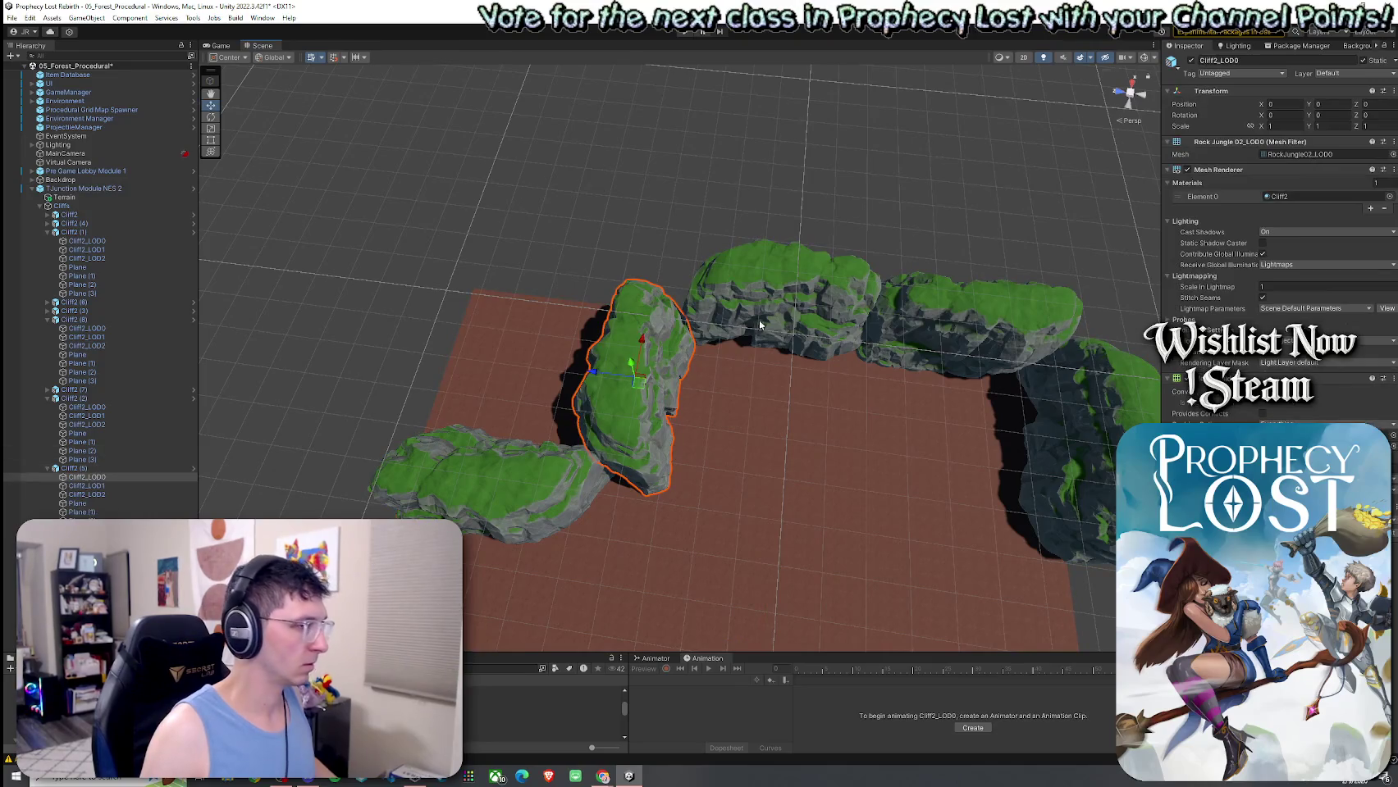
left_click(805, 313)
left_click(785, 317)
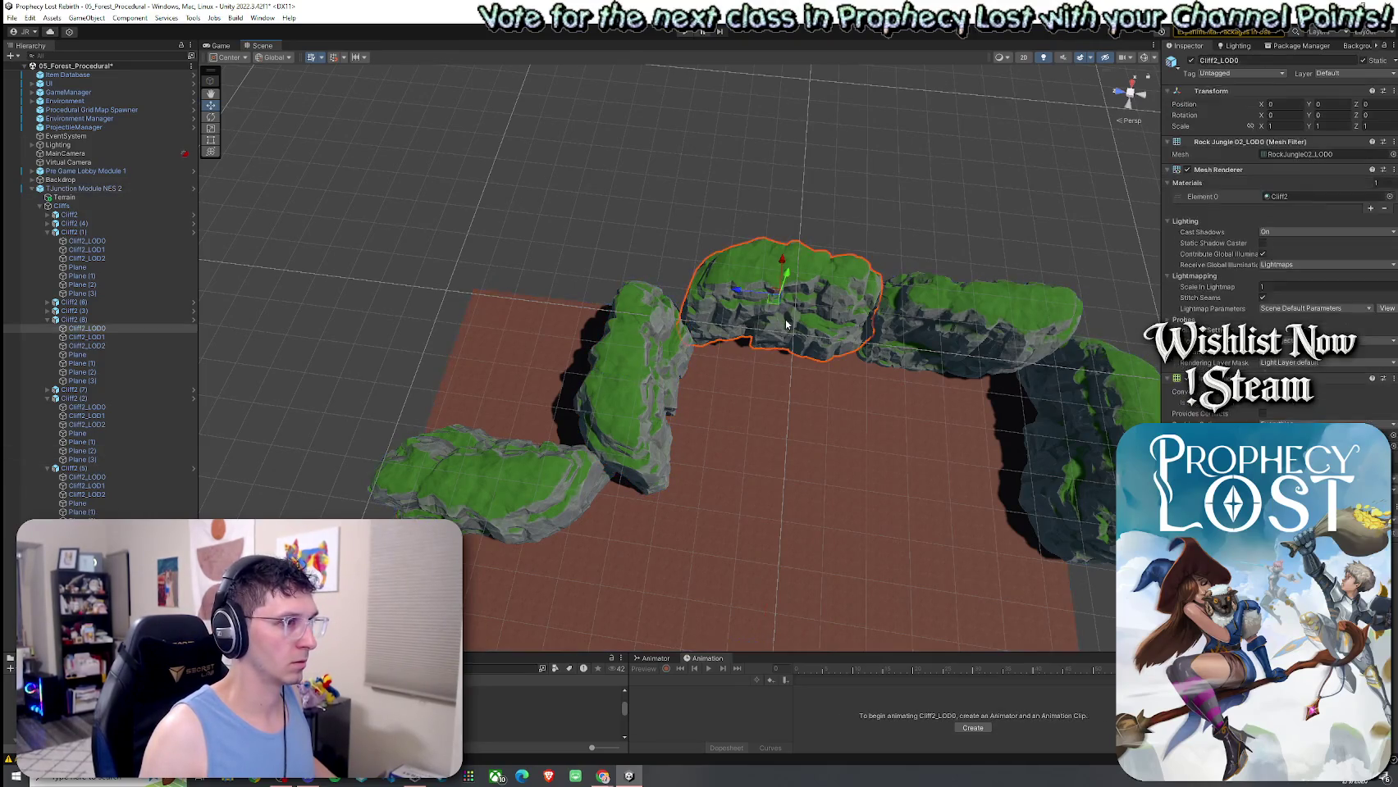
left_click(98, 320)
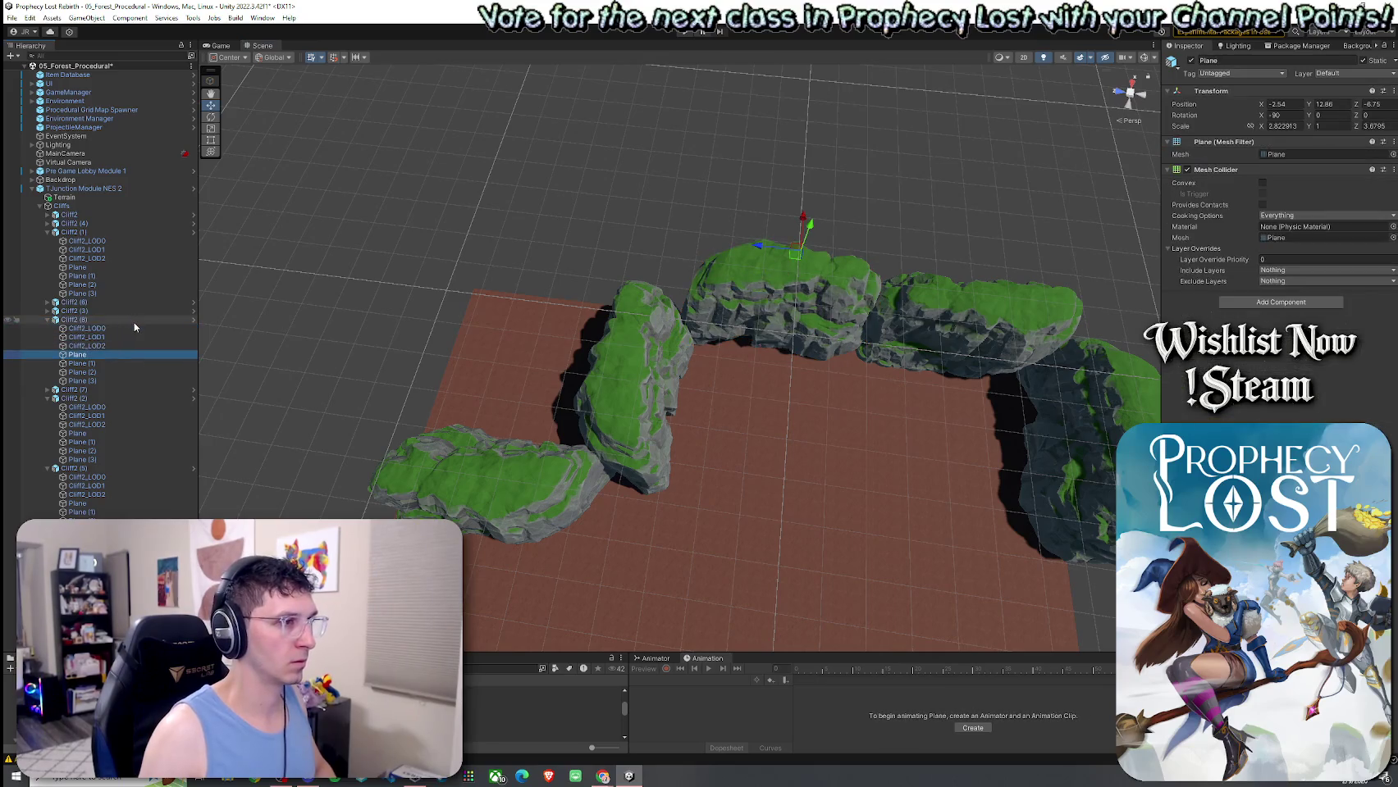
left_click(78, 355)
left_click(47, 320)
Rotate Cliff2 (5) along the row and move it beside the other cliffs.
left_click(575, 386)
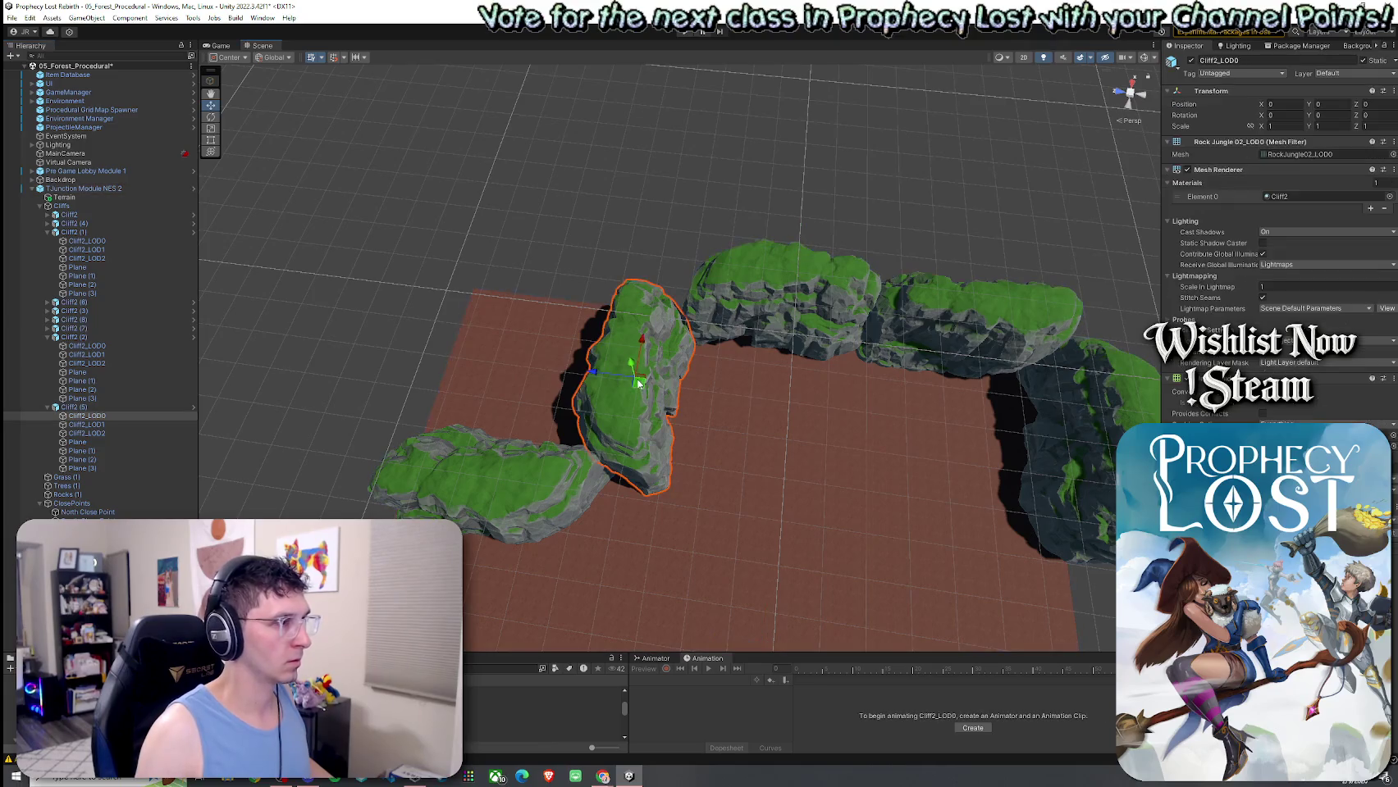
left_click(102, 408)
key("e")
mouse_move(675, 365)
left_mouse_down()
mouse_move(807, 428)
mouse_move(791, 431)
left_mouse_up()
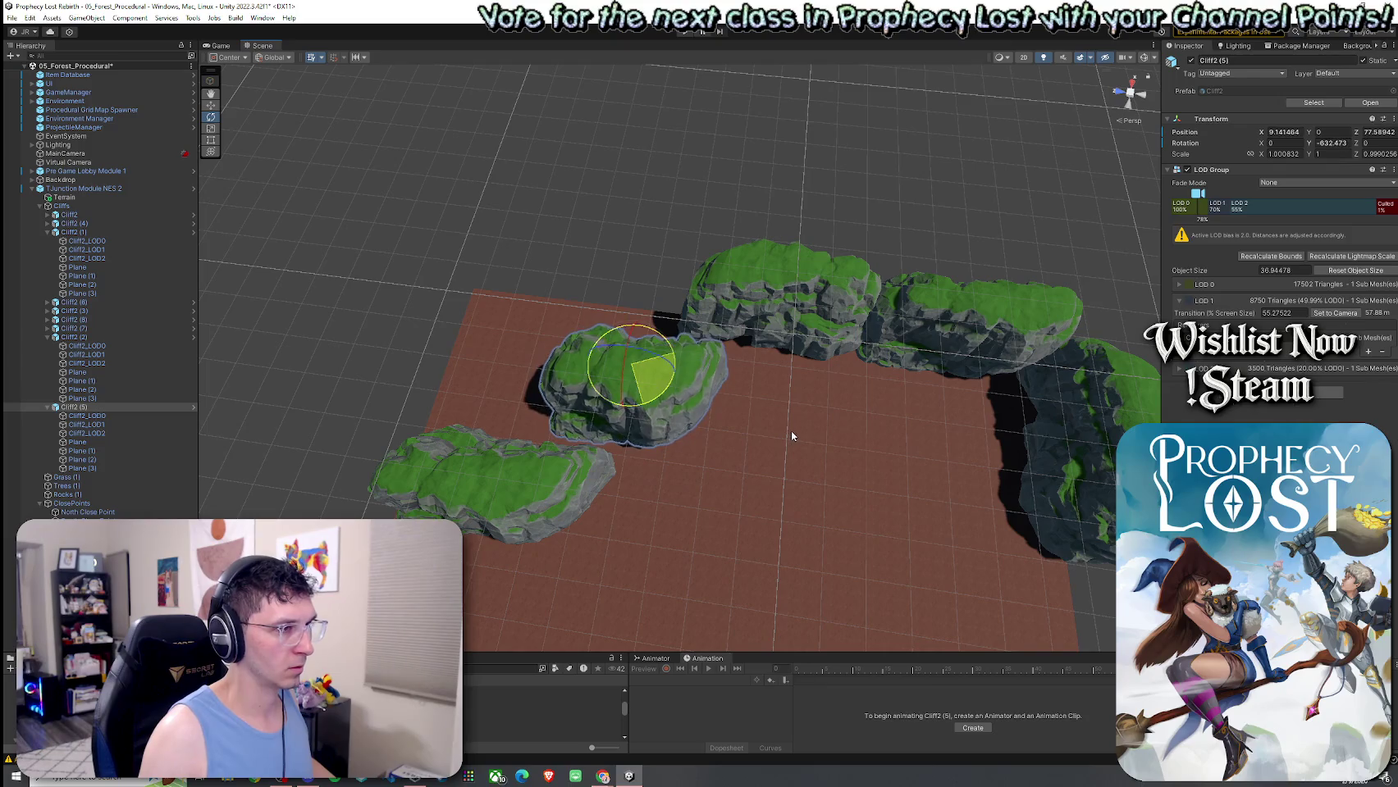
key("w")
mouse_move(631, 384)
left_mouse_down()
mouse_move(597, 318)
mouse_move(606, 353)
mouse_move(836, 350)
mouse_move(843, 316)
mouse_move(826, 311)
mouse_move(739, 369)
mouse_move(627, 469)
left_mouse_up()
Move Cliff2 (6) up to the cliff row and narrow it on X.
left_click(630, 479)
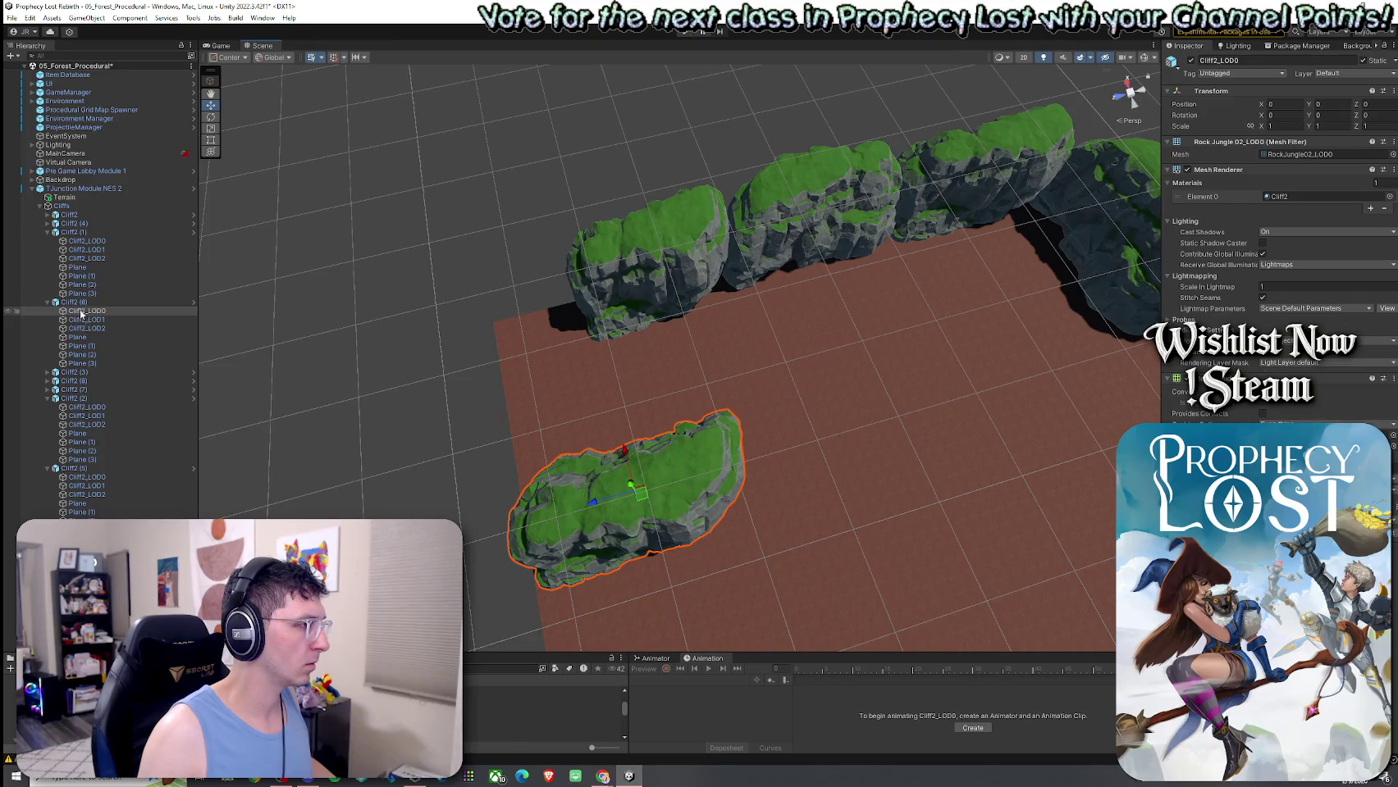
left_click(636, 492)
mouse_move(636, 492)
left_mouse_down()
mouse_move(459, 324)
mouse_move(493, 281)
mouse_move(484, 299)
mouse_move(527, 353)
mouse_move(724, 259)
mouse_move(705, 268)
mouse_move(680, 331)
mouse_move(373, 422)
mouse_move(416, 491)
mouse_move(465, 354)
mouse_move(423, 377)
mouse_move(515, 405)
left_mouse_up()
key("w")
left_click(902, 431)
Move Cliff2 (4) and Cliff2 (7) together to the right and down.
left_click(958, 406)
left_click(1017, 312, "shift")
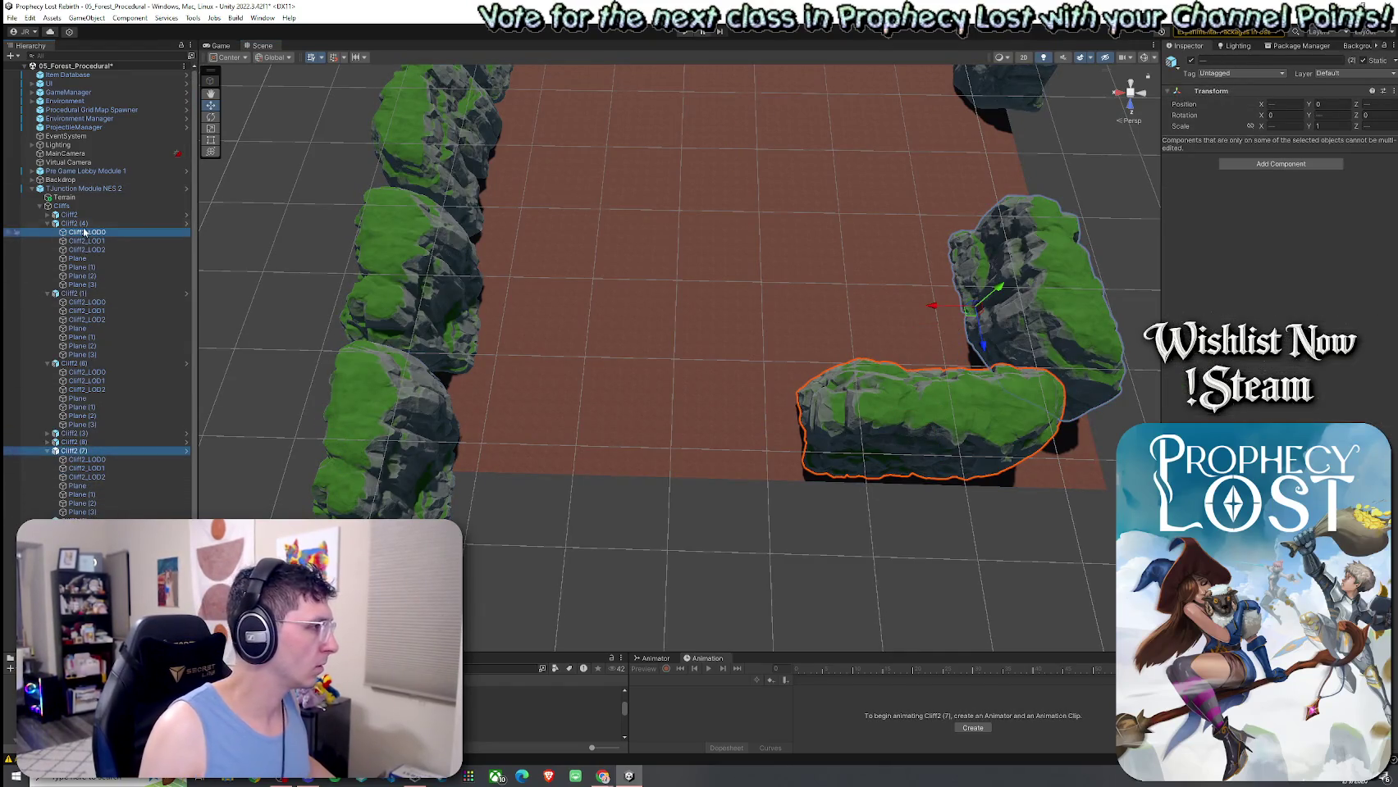
left_click(47, 223)
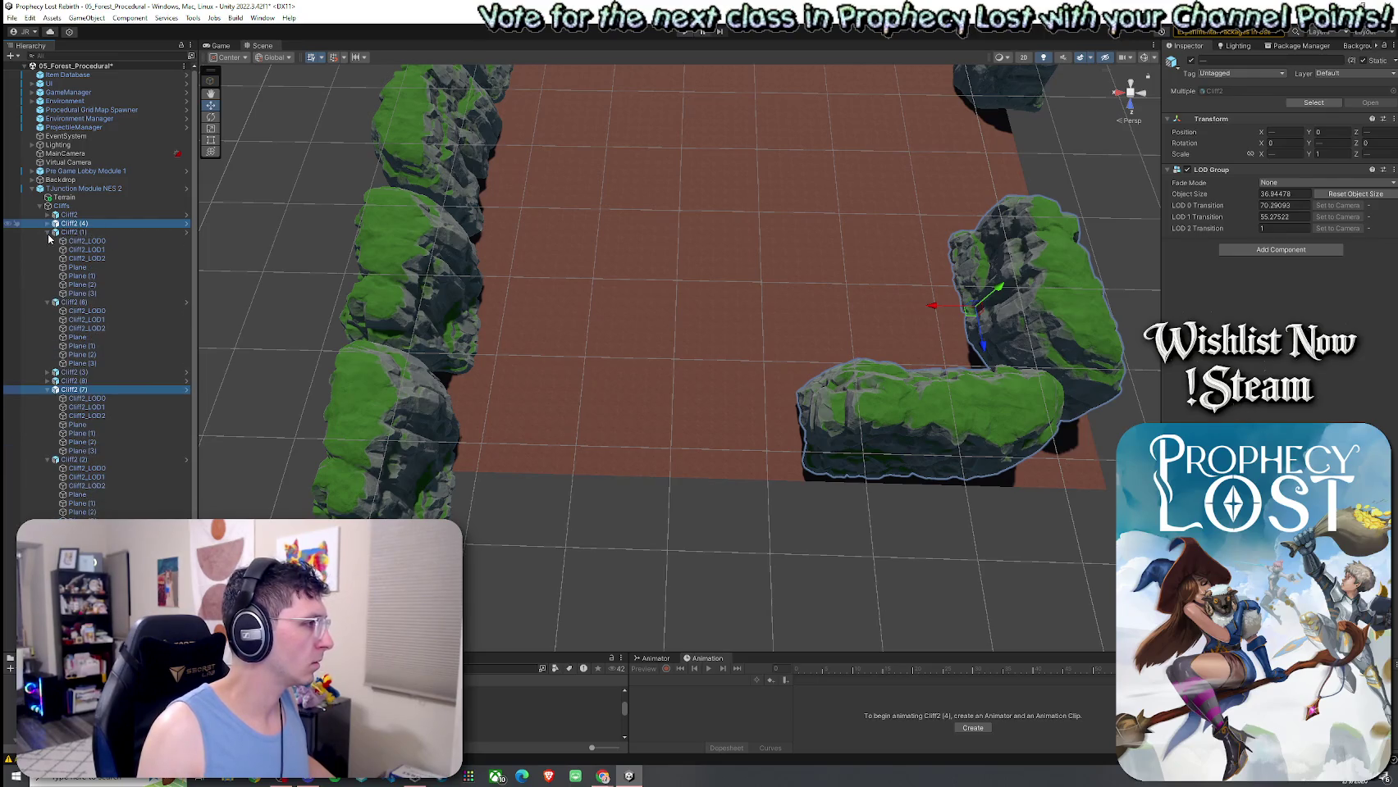
left_click(47, 232)
left_click(46, 241)
left_click(47, 267)
left_click(47, 275)
left_click(46, 285)
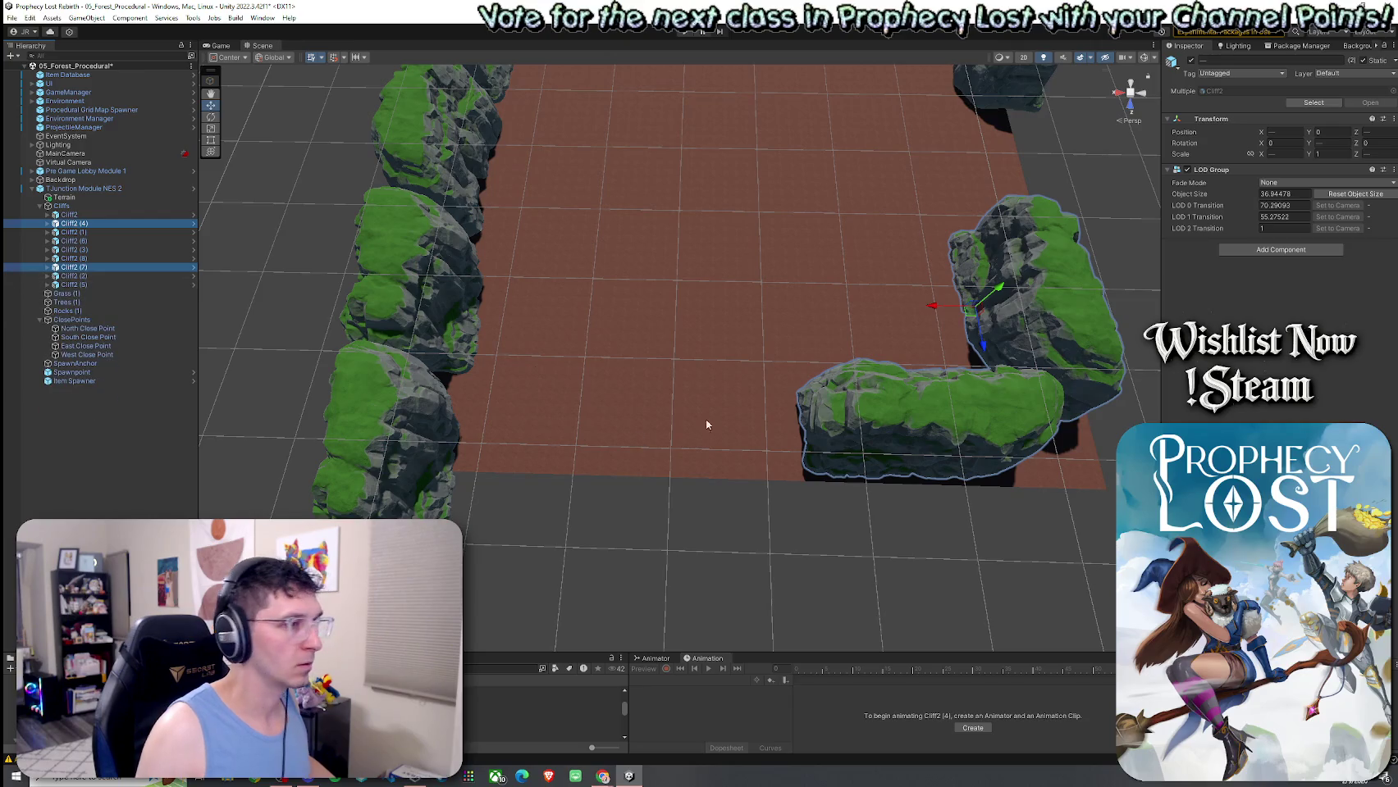
left_click_drag(977, 325, 1028, 364)
mouse_move(1044, 381)
left_mouse_down()
mouse_move(986, 312)
mouse_move(774, 361)
mouse_move(897, 320)
mouse_move(927, 214)
left_mouse_up()
Drag Cliff2 (9) toward the lower left.
left_click(936, 161)
left_click(936, 162)
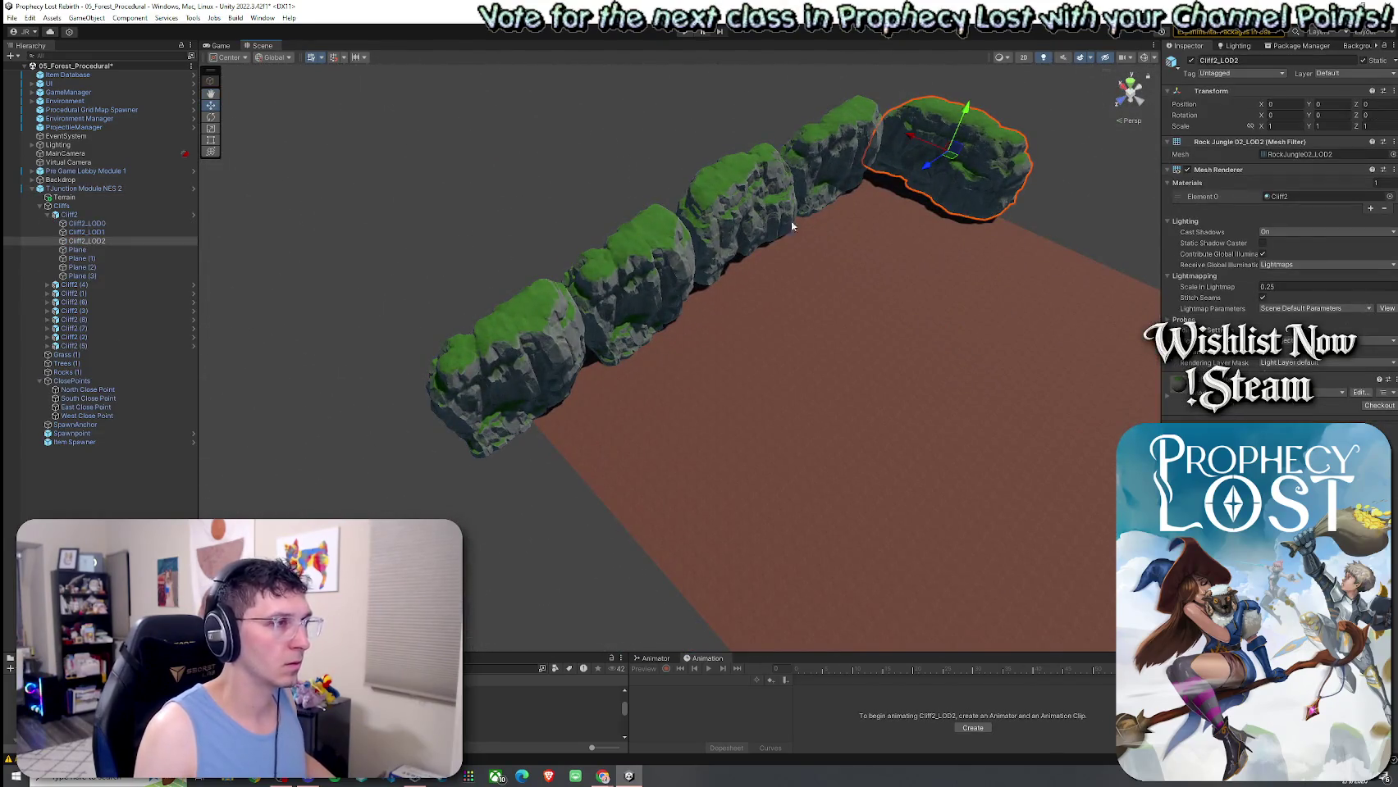
left_click(96, 214)
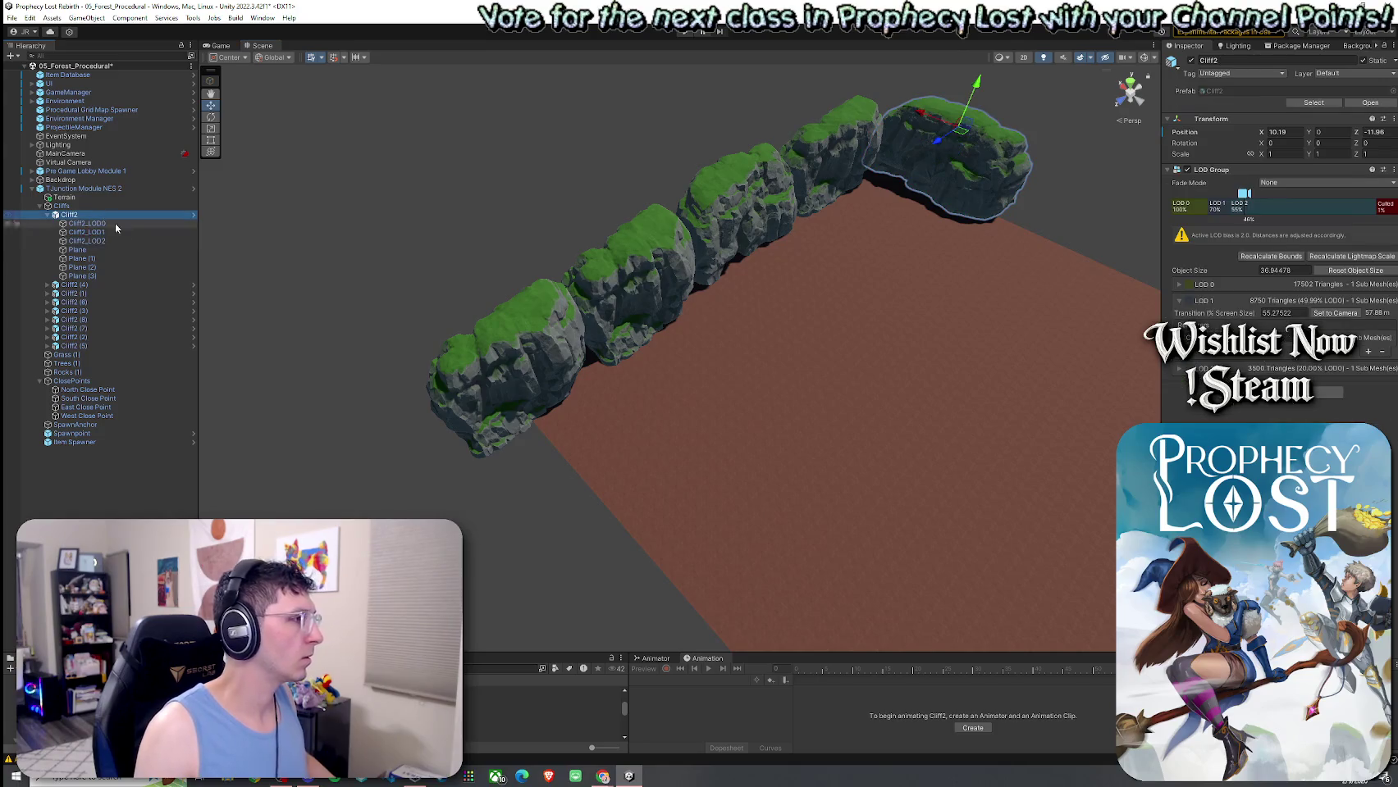
mouse_move(964, 152)
left_mouse_down()
mouse_move(827, 318)
mouse_move(591, 464)
mouse_move(1002, 493)
mouse_move(885, 461)
left_mouse_up()
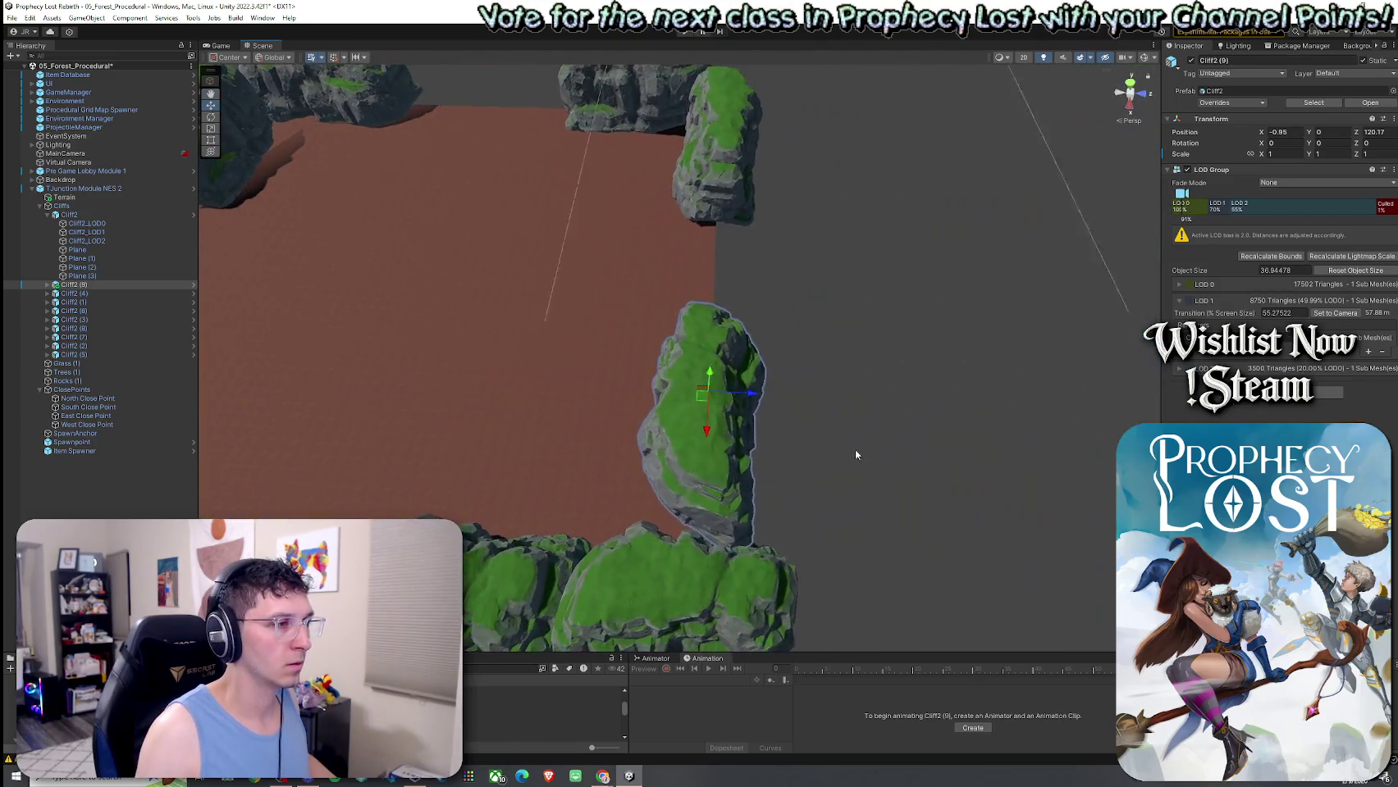
Rotate Cliff2 (6) to about -301.9° and slide it to x 23.39.
left_click(677, 584)
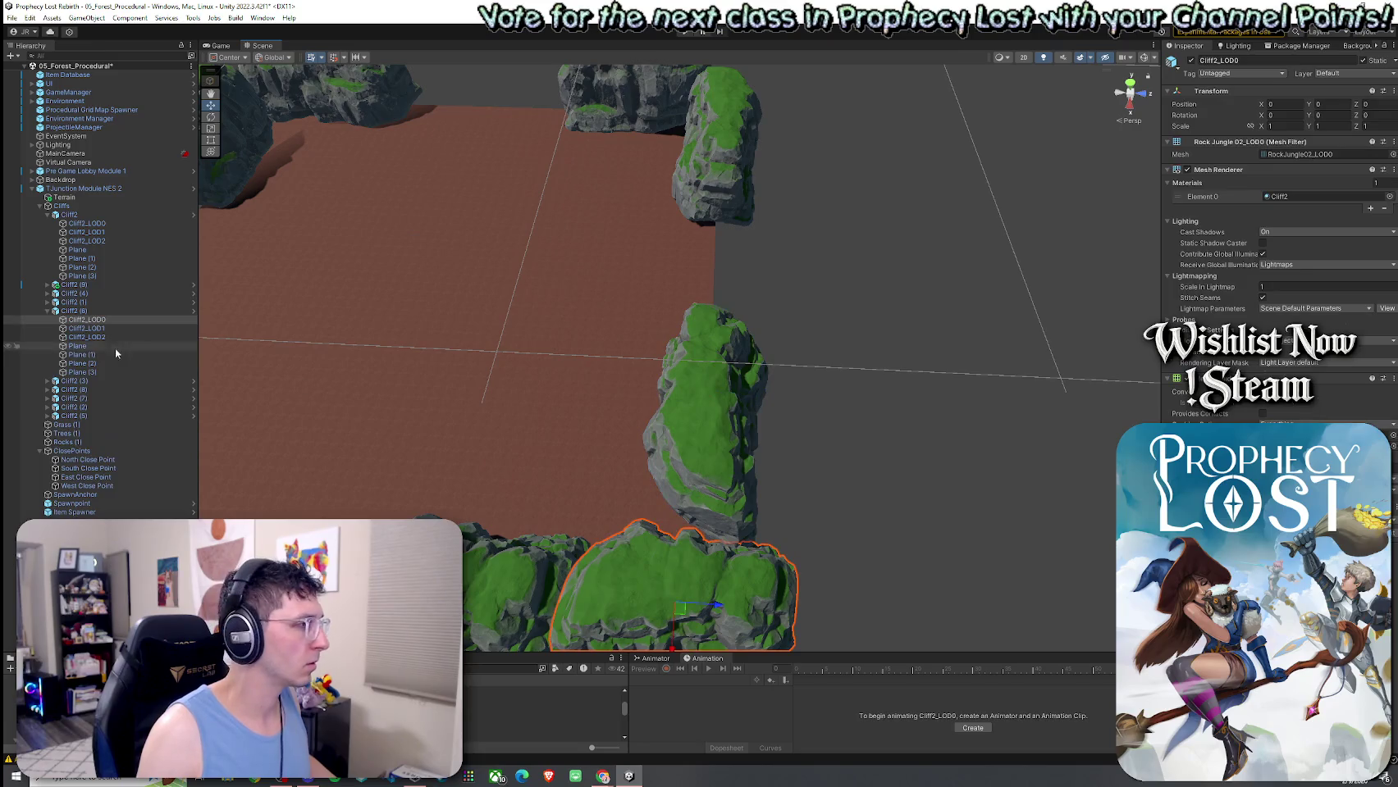
left_click(82, 312)
key("f")
key("r")
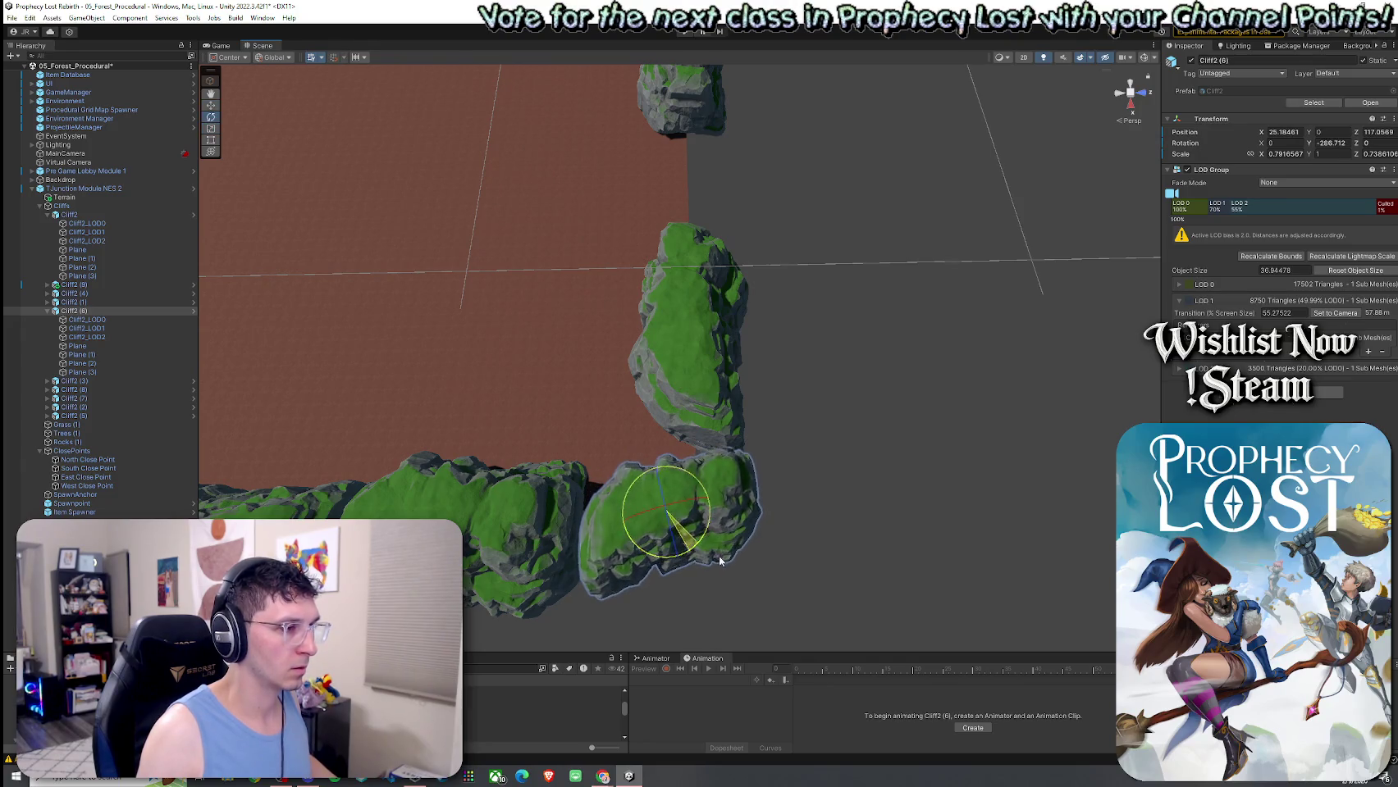
left_click_drag(720, 561, 715, 556)
scroll(715, 541, "up", 5)
key("w")
mouse_move(690, 506)
left_mouse_down()
mouse_move(639, 554)
mouse_move(1014, 305)
mouse_move(946, 435)
mouse_move(1036, 395)
mouse_move(882, 405)
mouse_move(808, 299)
mouse_move(818, 311)
mouse_move(742, 312)
mouse_move(658, 281)
mouse_move(441, 280)
mouse_move(715, 388)
mouse_move(671, 378)
mouse_move(688, 381)
left_mouse_up()
key("e")
left_click(508, 314)
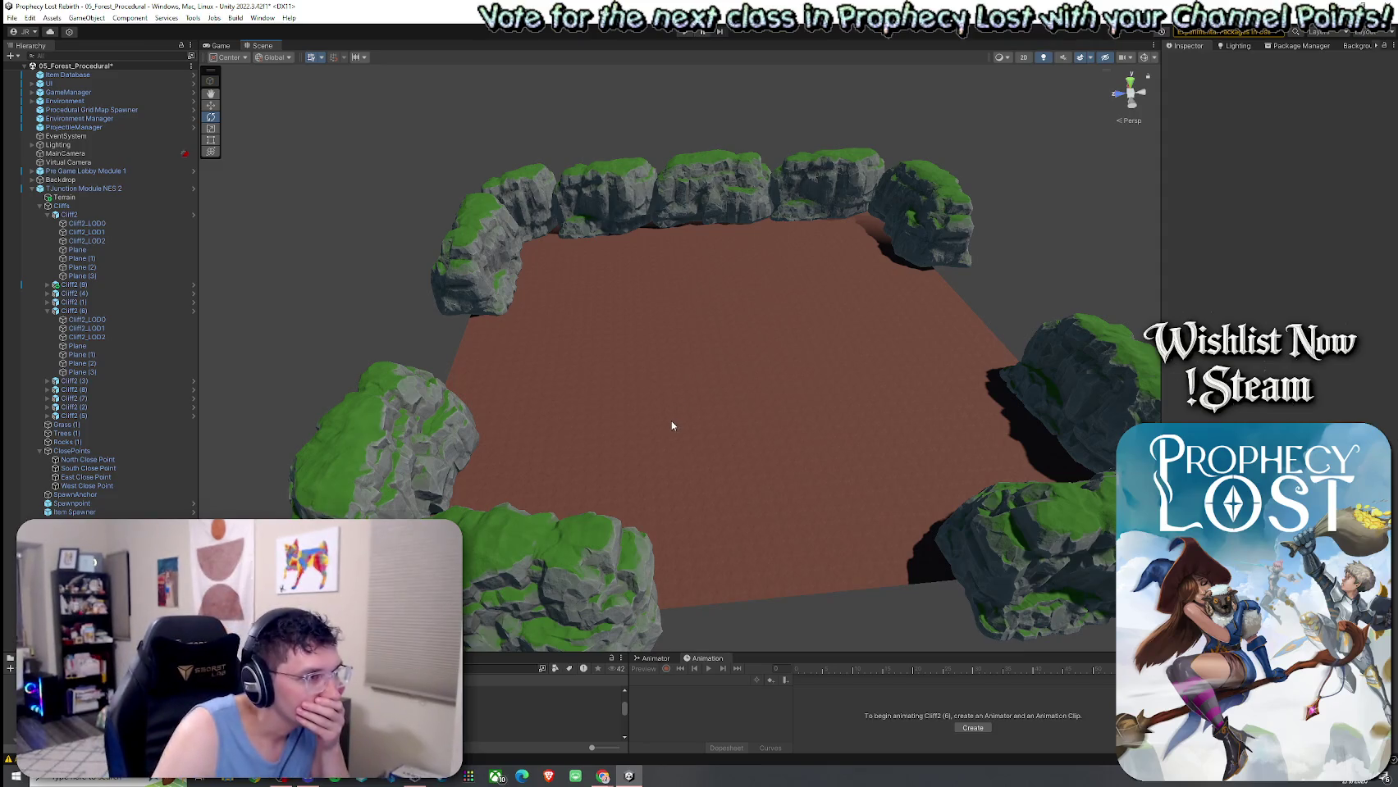
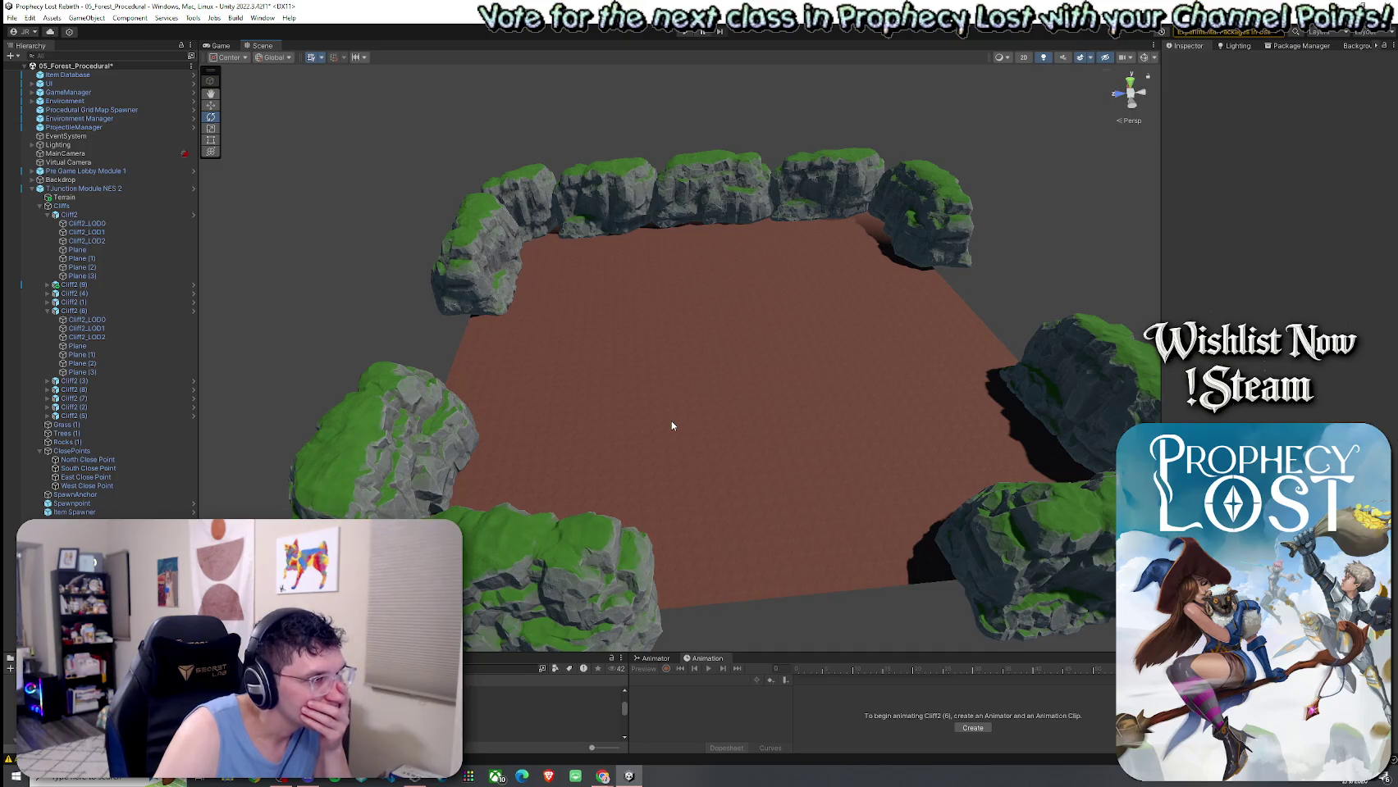
Raise a tall earth mound against the right-hand cliffs with Raise or Lower Terrain at brush size 8.
left_click(720, 406)
left_click(1265, 156)
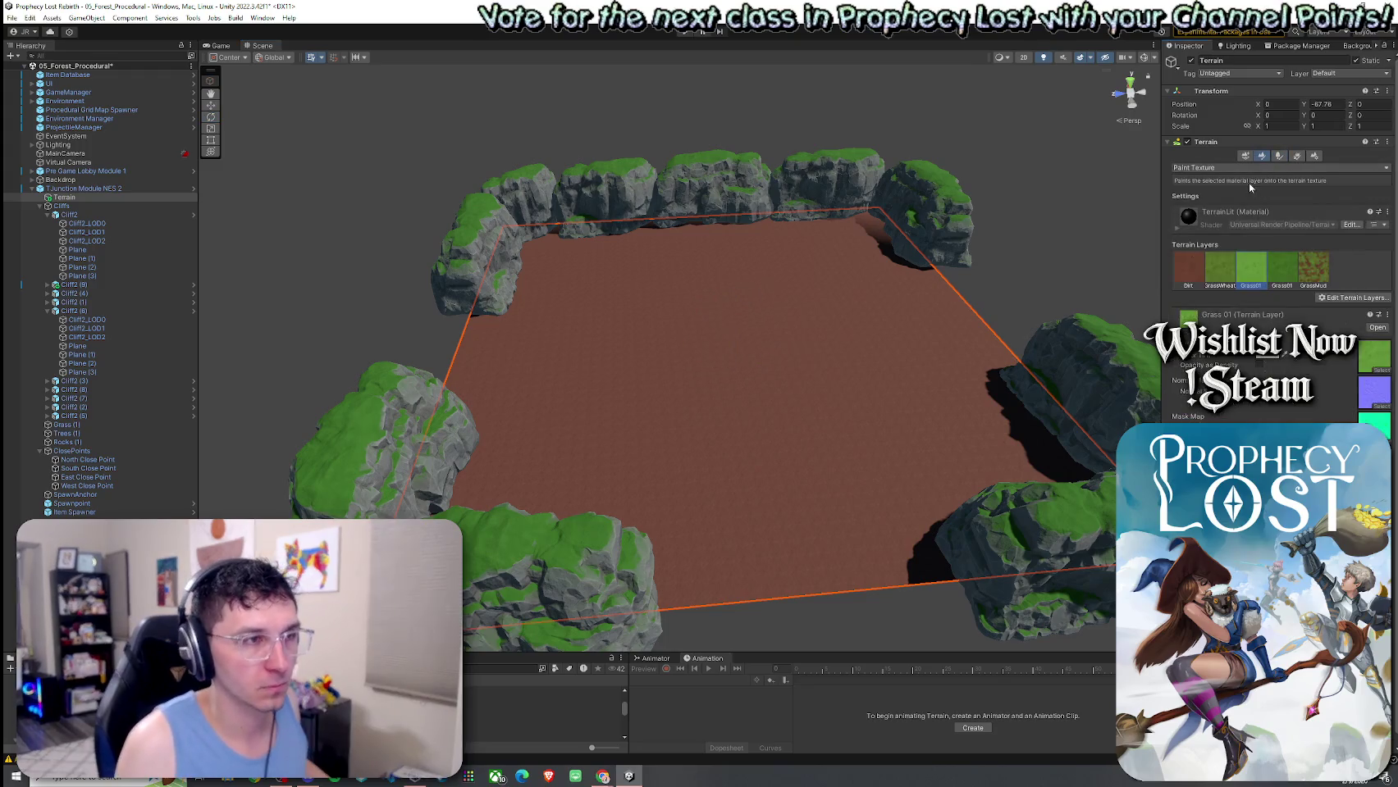
left_click(1219, 167)
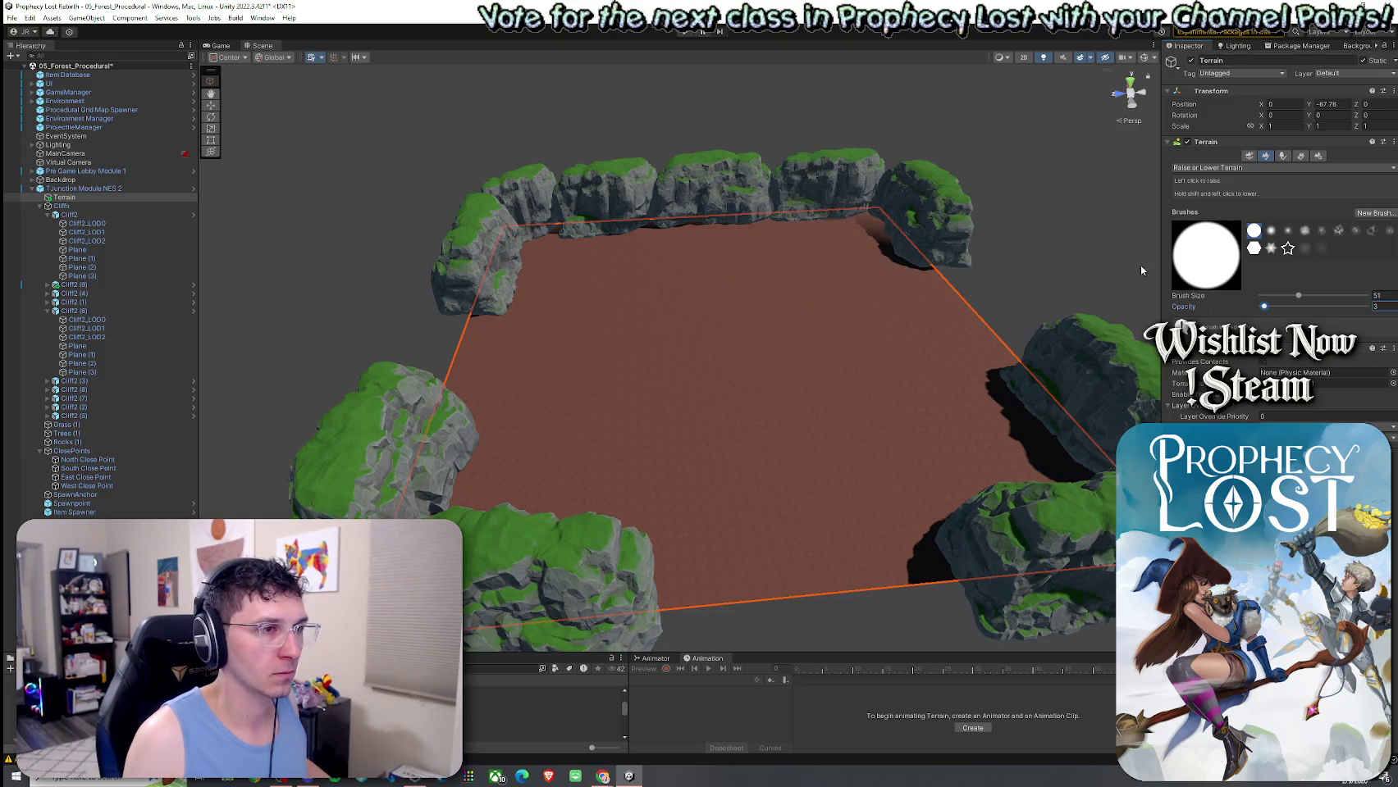
left_click(1279, 295)
mouse_move(898, 237)
left_mouse_down()
mouse_move(654, 260)
mouse_move(462, 312)
mouse_move(639, 485)
left_mouse_up()
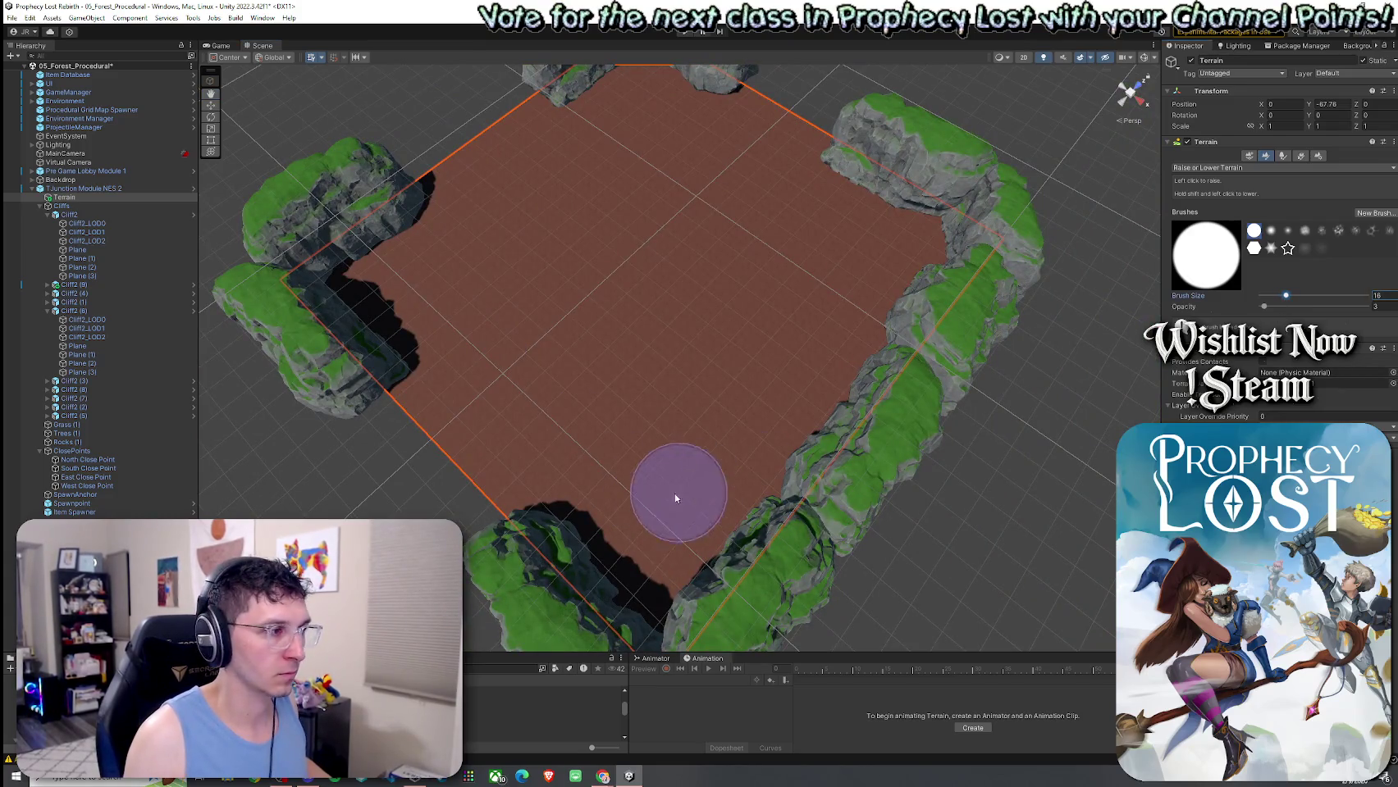
left_click_drag(658, 460, 1039, 394)
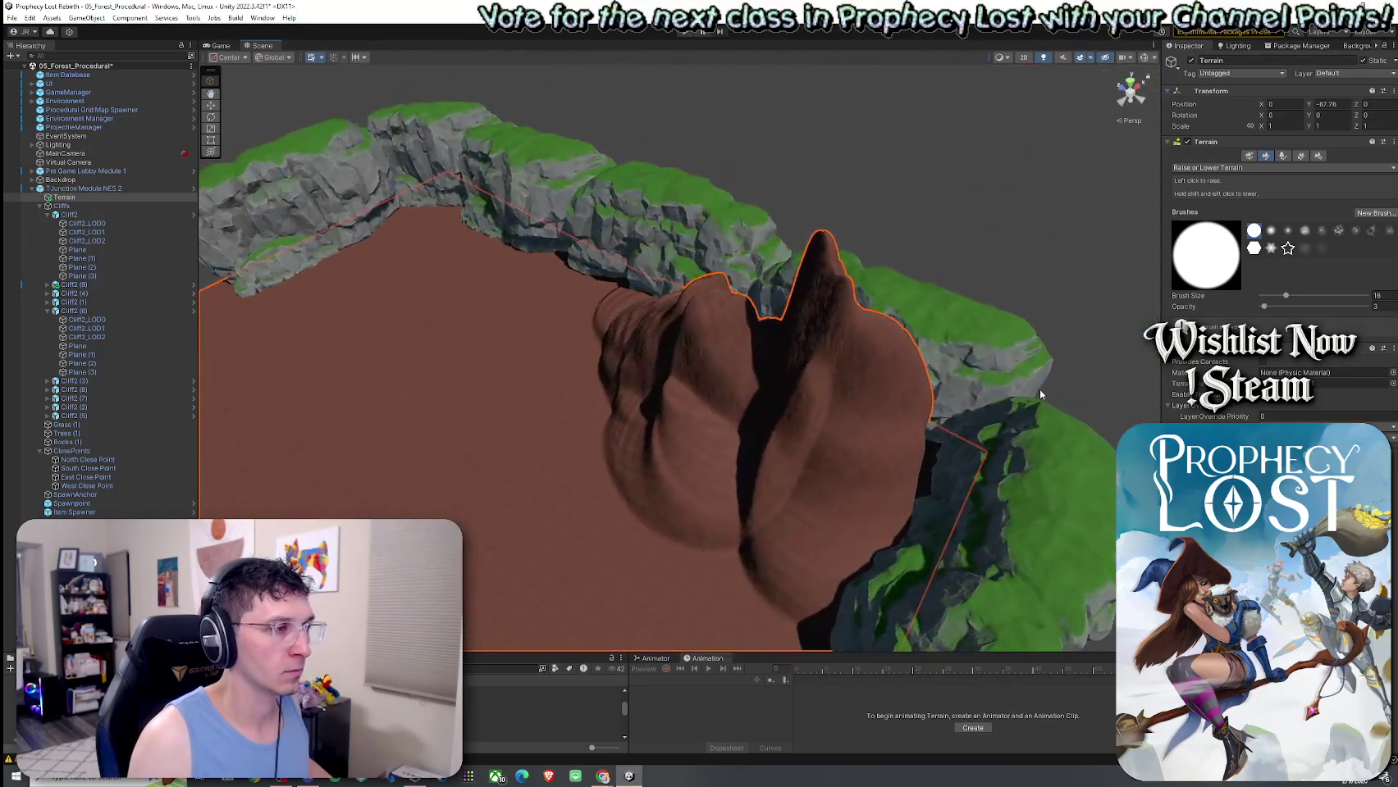
left_click(1204, 203)
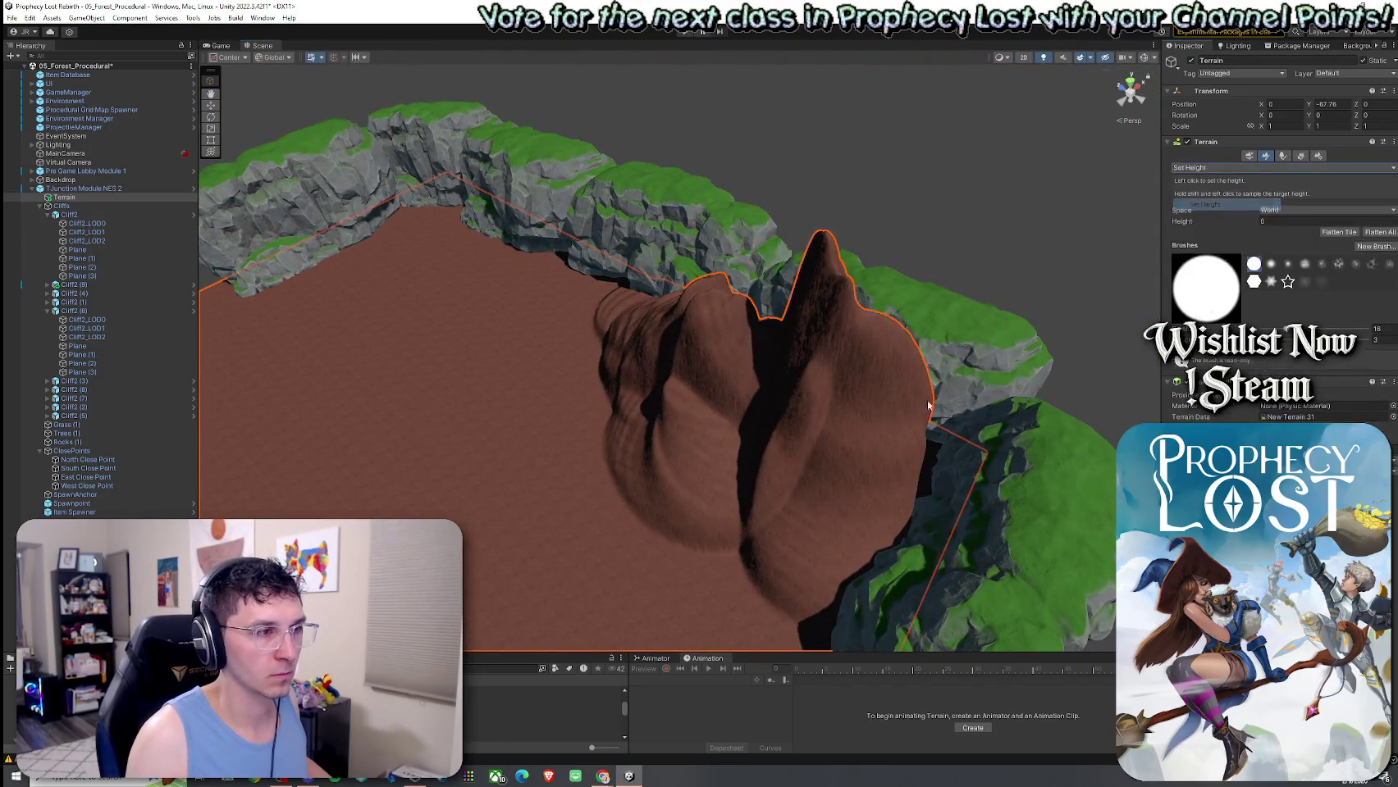
Sample height -61.38493 and flatten the tall peak and remaining mound to it.
left_click(840, 542, "shift")
mouse_move(830, 475)
left_mouse_down()
mouse_move(843, 425)
mouse_move(732, 367)
left_mouse_up()
mouse_move(644, 322)
left_mouse_down()
mouse_move(803, 406)
mouse_move(932, 442)
left_mouse_up()
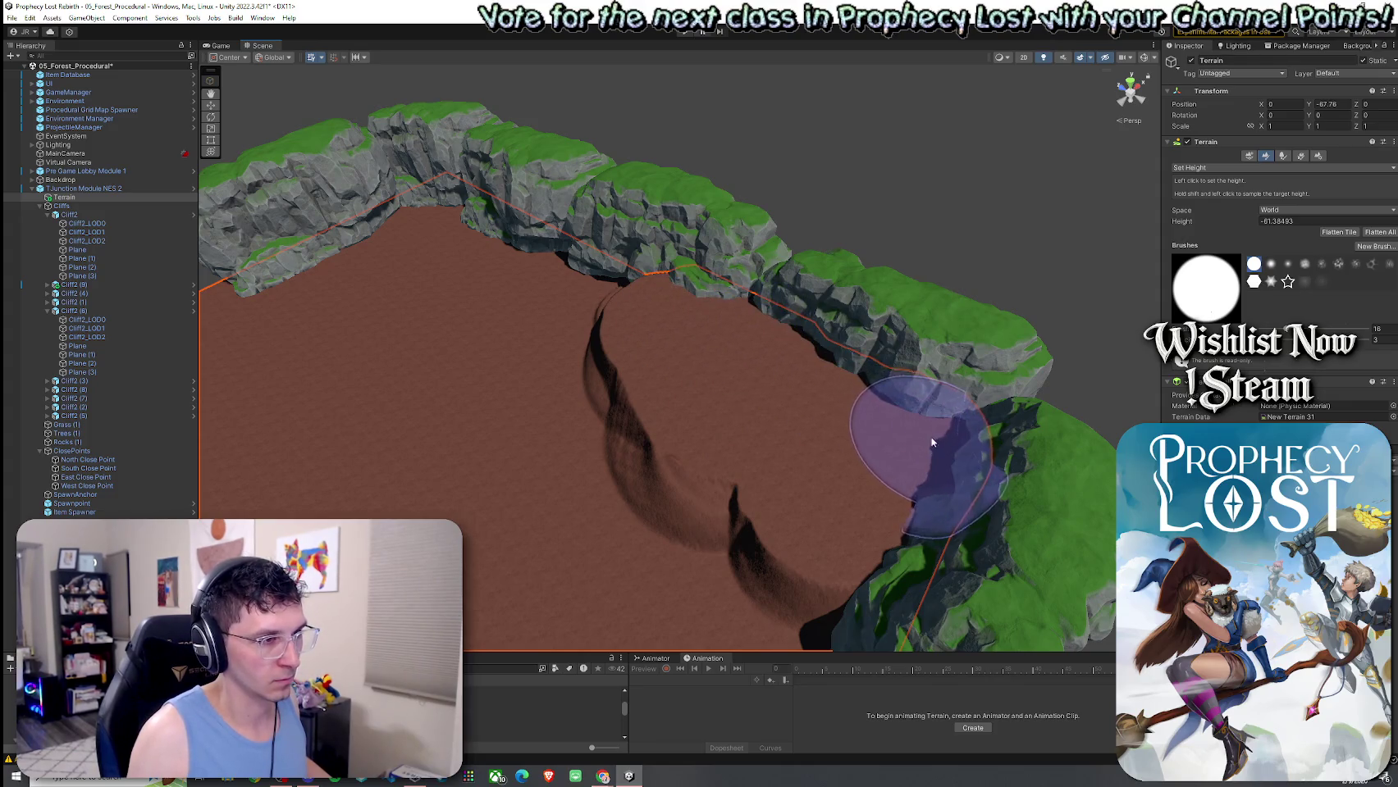
Level ground inward from the cliff edge and sculpt diagonal ridges across the middle terrain.
left_click_drag(903, 508, 745, 485)
mouse_move(808, 156)
left_mouse_down()
mouse_move(625, 275)
mouse_move(1108, 152)
mouse_move(1002, 223)
mouse_move(807, 261)
left_mouse_up()
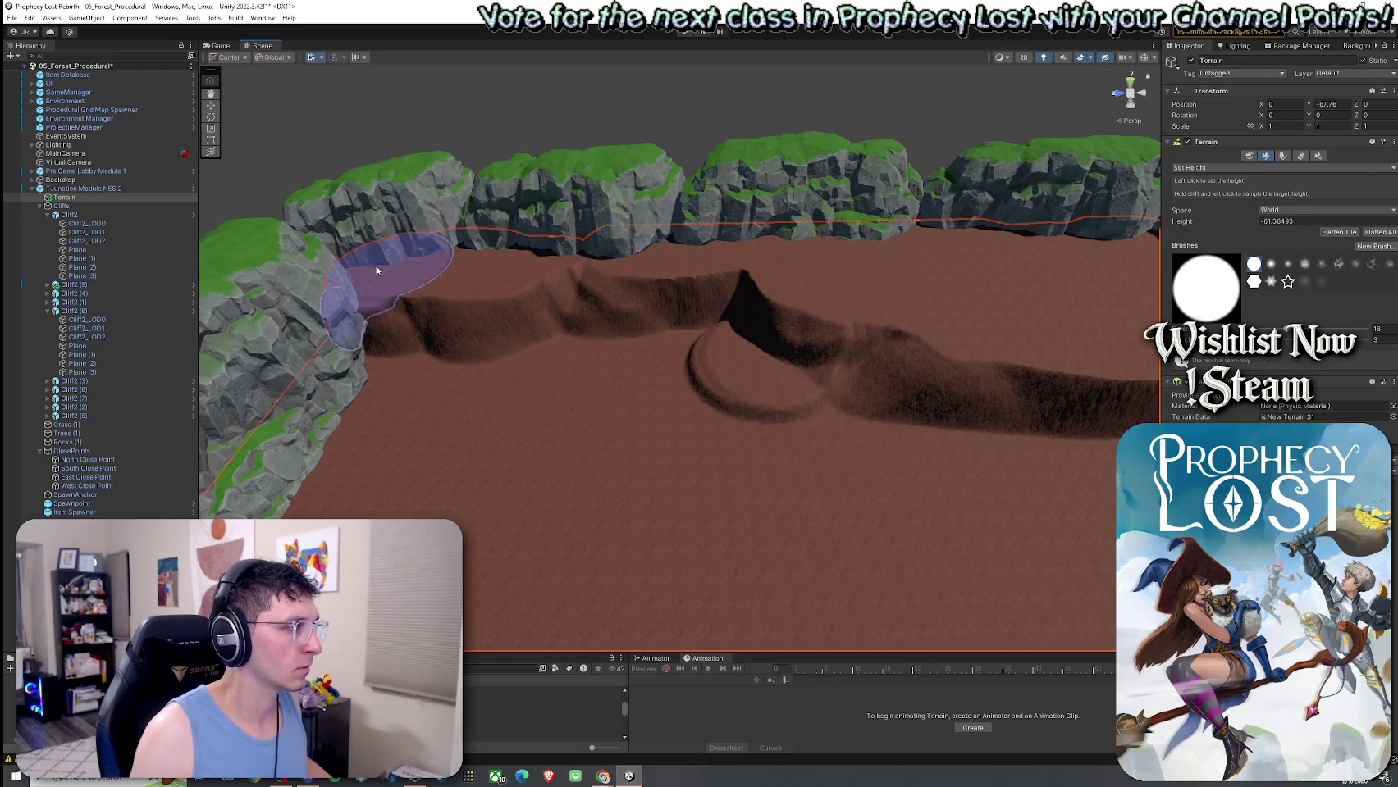
mouse_move(334, 304)
left_mouse_down()
mouse_move(304, 381)
mouse_move(434, 327)
mouse_move(722, 324)
mouse_move(398, 332)
mouse_move(744, 298)
mouse_move(741, 350)
mouse_move(391, 398)
mouse_move(1083, 346)
mouse_move(1014, 374)
mouse_move(817, 355)
mouse_move(633, 368)
mouse_move(677, 343)
mouse_move(863, 351)
mouse_move(952, 325)
mouse_move(861, 303)
mouse_move(621, 322)
mouse_move(617, 303)
left_mouse_up()
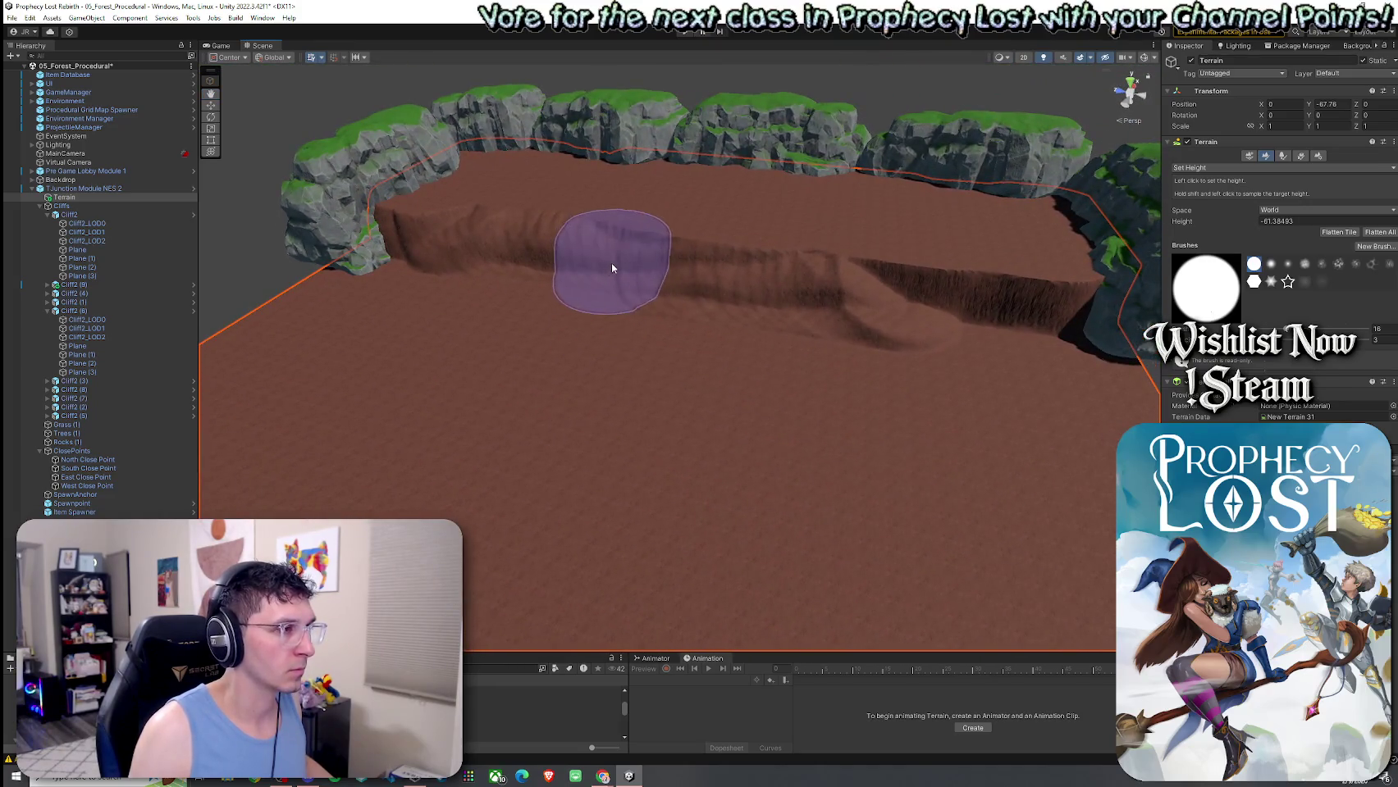
mouse_move(415, 398)
left_mouse_down()
mouse_move(655, 287)
mouse_move(664, 343)
mouse_move(752, 415)
mouse_move(854, 423)
left_mouse_up()
mouse_move(867, 350)
left_mouse_down()
mouse_move(941, 474)
mouse_move(848, 445)
mouse_move(727, 472)
mouse_move(671, 434)
left_mouse_up()
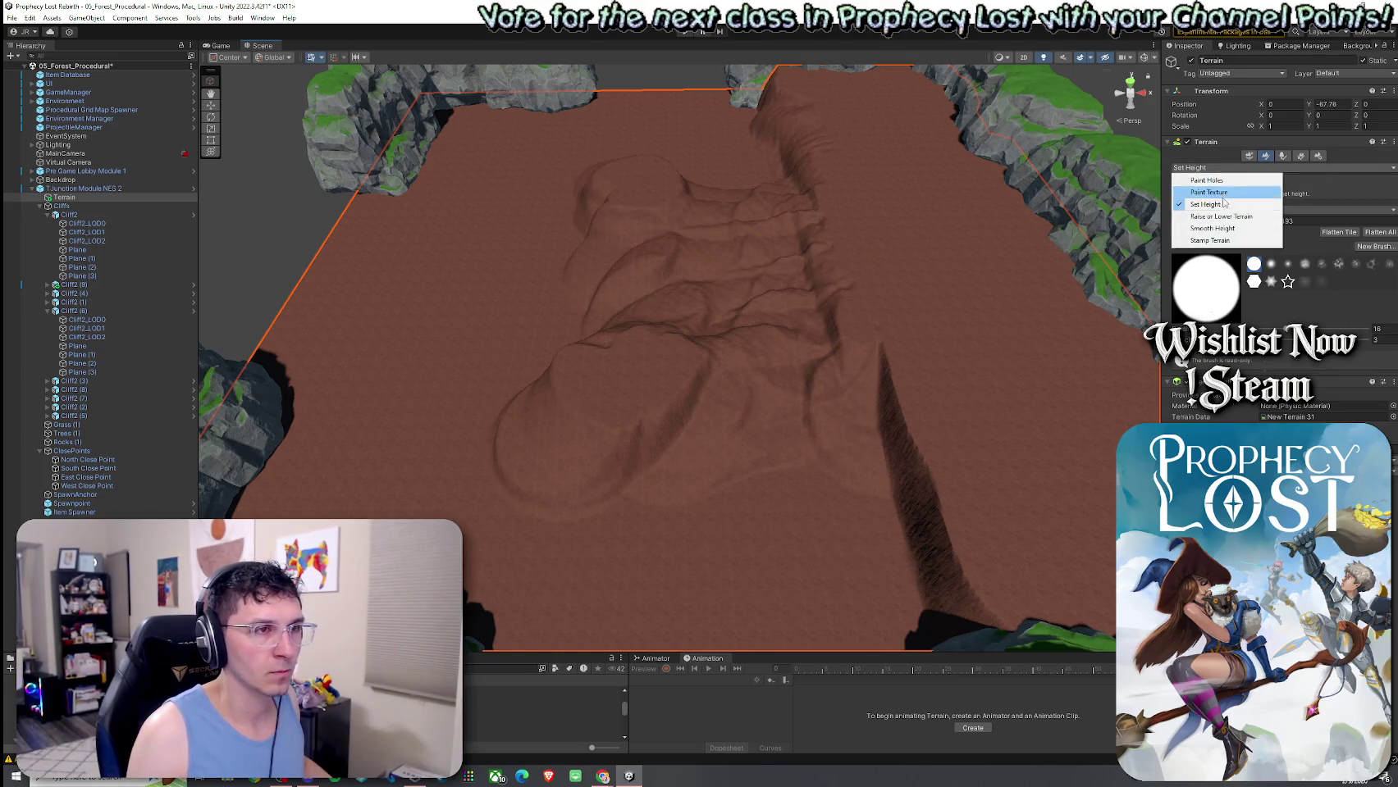
Smooth the sculpted ridges in the middle of the terrain with Smooth Height.
left_click(1222, 229)
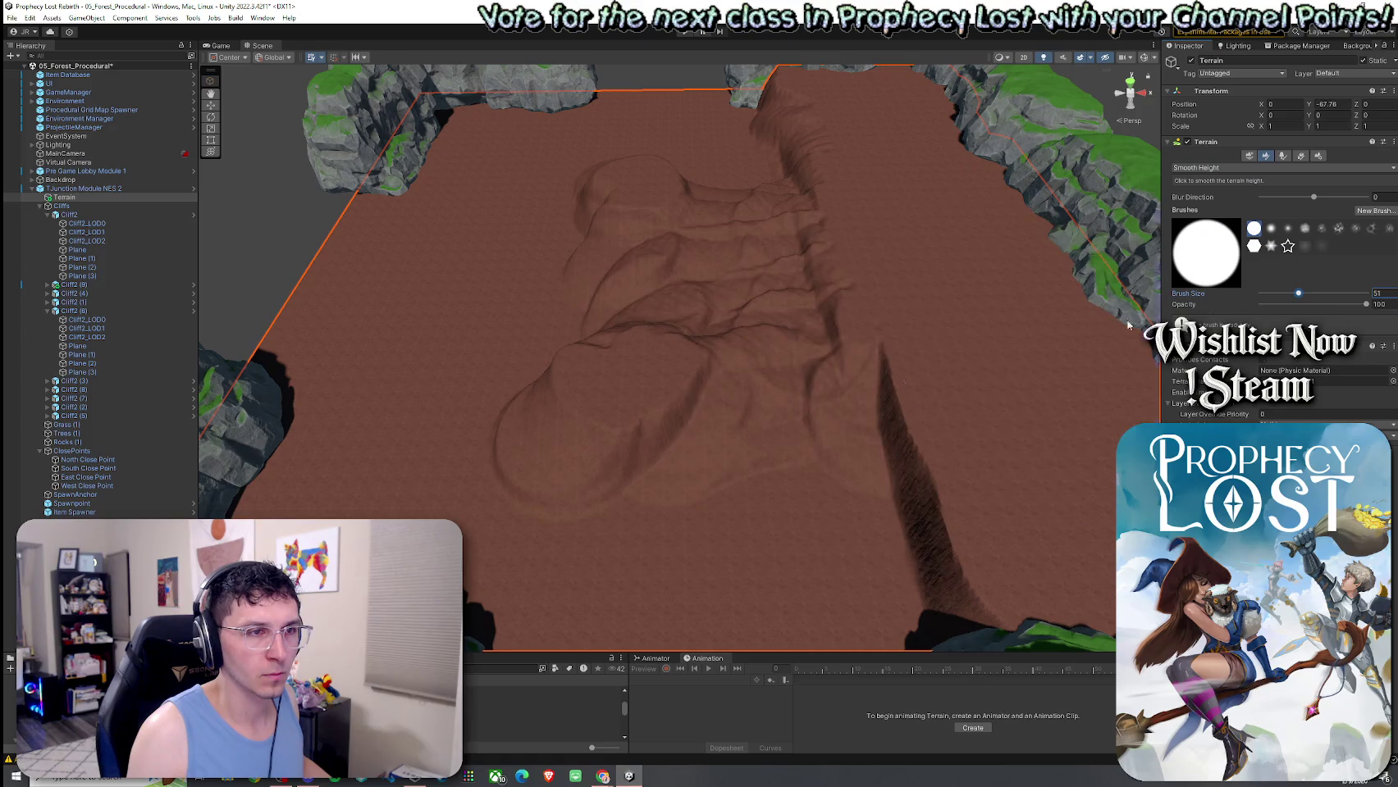
mouse_move(692, 321)
left_mouse_down()
mouse_move(711, 306)
mouse_move(724, 381)
mouse_move(700, 176)
left_mouse_up()
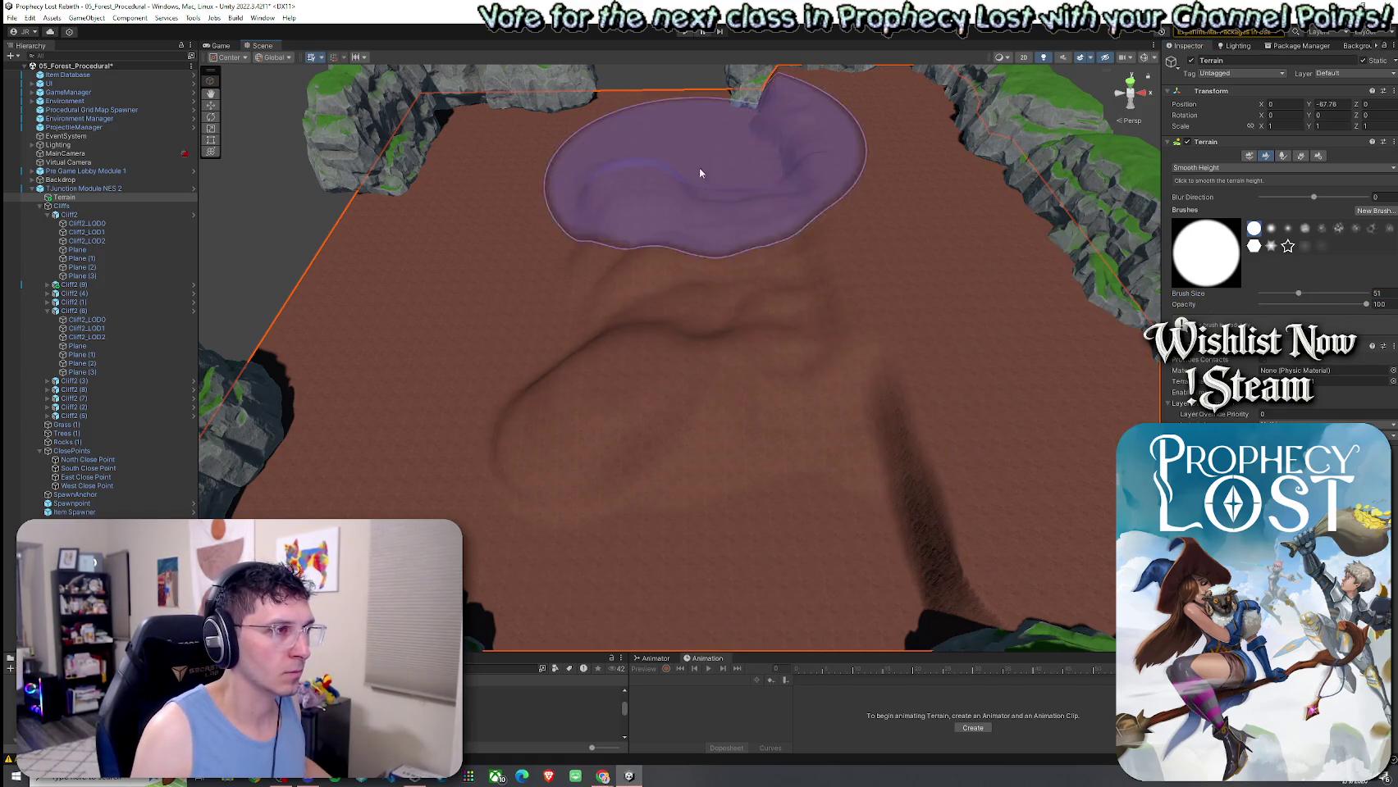
scroll(700, 176, "up", 5)
mouse_move(698, 344)
left_mouse_down()
mouse_move(795, 297)
mouse_move(1066, 224)
left_mouse_up()
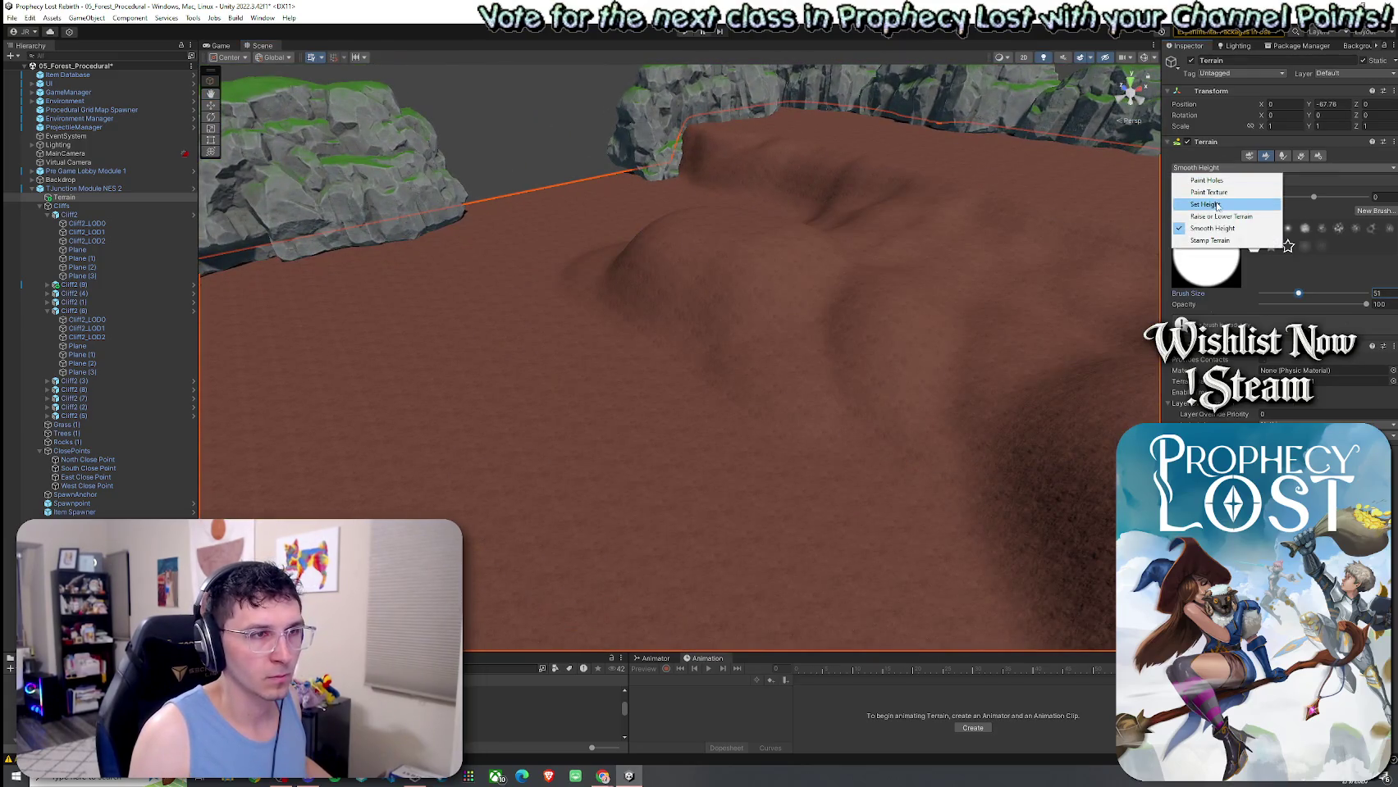
Raise curved ridge strokes with Raise or Lower Terrain at low opacity, undoing an accidental spike.
left_click(1220, 216)
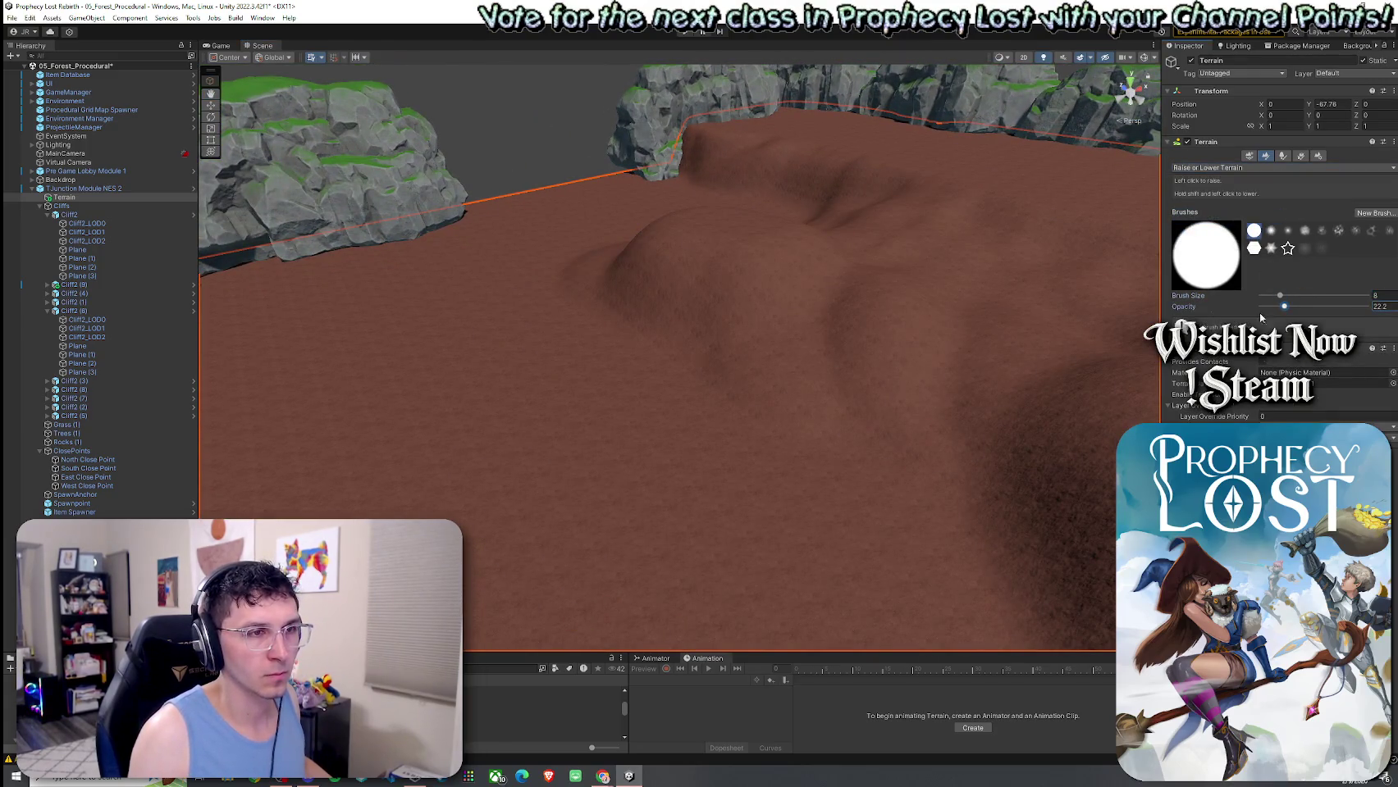
left_click(886, 345)
key("ctrl+z")
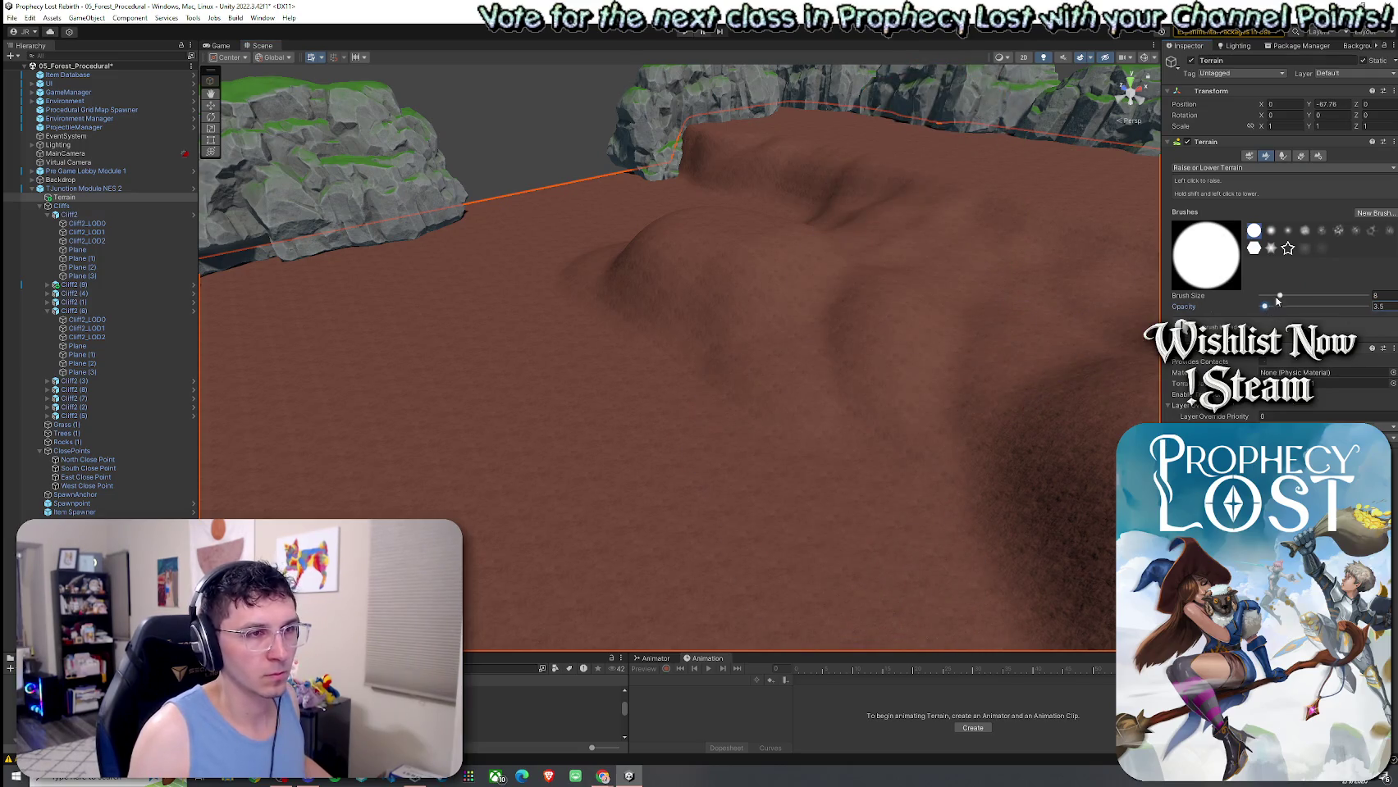
scroll(936, 343, "up", 5)
scroll(852, 345, "down", 2)
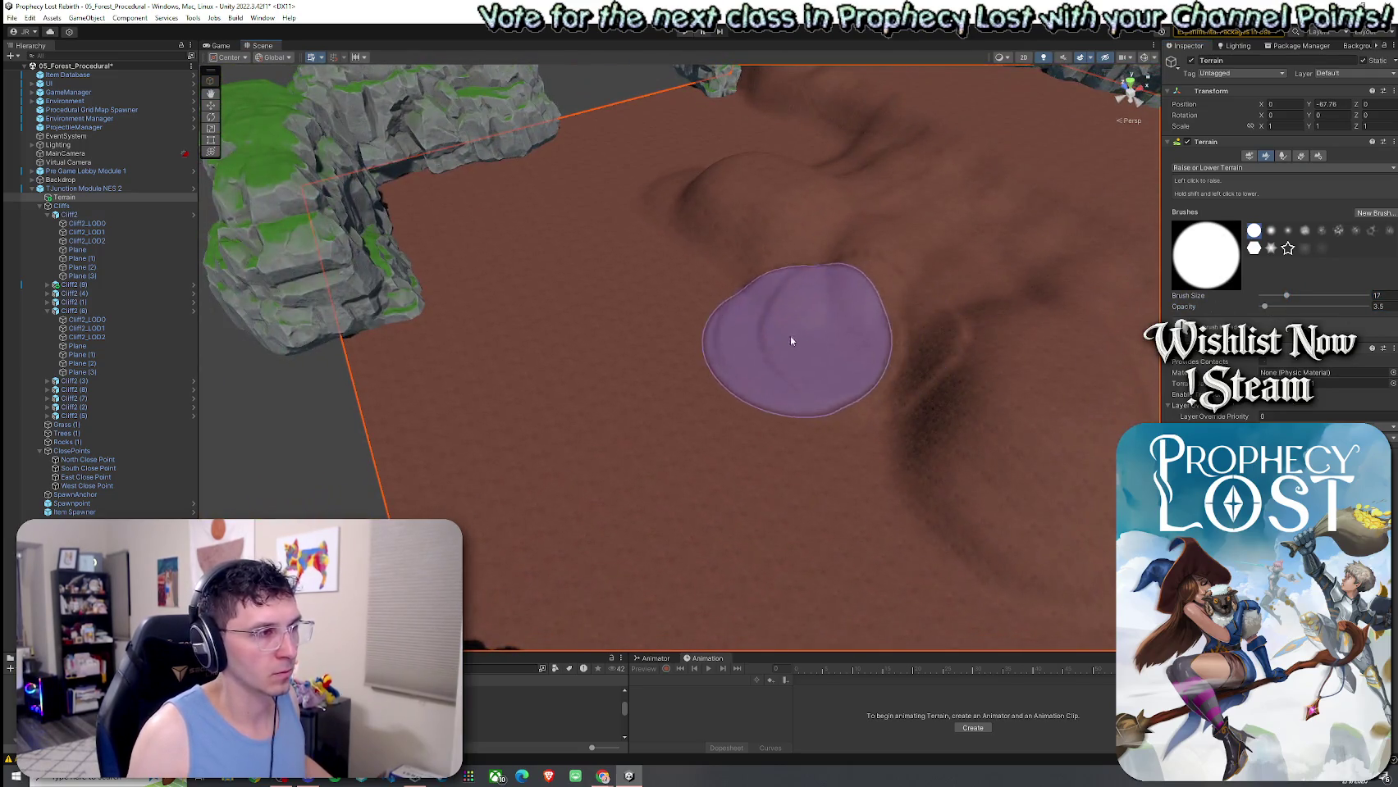
mouse_move(791, 341)
left_mouse_down()
mouse_move(699, 272)
mouse_move(799, 362)
mouse_move(867, 399)
mouse_move(757, 322)
mouse_move(660, 314)
mouse_move(711, 403)
mouse_move(818, 468)
mouse_move(722, 328)
left_mouse_up()
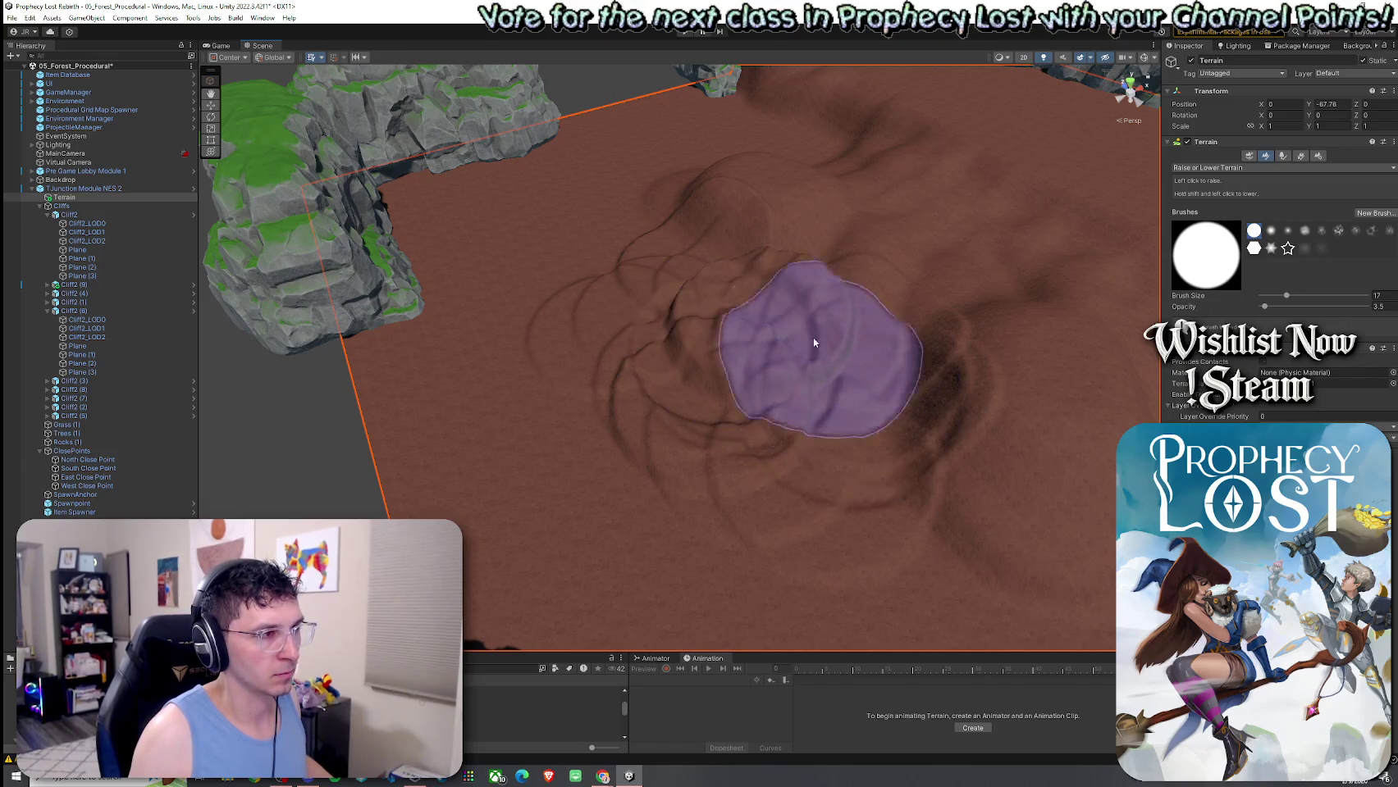
mouse_move(811, 296)
left_mouse_down()
mouse_move(902, 356)
mouse_move(767, 297)
mouse_move(1066, 275)
left_mouse_up()
Soften the sharp ridges on the left terrain with Smooth Height and review the ridge.
left_click(1223, 229)
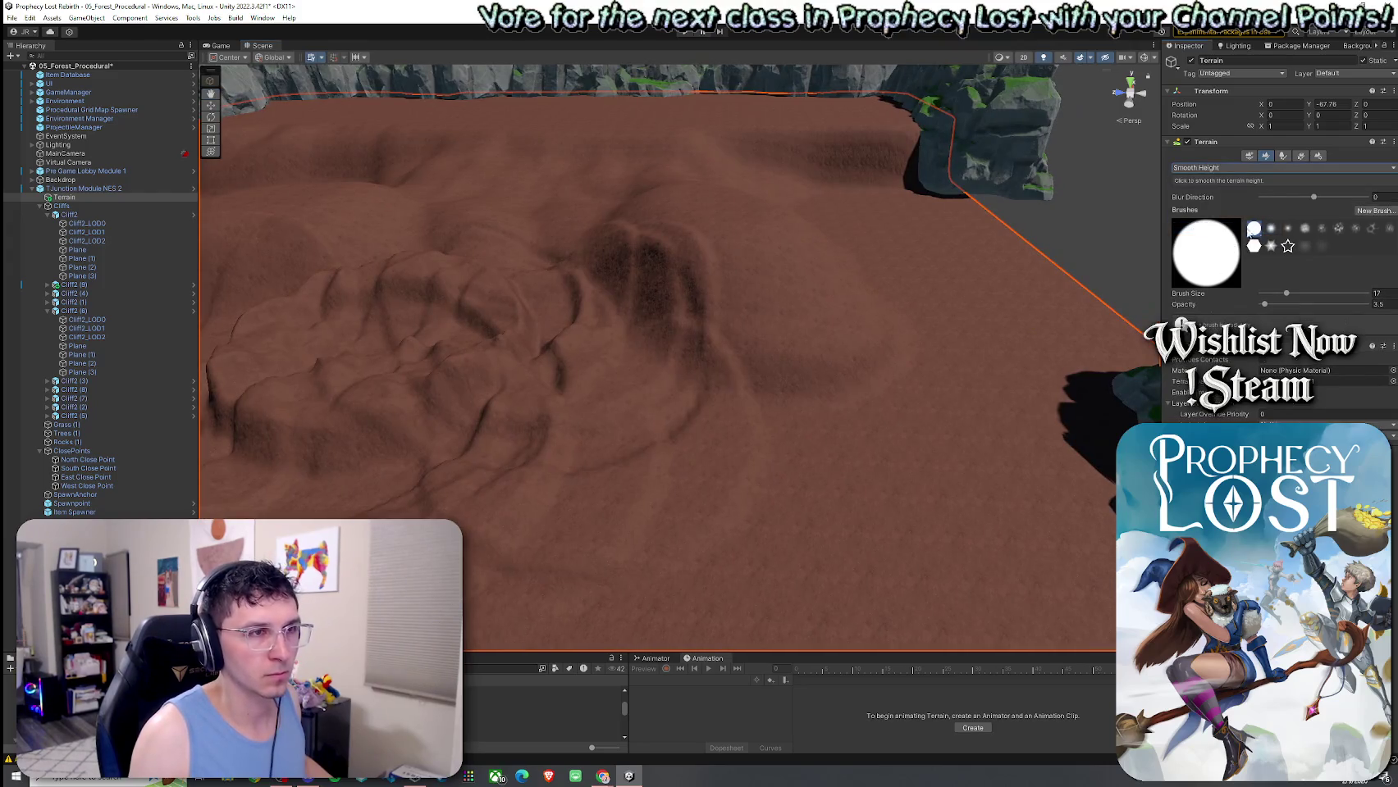
mouse_move(511, 330)
left_mouse_down()
mouse_move(452, 367)
mouse_move(402, 330)
left_mouse_up()
mouse_move(712, 460)
left_mouse_down()
mouse_move(505, 396)
mouse_move(424, 414)
mouse_move(861, 437)
left_mouse_up()
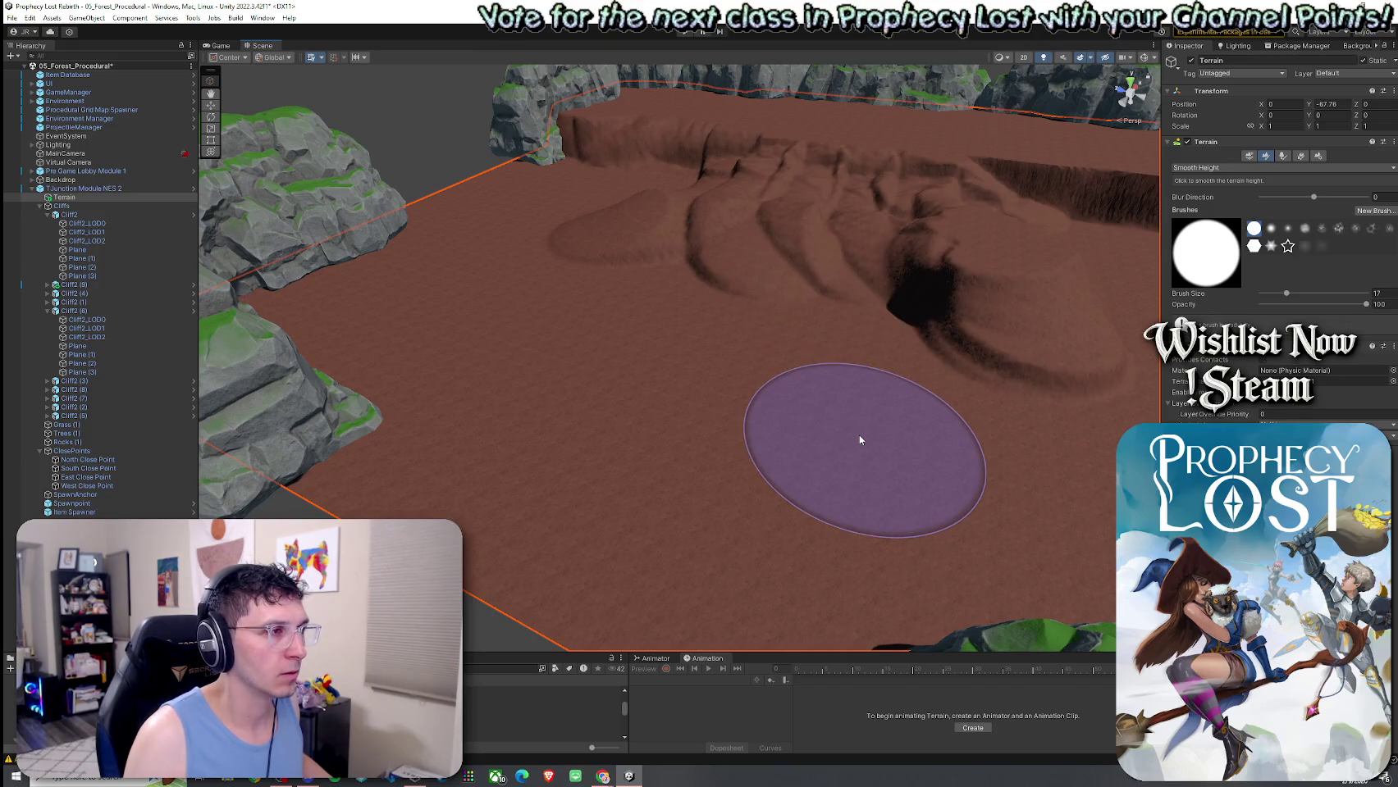
mouse_move(863, 434)
left_mouse_down()
mouse_move(926, 365)
mouse_move(870, 343)
mouse_move(678, 358)
left_mouse_up()
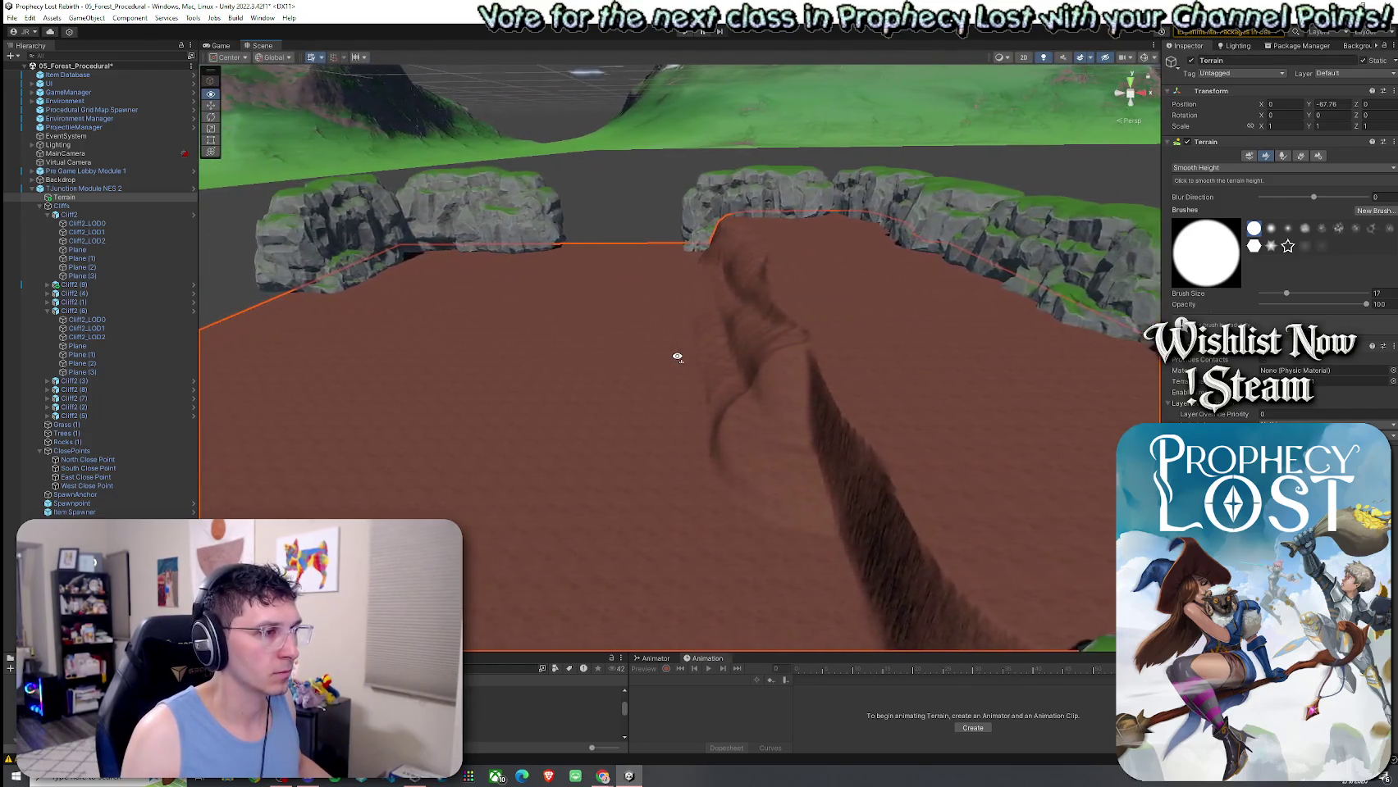
key("a")
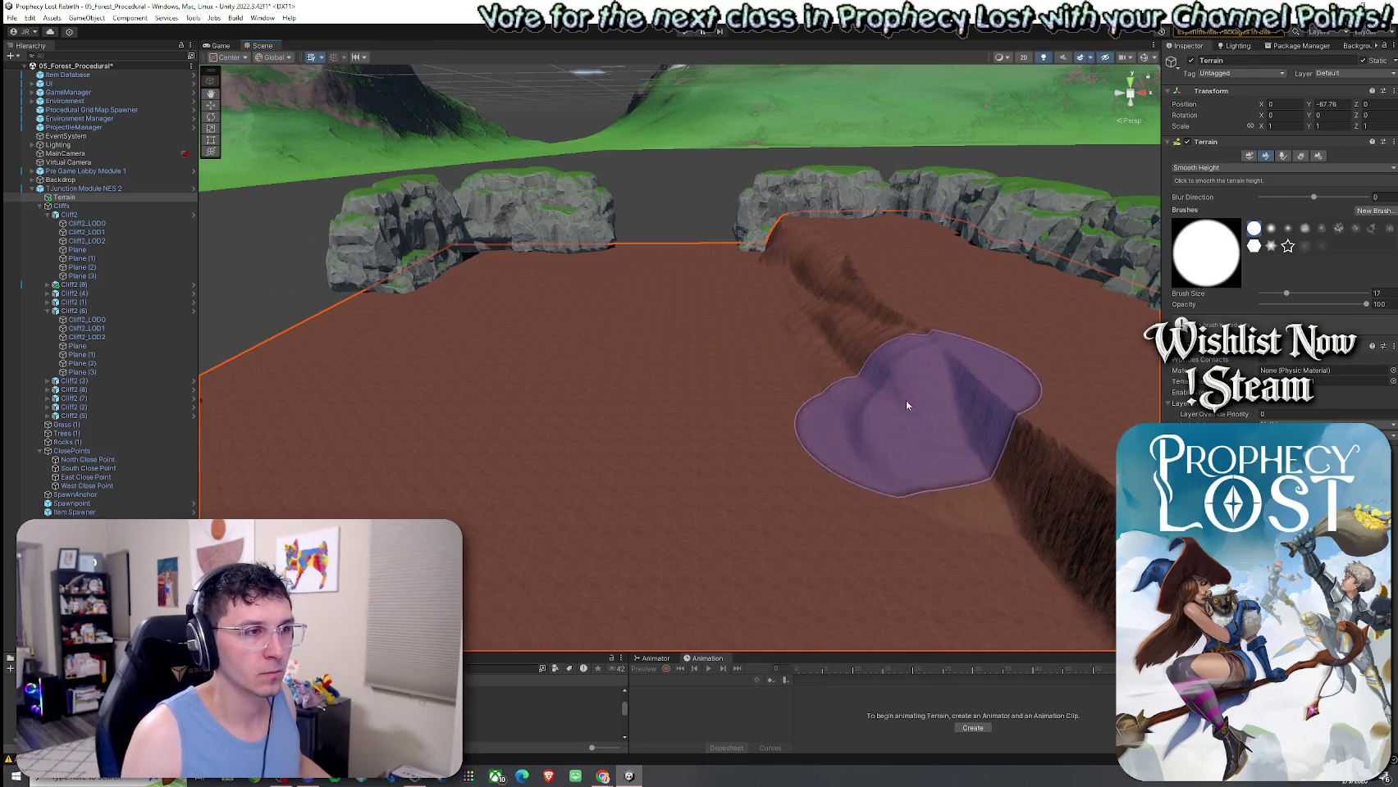
left_click(1211, 205)
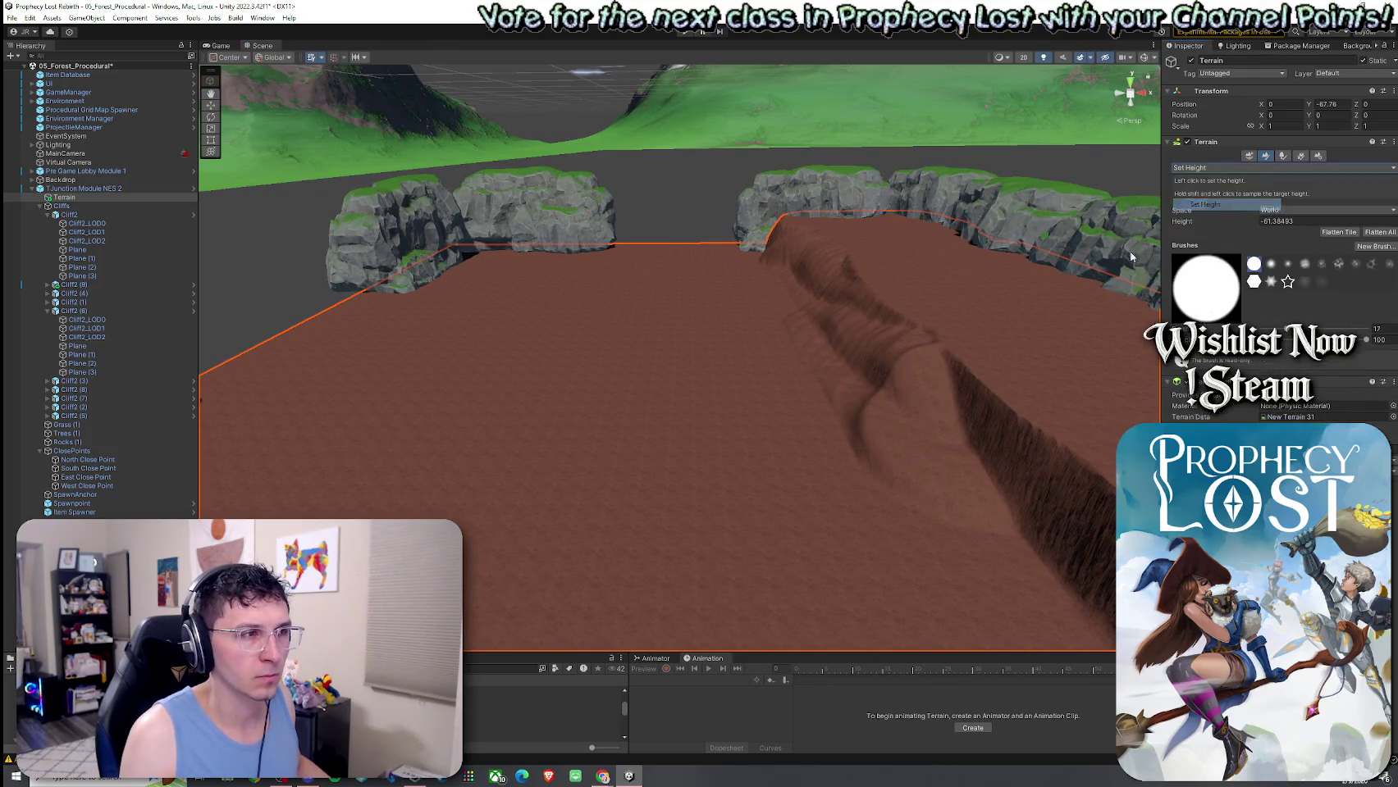
Cut the ridge down with Set Height, then smooth the trench along the central ridge.
mouse_move(710, 296)
left_mouse_down()
mouse_move(649, 321)
mouse_move(438, 290)
mouse_move(602, 358)
mouse_move(896, 384)
mouse_move(1014, 337)
left_mouse_up()
left_click(1237, 169)
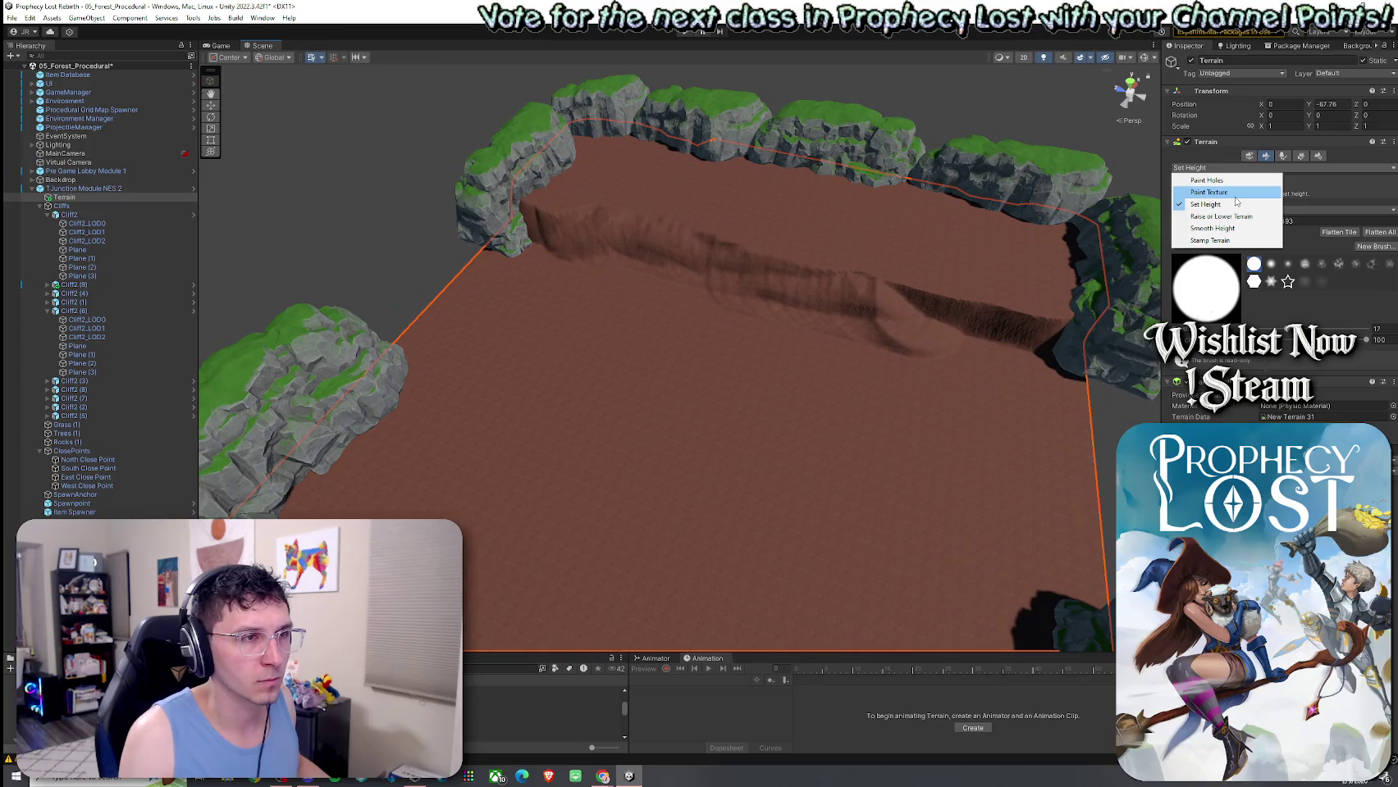
left_click(1231, 206)
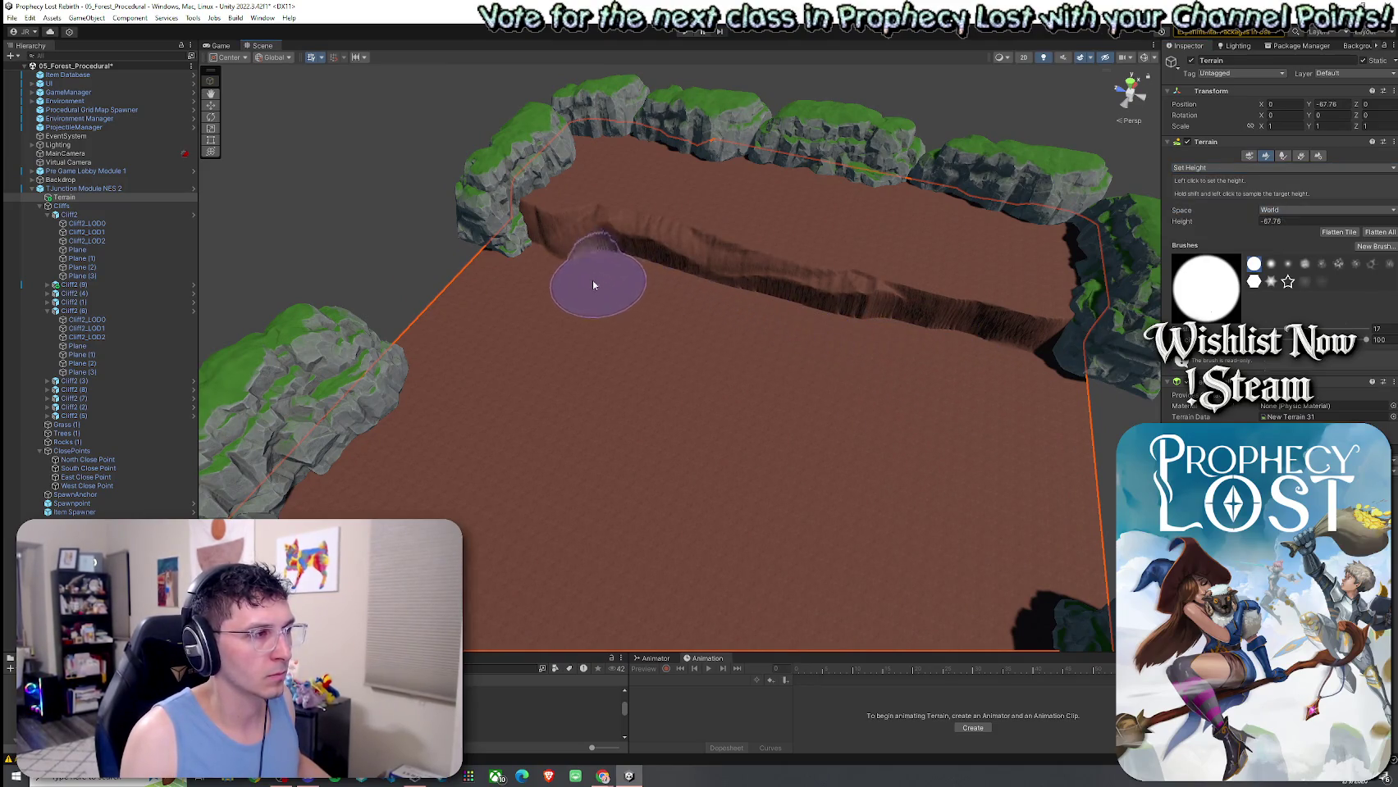
left_click(1268, 168)
left_click(1214, 228)
mouse_move(788, 287)
left_mouse_down()
mouse_move(915, 303)
mouse_move(587, 228)
mouse_move(1072, 346)
mouse_move(765, 337)
mouse_move(727, 371)
mouse_move(914, 343)
mouse_move(818, 212)
mouse_move(665, 230)
mouse_move(787, 244)
mouse_move(731, 249)
mouse_move(592, 328)
mouse_move(671, 321)
left_mouse_up()
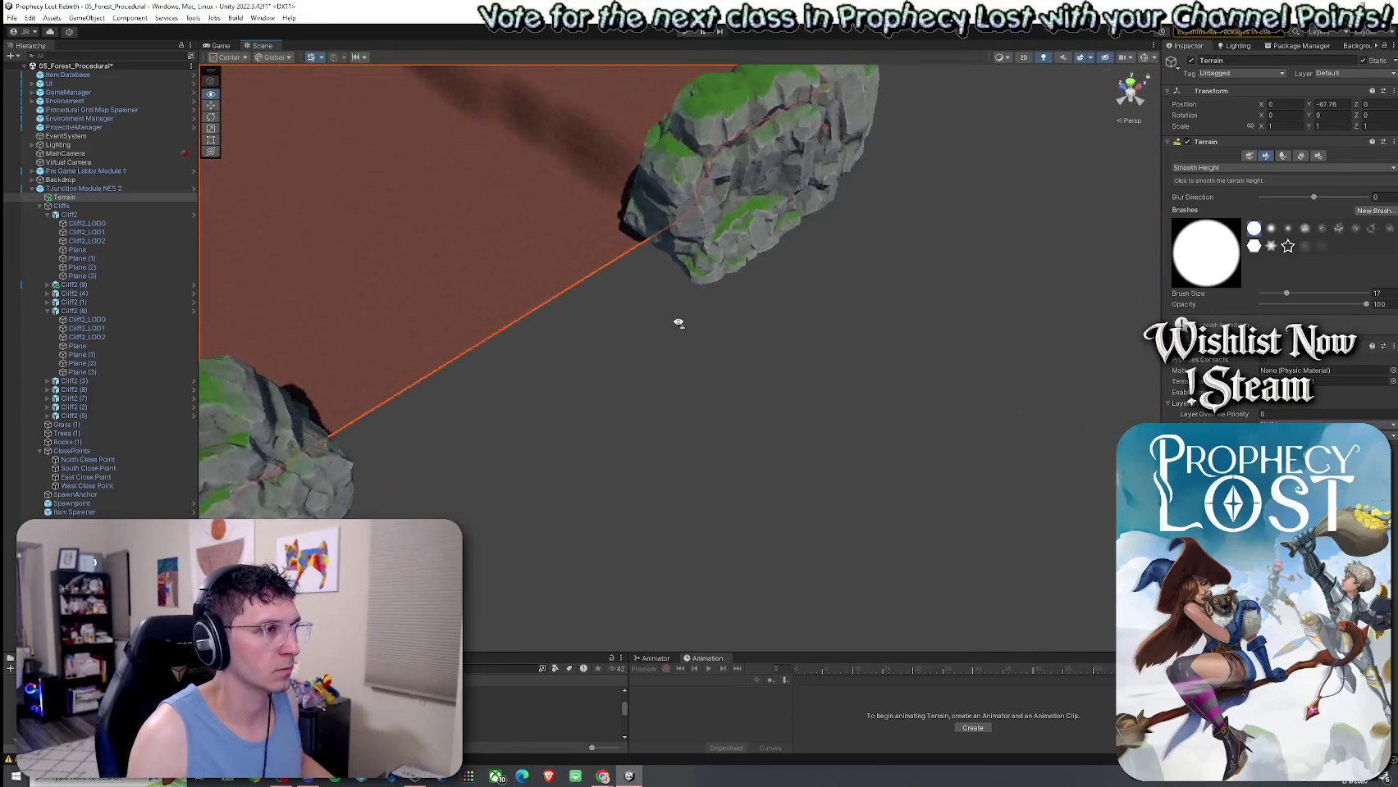
Move Cliff2 (6) left and slide a duplicate of it into the gap.
key("f")
left_click(566, 129)
left_click(78, 311)
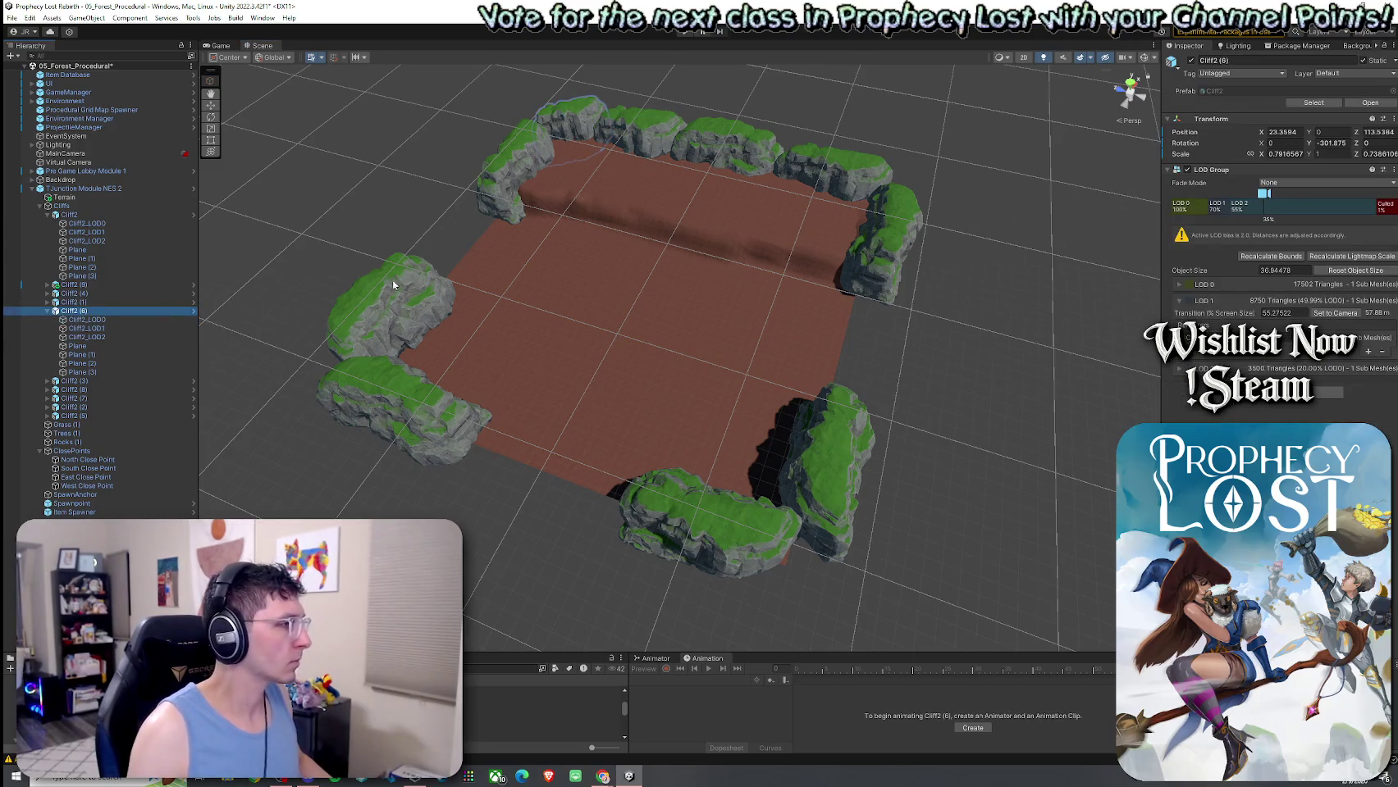
mouse_move(497, 217)
left_mouse_down()
mouse_move(474, 243)
mouse_move(487, 212)
mouse_move(638, 207)
mouse_move(787, 243)
mouse_move(659, 299)
left_mouse_up()
mouse_move(608, 301)
left_mouse_down()
mouse_move(572, 302)
mouse_move(569, 329)
mouse_move(713, 361)
mouse_move(677, 416)
left_mouse_up()
key("ctrl+d")
key("e")
left_click_drag(732, 370, 783, 371)
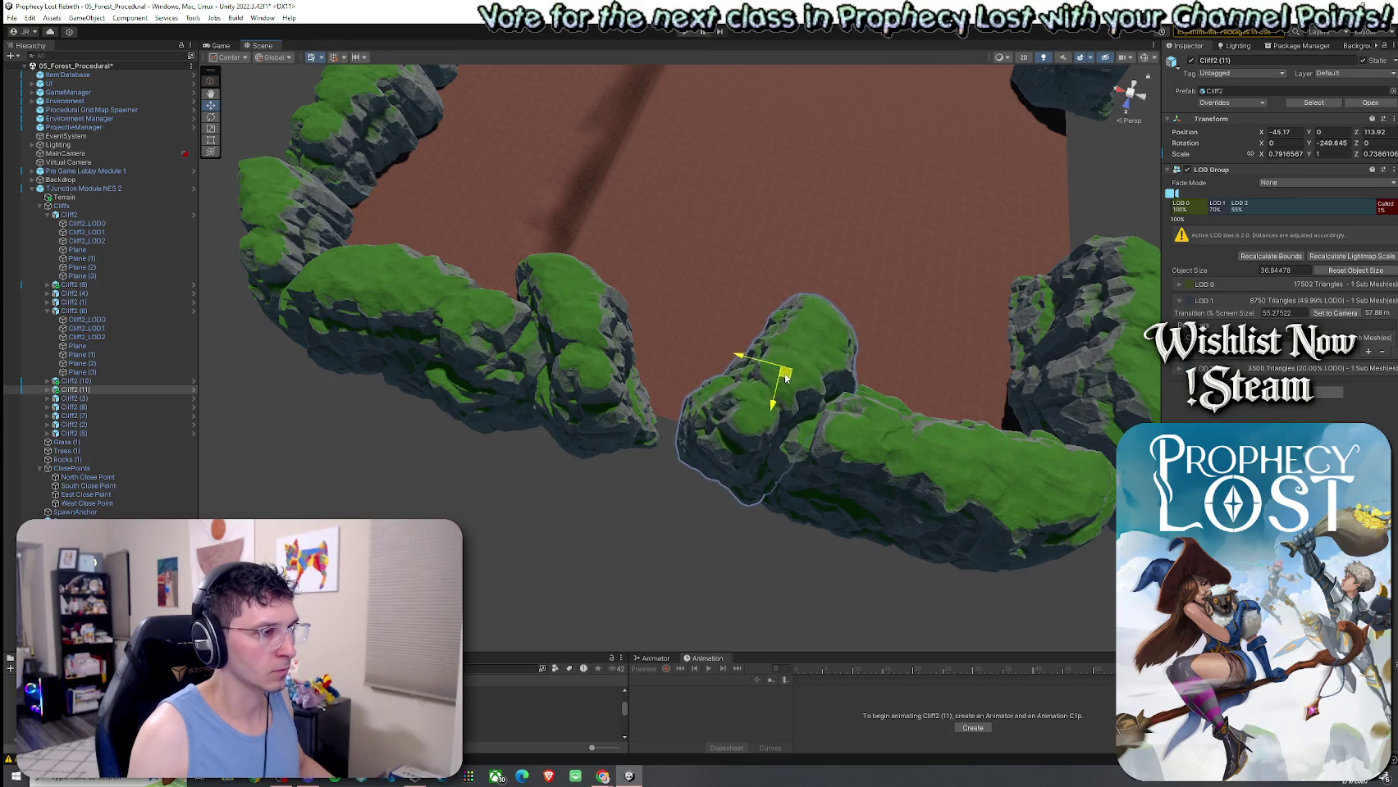
Nudge the Cliff2 (10) piece to close the gap between cliffs.
left_click(577, 345)
left_click(78, 381)
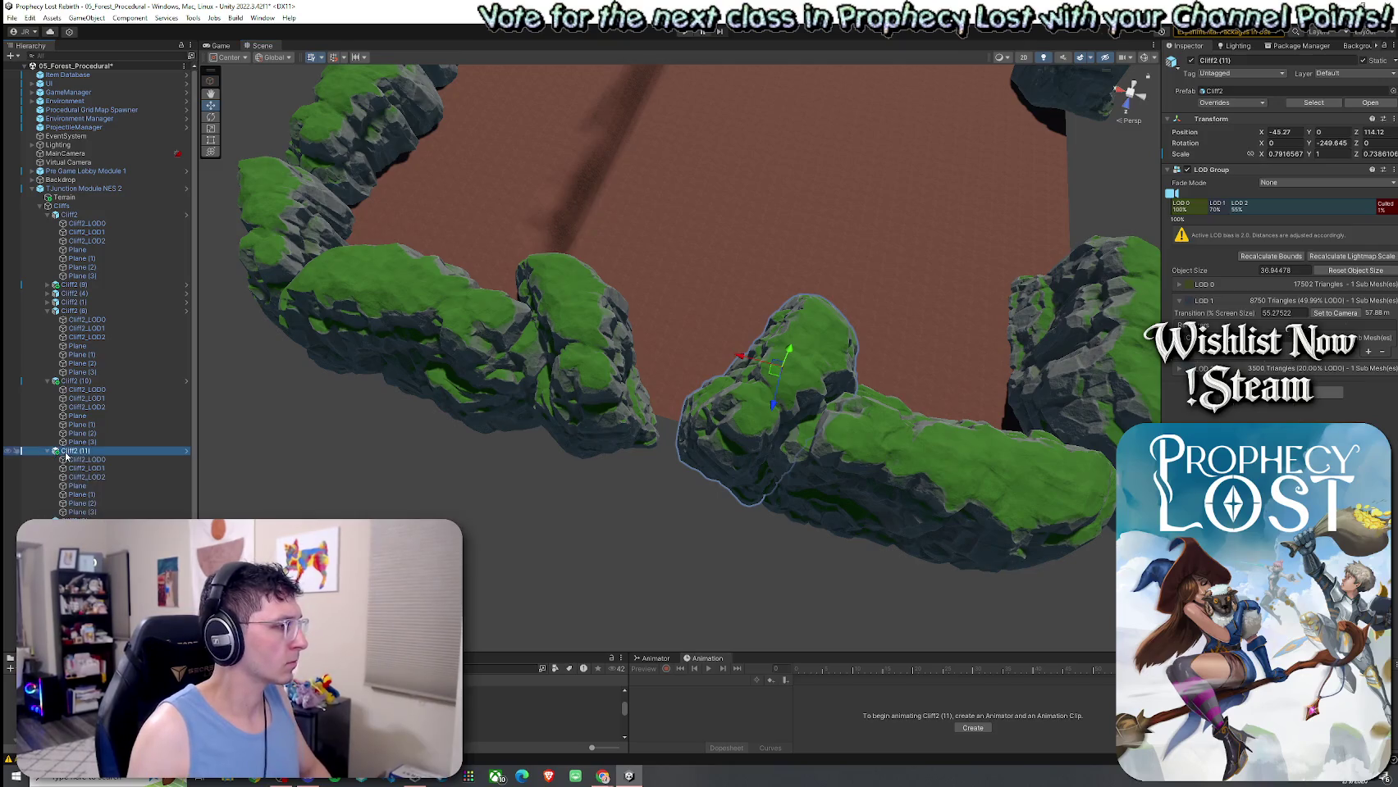
key("Down")
key("Down")
key("Down")
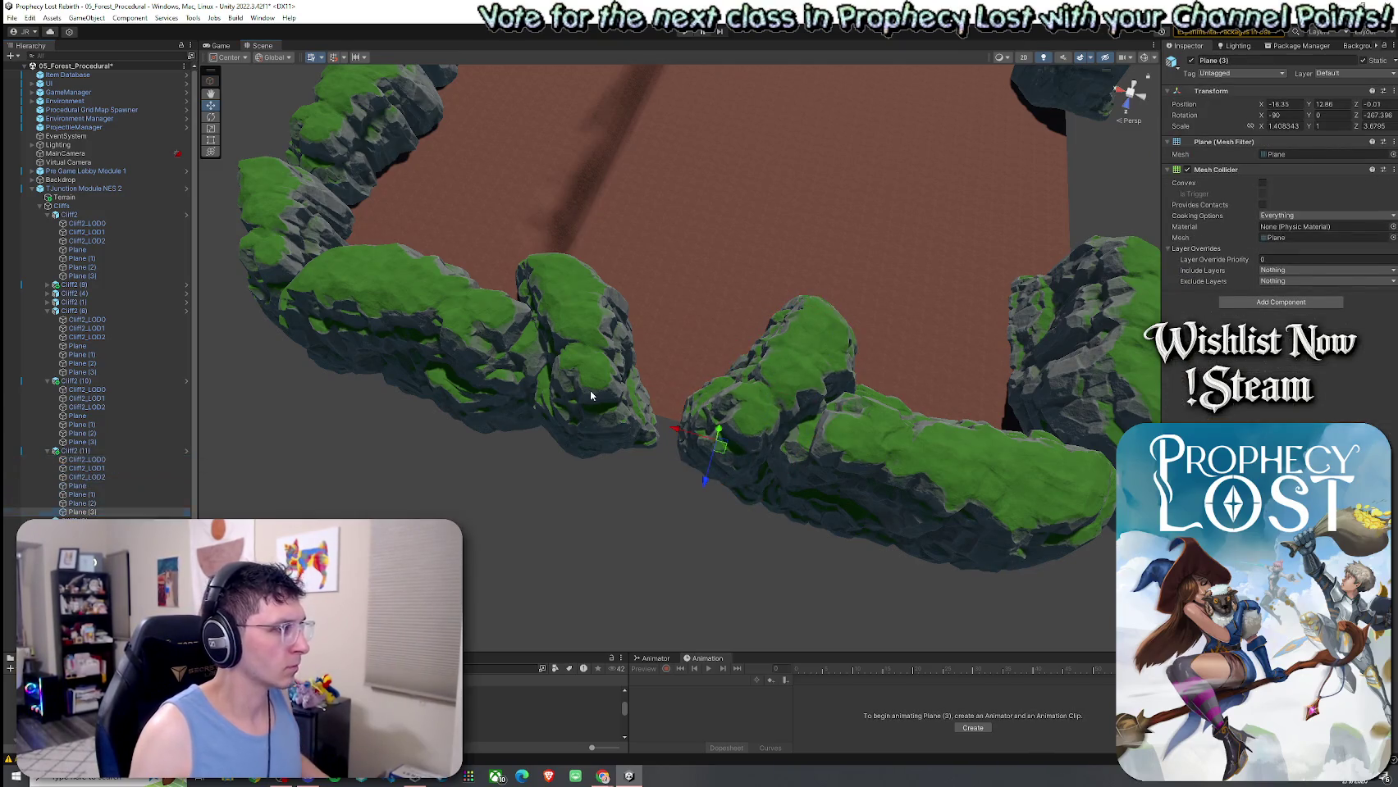
left_click(590, 395)
left_click(97, 383)
left_click_drag(557, 325, 567, 322)
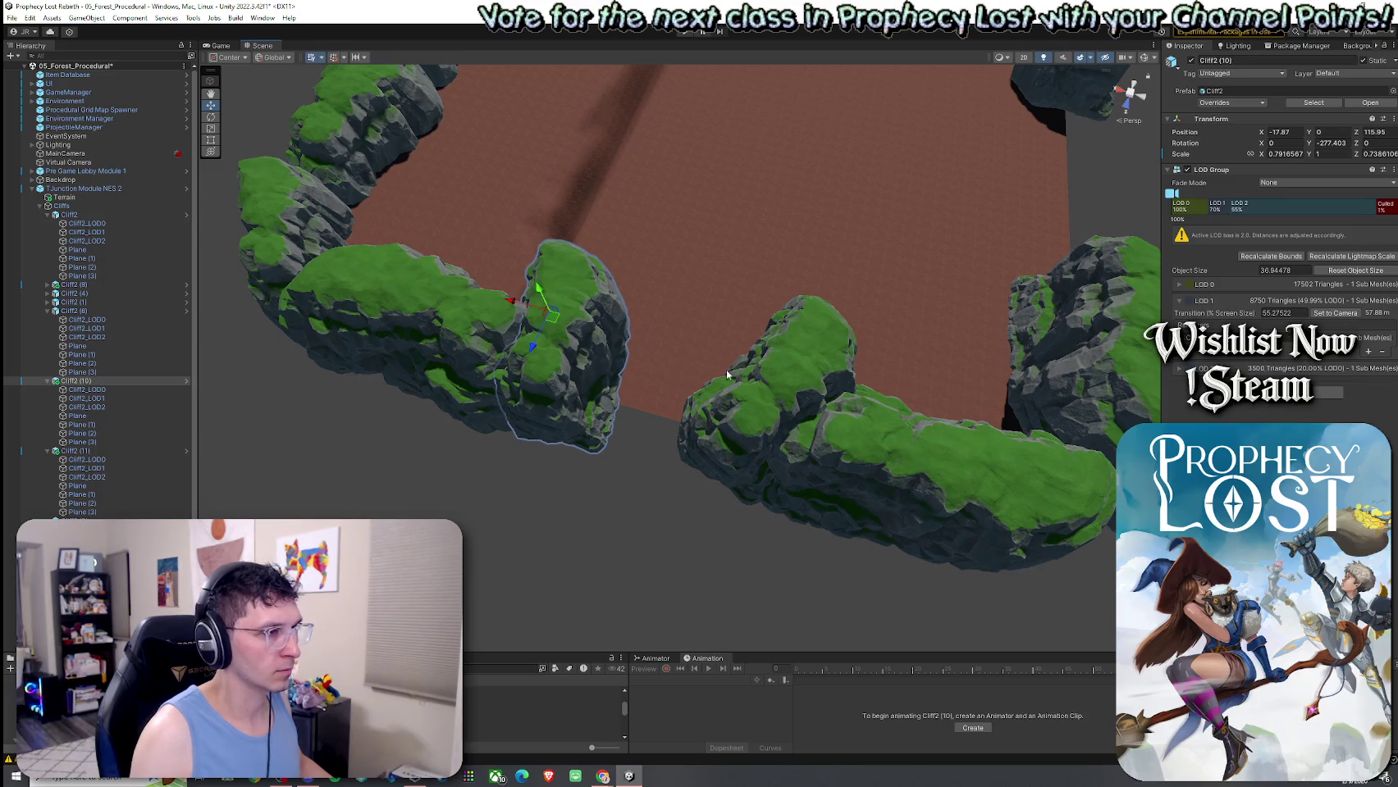
Duplicate a cliff piece, shift the pair down, and rotate Cliff2 (13) to fit the gap.
mouse_move(666, 377)
left_mouse_down()
mouse_move(712, 397)
mouse_move(275, 313)
mouse_move(617, 283)
mouse_move(705, 234)
mouse_move(566, 182)
mouse_move(353, 249)
mouse_move(639, 303)
mouse_move(463, 293)
mouse_move(701, 408)
mouse_move(594, 427)
mouse_move(493, 443)
mouse_move(563, 427)
mouse_move(557, 367)
mouse_move(929, 200)
mouse_move(891, 230)
mouse_move(862, 172)
mouse_move(743, 150)
mouse_move(593, 187)
mouse_move(574, 206)
left_mouse_up()
key("ctrl+d")
mouse_move(743, 310)
left_mouse_down()
mouse_move(736, 293)
mouse_move(770, 359)
mouse_move(717, 150)
mouse_move(761, 243)
mouse_move(728, 305)
left_mouse_up()
left_click(728, 306)
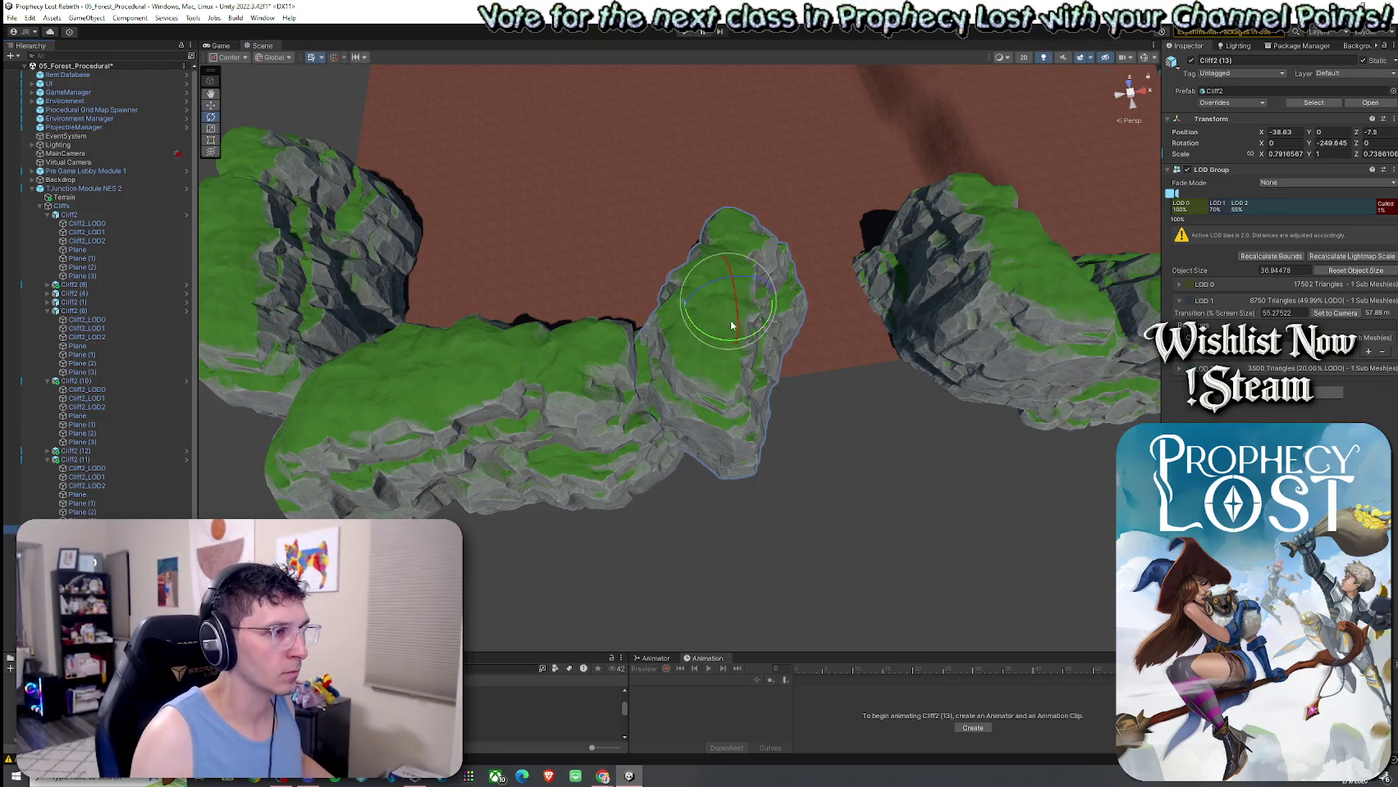
mouse_move(719, 343)
left_mouse_down()
mouse_move(804, 353)
mouse_move(967, 337)
mouse_move(1066, 352)
mouse_move(987, 385)
mouse_move(905, 282)
mouse_move(871, 324)
mouse_move(758, 346)
left_mouse_up()
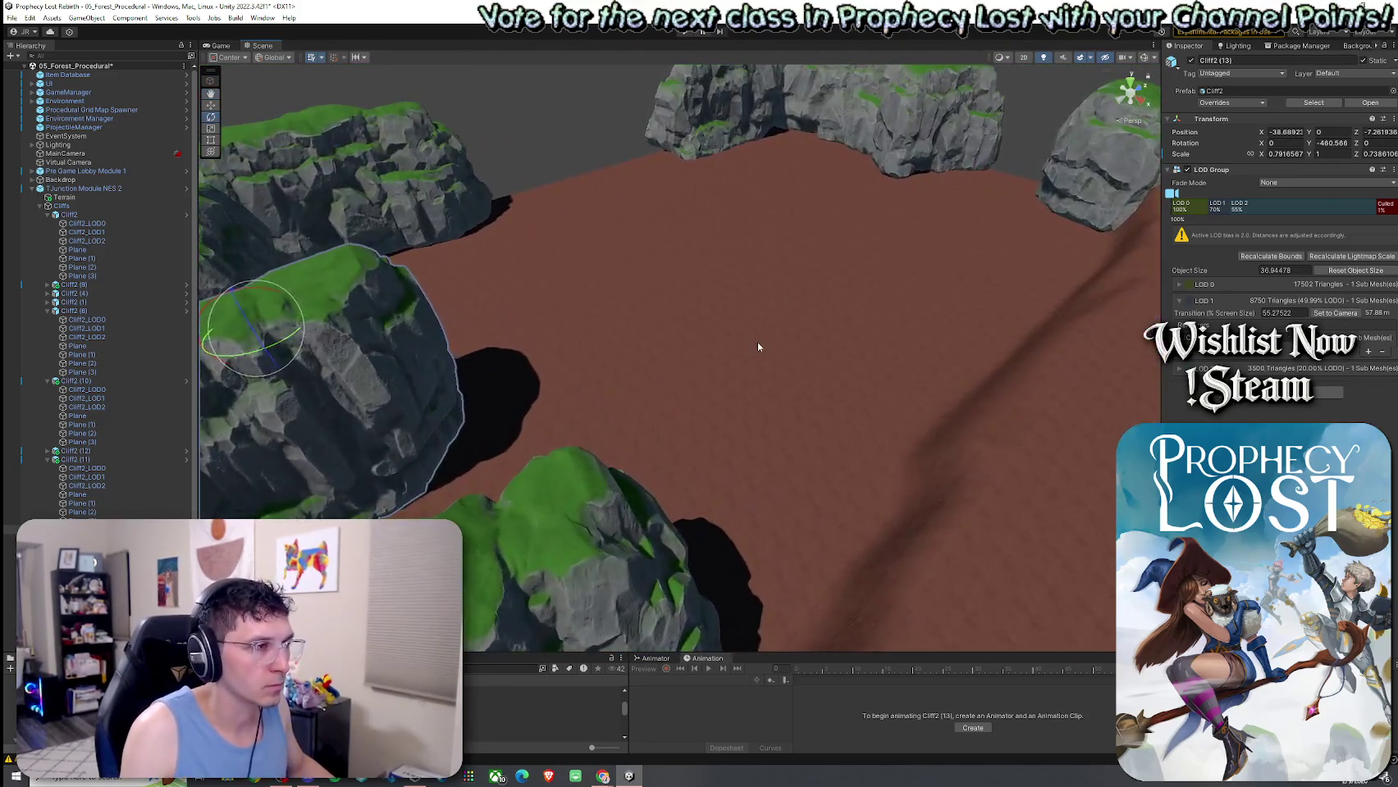
Select the terrain and activate the Set Height sculpting tool.
left_click(757, 347)
left_click(1263, 157)
left_click(1214, 205)
mouse_move(821, 271)
left_mouse_down("alt")
mouse_move(770, 297)
mouse_move(843, 319)
mouse_move(739, 437)
mouse_move(764, 508)
mouse_move(743, 514)
mouse_move(789, 506)
left_mouse_up("alt")
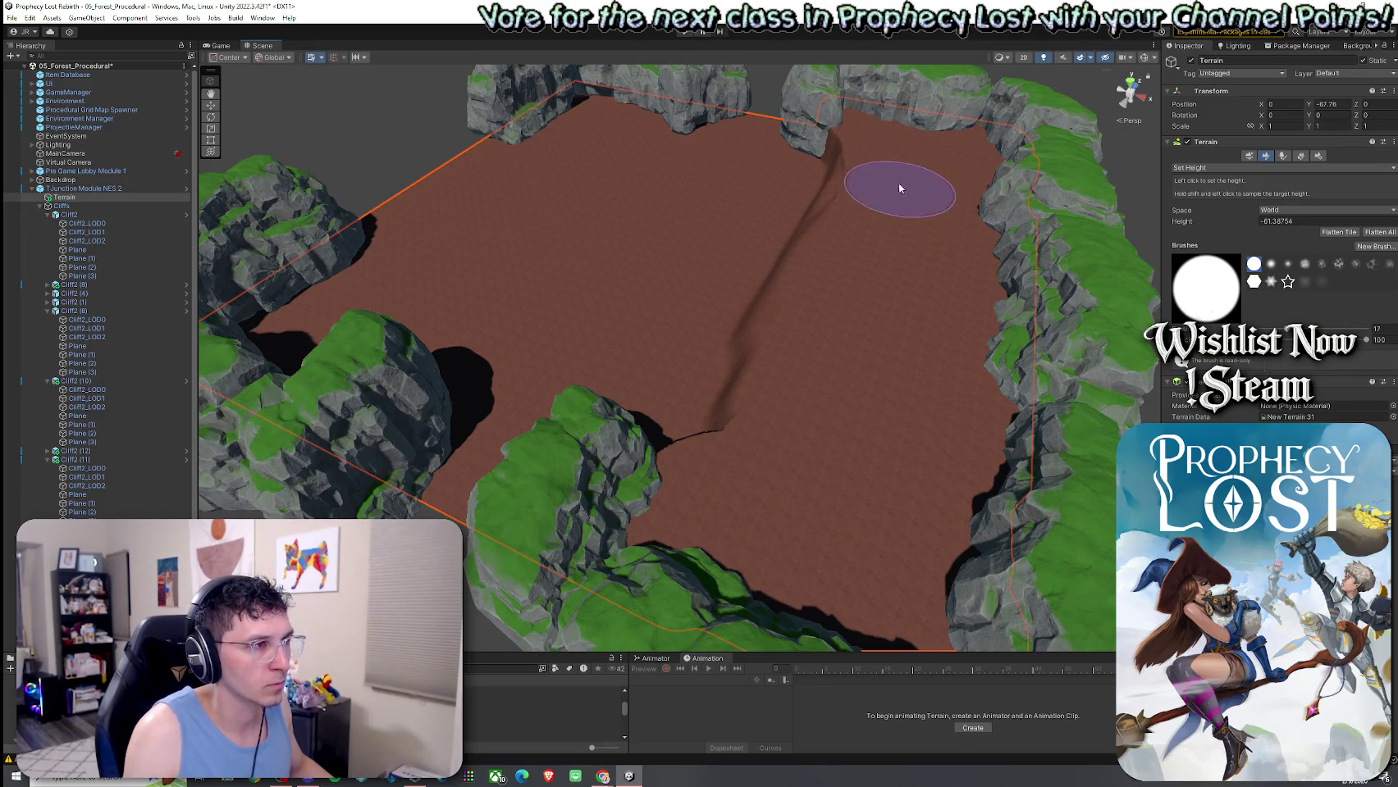
Deselect the terrain, zoom in, and select the Cliff2 (13) rock at the front.
mouse_move(795, 421)
left_mouse_down("alt")
mouse_move(895, 303)
mouse_move(689, 328)
mouse_move(640, 315)
mouse_move(878, 342)
mouse_move(971, 317)
left_mouse_up("alt")
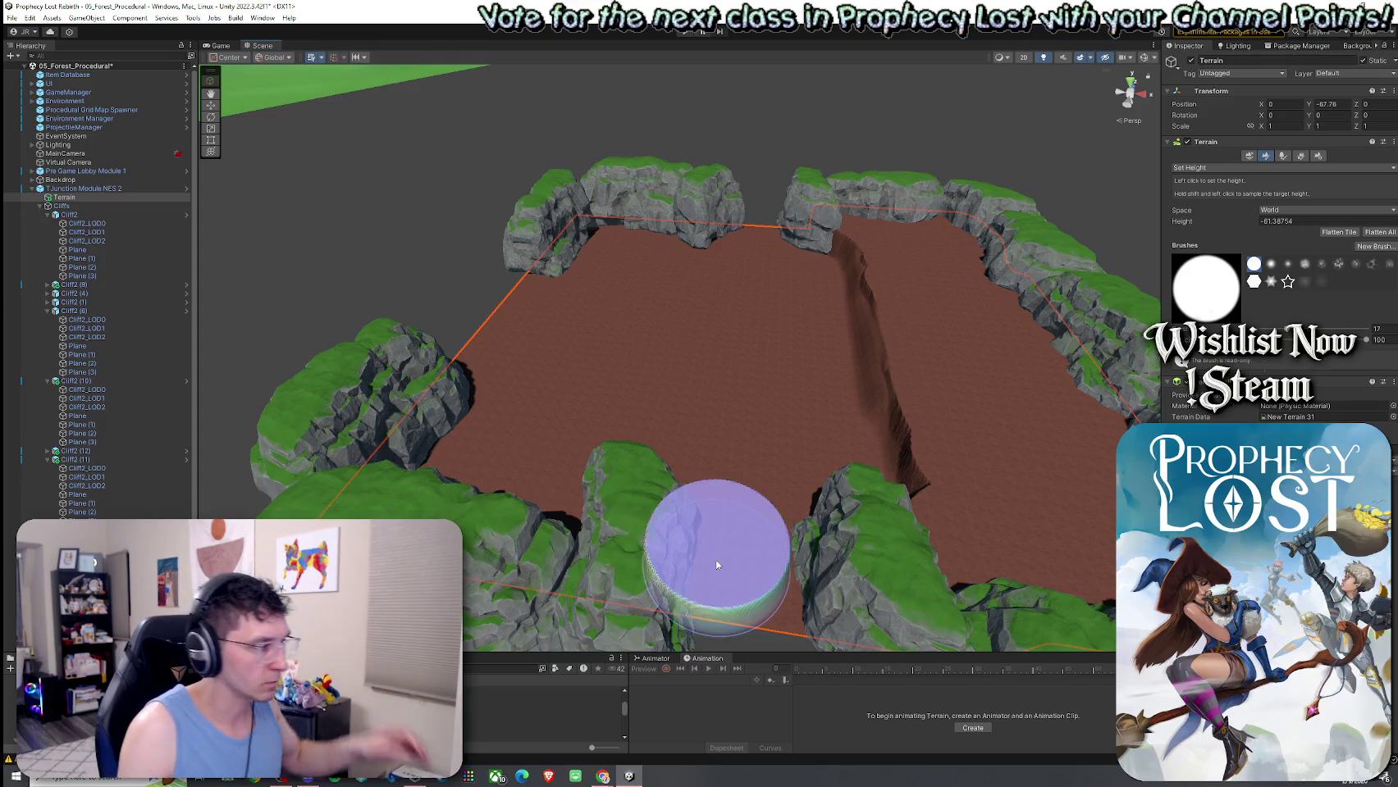
left_click(296, 363)
left_click_drag(460, 407, 544, 428, "alt")
scroll(541, 402, "up", 5)
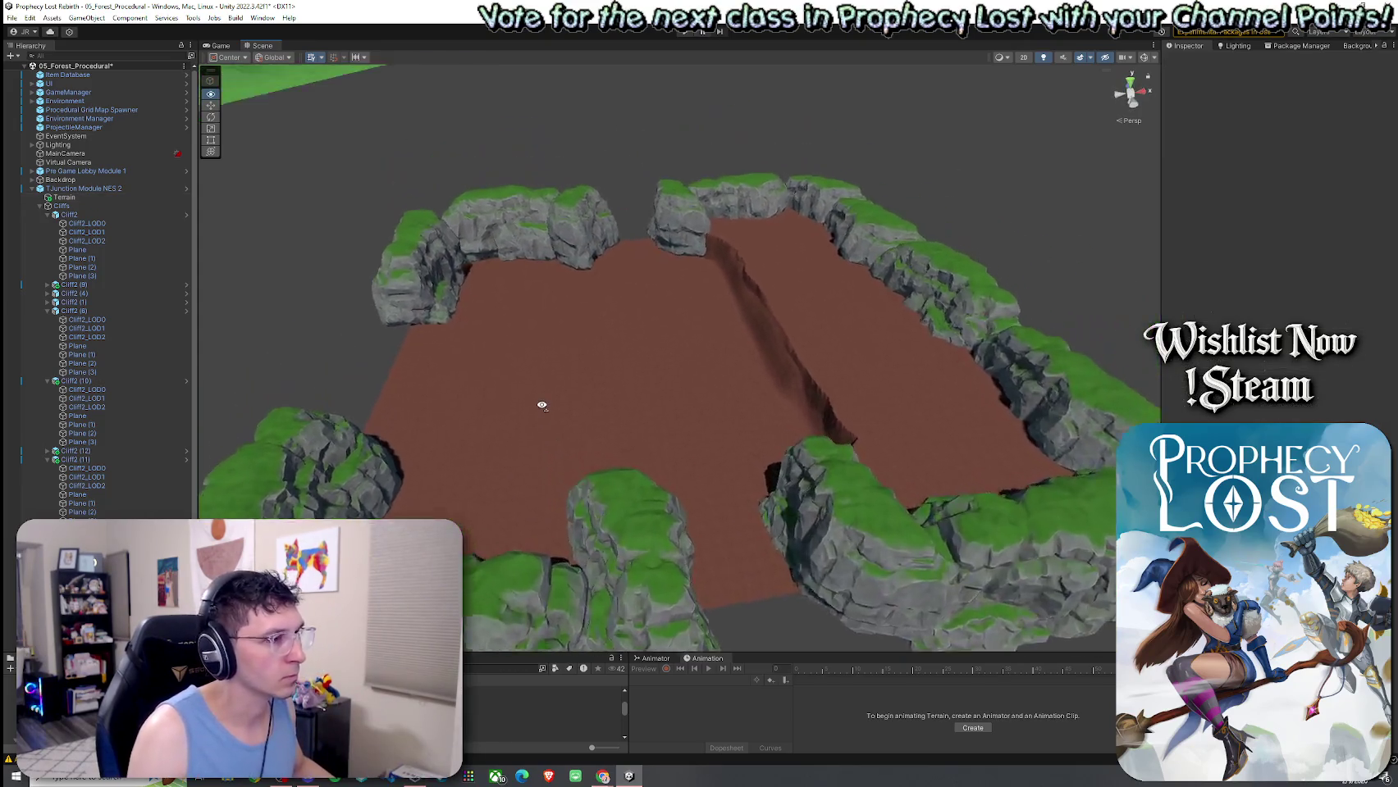
scroll(541, 402, "up", 6)
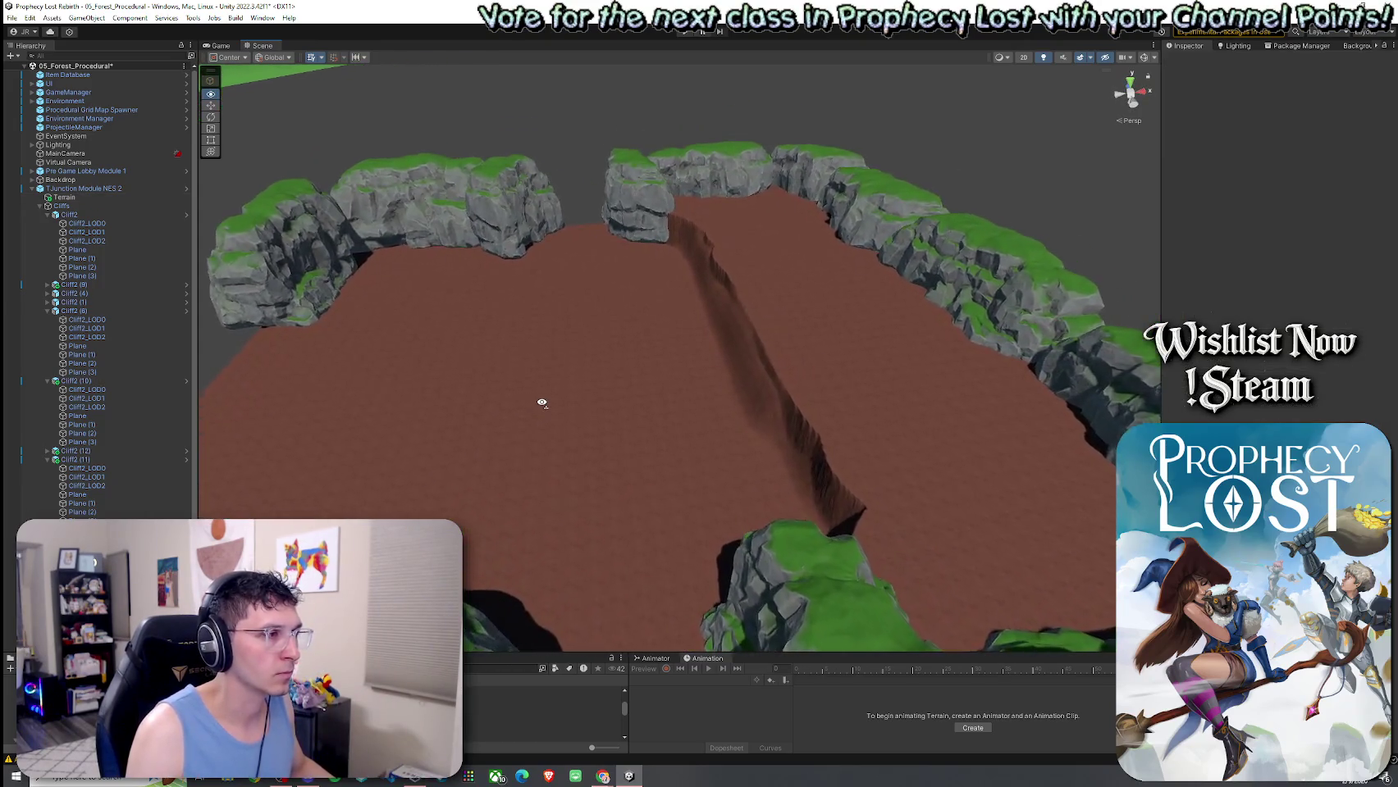
left_click(612, 484)
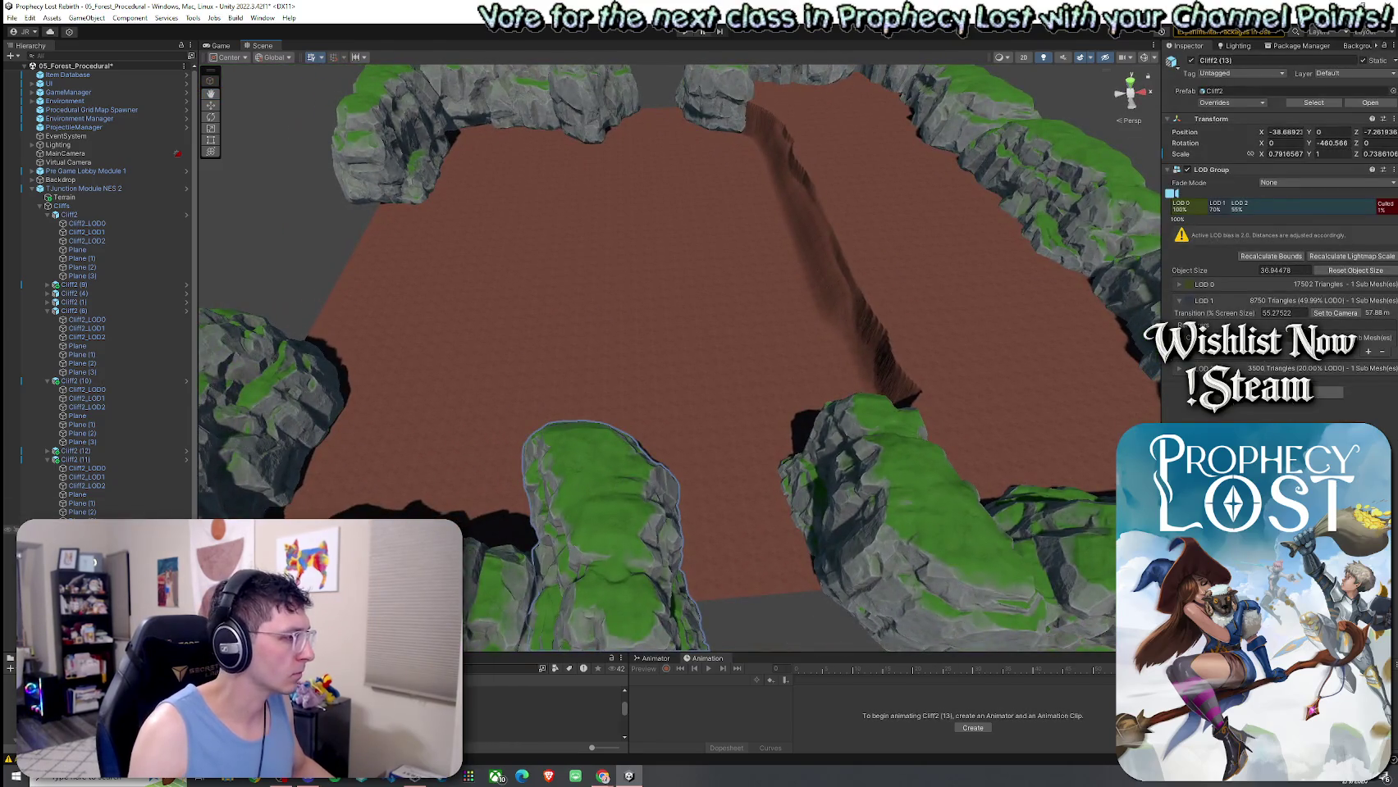
Move and rotate cliff rocks farther into the arena to form a dividing line.
mouse_move(597, 535)
left_mouse_down()
mouse_move(599, 328)
mouse_move(877, 346)
left_mouse_up()
key("e")
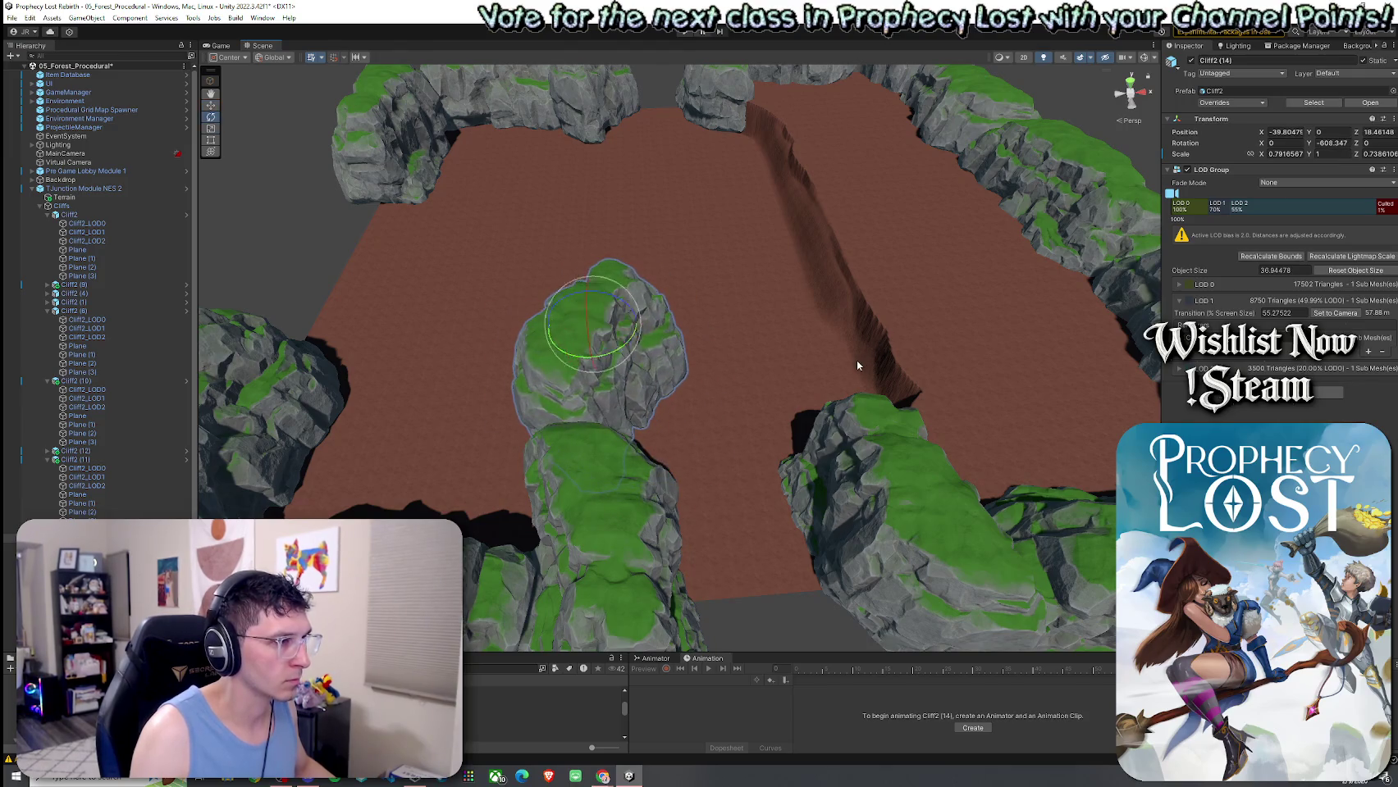
mouse_move(617, 341)
left_mouse_down()
mouse_move(565, 325)
mouse_move(488, 362)
left_mouse_up()
mouse_move(606, 373)
left_mouse_down()
mouse_move(813, 408)
mouse_move(807, 396)
mouse_move(907, 367)
mouse_move(894, 406)
mouse_move(917, 421)
mouse_move(723, 419)
mouse_move(692, 394)
left_mouse_up()
key("w")
mouse_move(578, 355)
left_mouse_down()
mouse_move(747, 504)
mouse_move(523, 571)
mouse_move(744, 496)
mouse_move(724, 436)
mouse_move(604, 490)
mouse_move(611, 468)
mouse_move(577, 390)
mouse_move(659, 430)
mouse_move(908, 290)
mouse_move(1003, 258)
mouse_move(861, 320)
mouse_move(743, 349)
mouse_move(800, 387)
mouse_move(817, 356)
mouse_move(713, 384)
mouse_move(590, 381)
mouse_move(848, 425)
mouse_move(876, 409)
mouse_move(827, 334)
mouse_move(712, 409)
mouse_move(608, 431)
mouse_move(452, 434)
mouse_move(387, 409)
mouse_move(141, 405)
mouse_move(393, 449)
left_mouse_up()
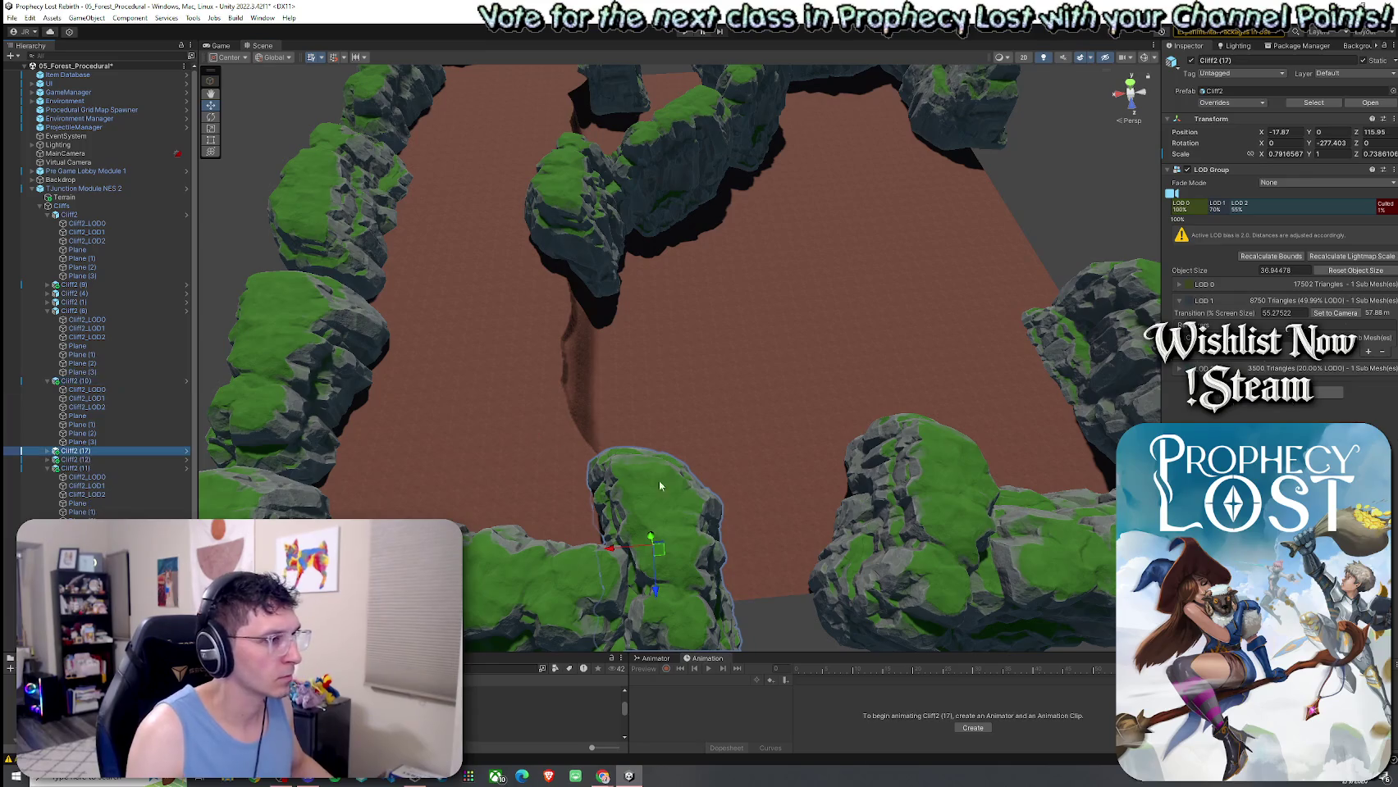
Turn the front cliff rock to a new heading and raise it to height 0.05.
mouse_move(687, 402)
left_mouse_down()
mouse_move(908, 381)
mouse_move(858, 393)
mouse_move(771, 381)
mouse_move(741, 400)
mouse_move(639, 403)
mouse_move(690, 359)
mouse_move(683, 405)
mouse_move(841, 406)
mouse_move(823, 428)
mouse_move(803, 417)
left_mouse_up()
key("w")
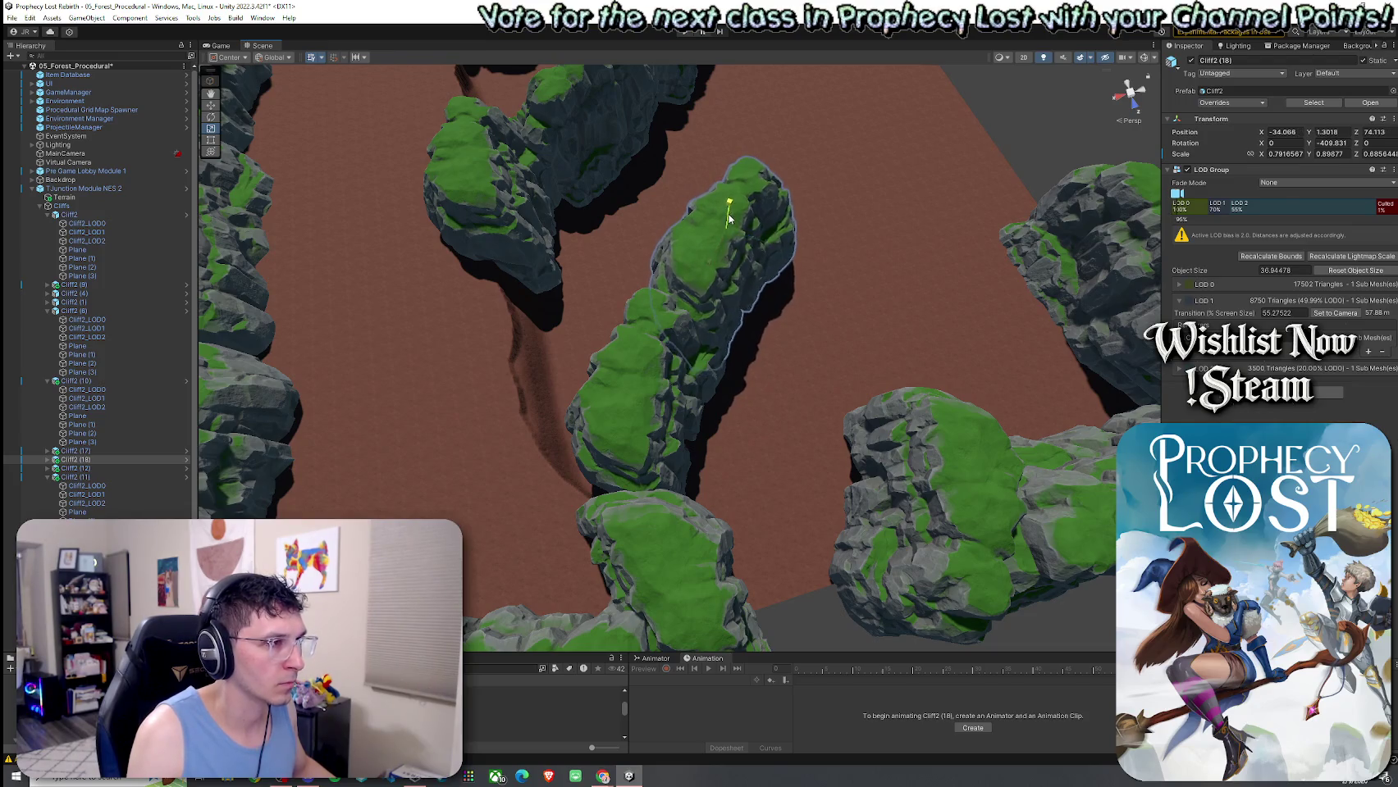
mouse_move(729, 232)
left_mouse_down()
mouse_move(718, 264)
mouse_move(504, 136)
mouse_move(240, 174)
left_mouse_up()
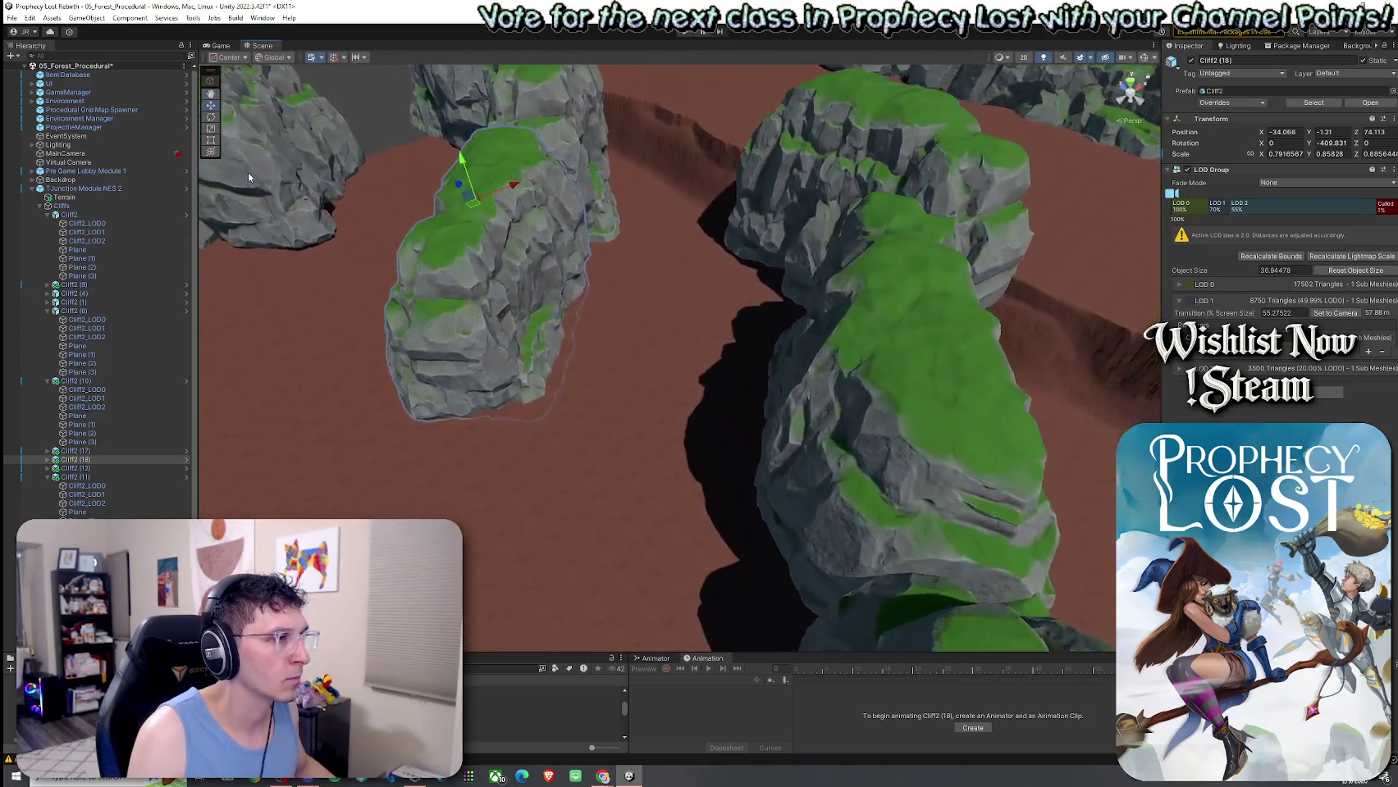
mouse_move(460, 156)
left_mouse_down()
mouse_move(514, 212)
mouse_move(646, 250)
mouse_move(665, 227)
mouse_move(777, 228)
mouse_move(779, 260)
left_mouse_up()
left_click(726, 360)
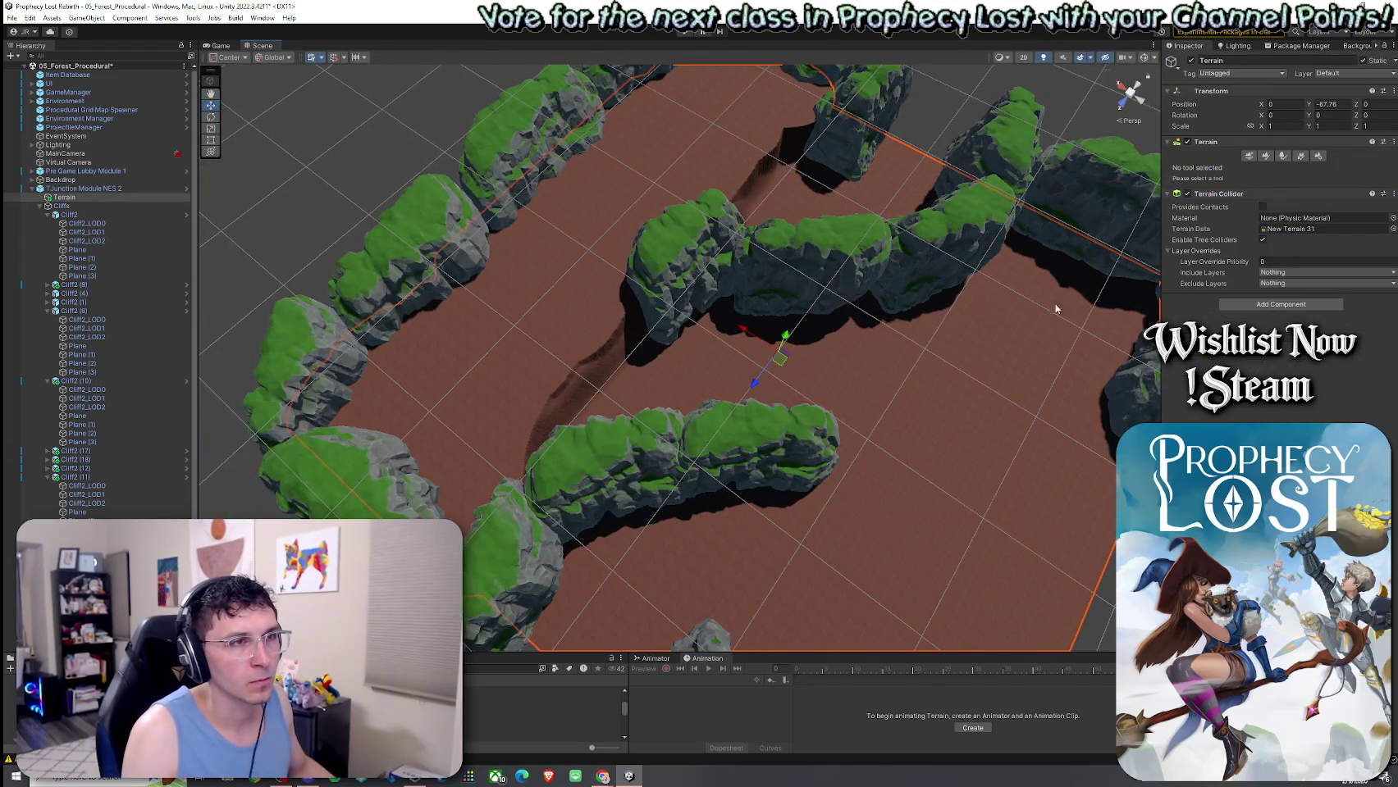
Switch the terrain to Set Height and orbit low over the cliff-divided arena.
left_click(1268, 160)
left_click(1255, 169)
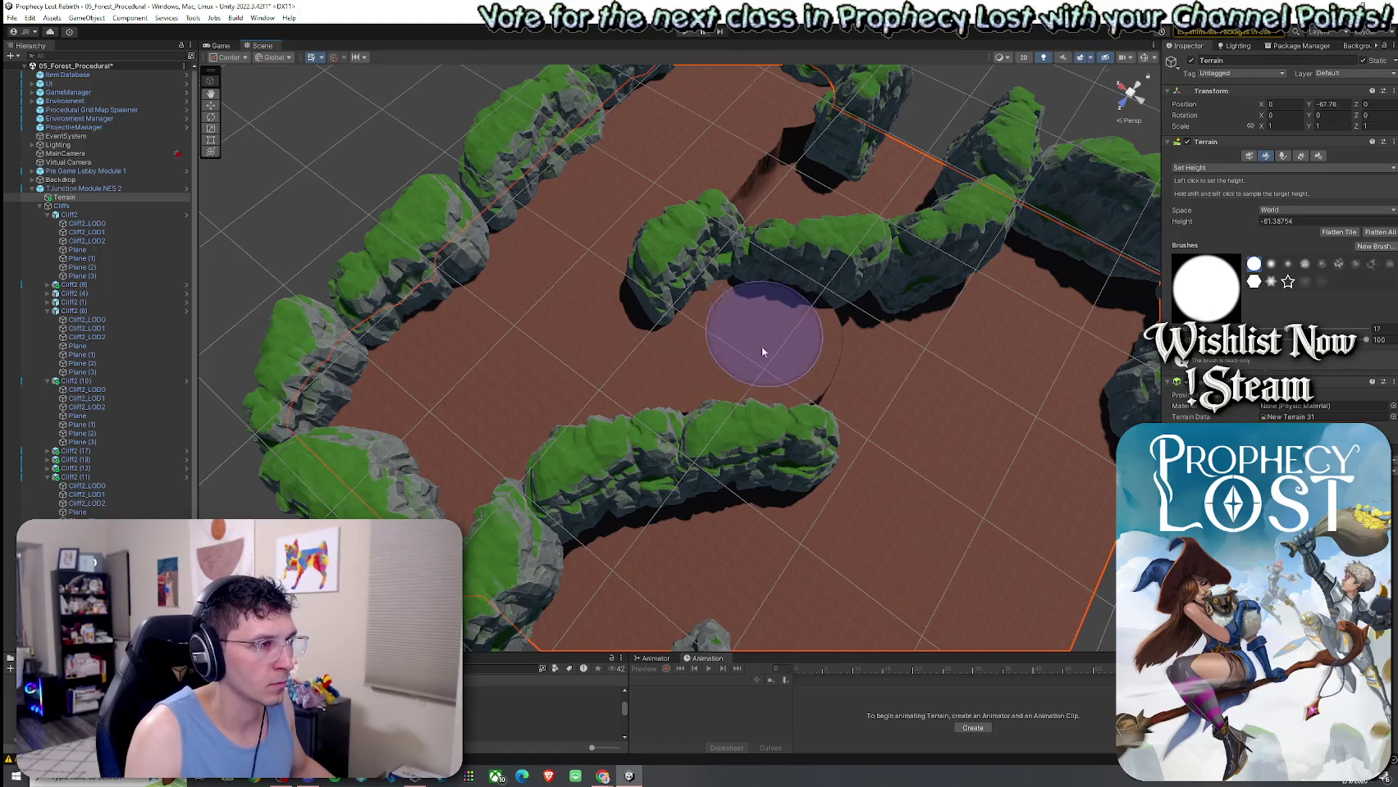
mouse_move(780, 364)
left_mouse_down()
mouse_move(796, 342)
mouse_move(736, 291)
mouse_move(693, 289)
mouse_move(586, 234)
mouse_move(464, 210)
mouse_move(537, 126)
mouse_move(197, 125)
mouse_move(210, 303)
mouse_move(258, 311)
mouse_move(201, 303)
mouse_move(1378, 338)
mouse_move(1367, 342)
left_mouse_up()
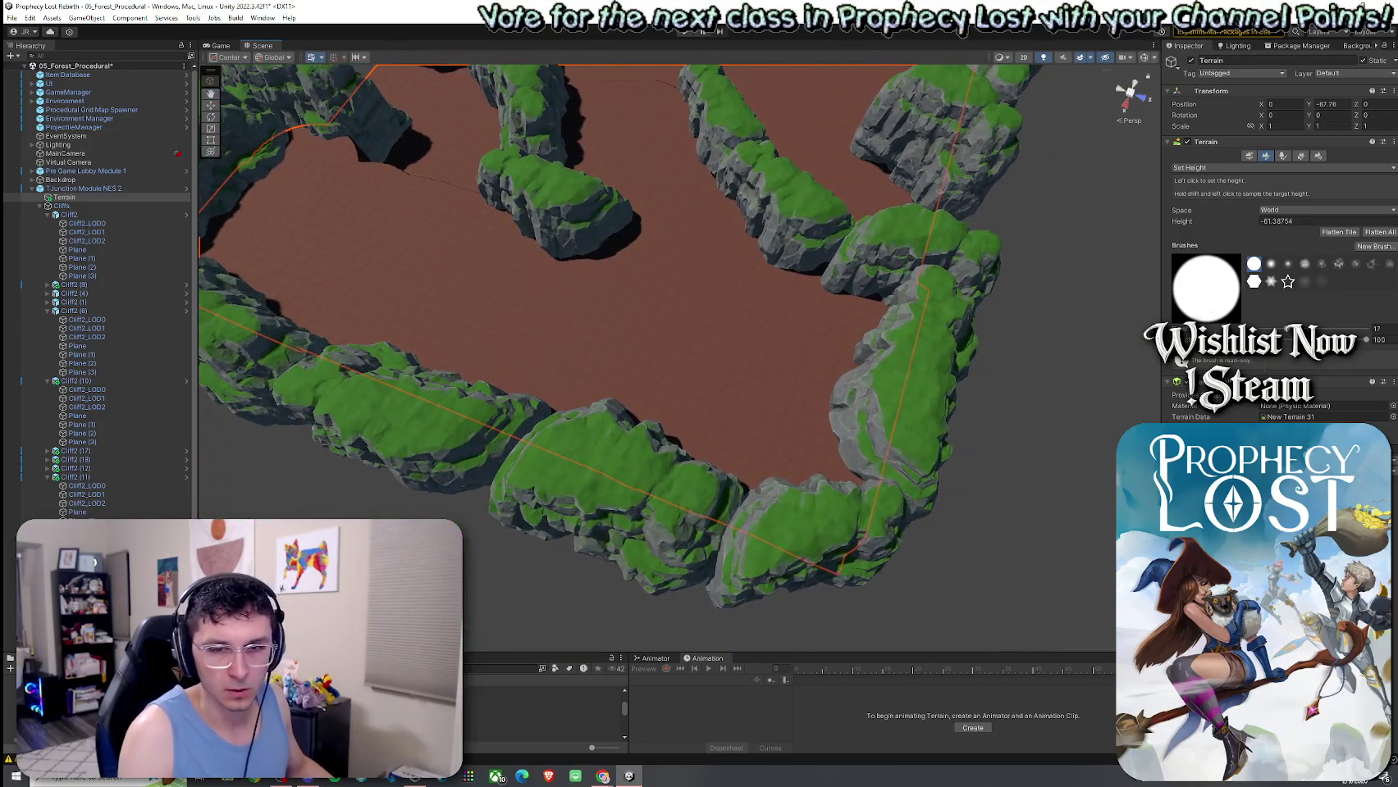
mouse_move(859, 212)
left_mouse_down()
mouse_move(767, 91)
mouse_move(711, 328)
left_mouse_up()
Move and rotate an inner-wall cliff rock into place beside the gap.
left_click(534, 384)
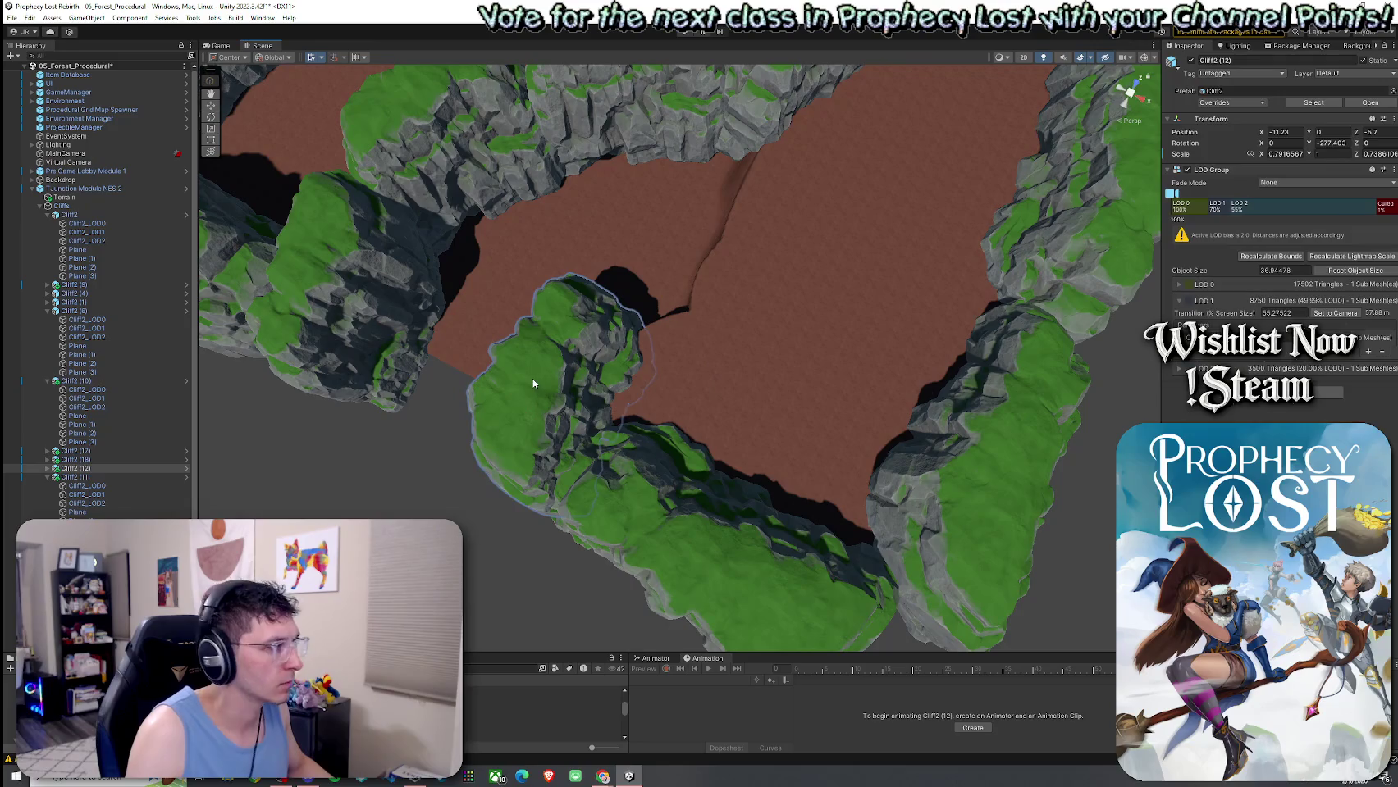
mouse_move(564, 392)
left_mouse_down()
mouse_move(730, 289)
mouse_move(715, 277)
mouse_move(681, 324)
mouse_move(648, 332)
left_mouse_up()
key("e")
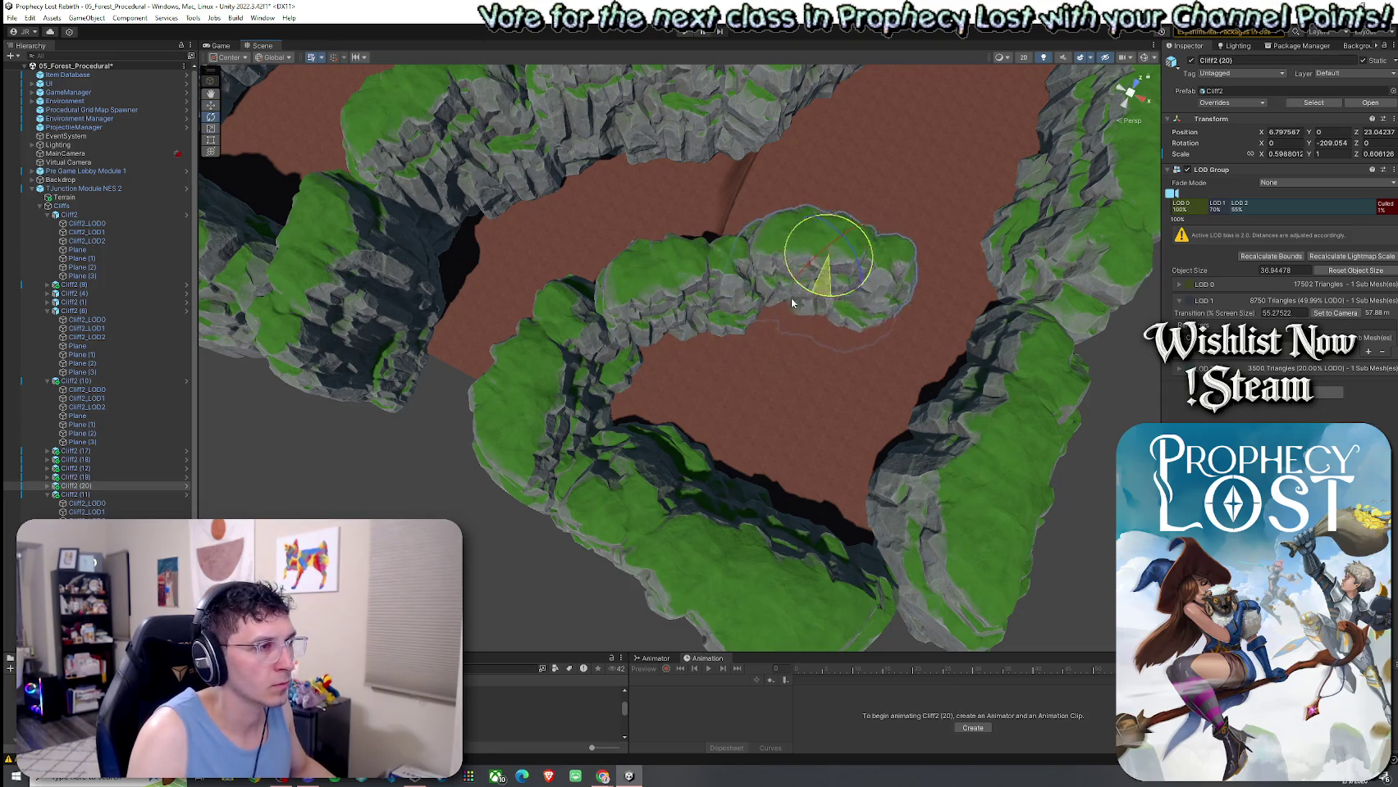
mouse_move(828, 293)
left_mouse_down()
mouse_move(882, 262)
mouse_move(598, 265)
left_mouse_up()
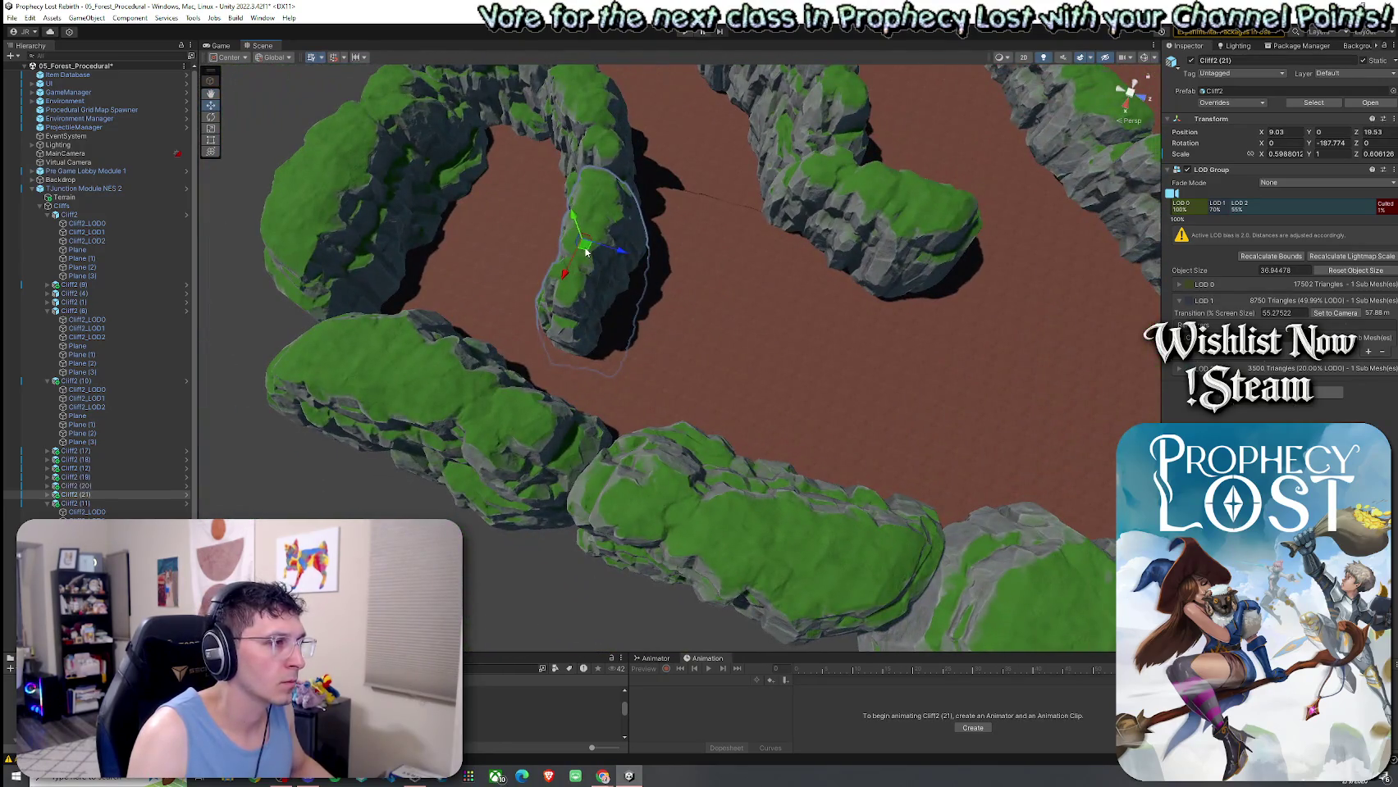
mouse_move(596, 317)
left_mouse_down()
mouse_move(615, 324)
mouse_move(605, 303)
left_mouse_up()
Select the whole cliff rock, resize it, and move it up and left.
left_click(575, 302)
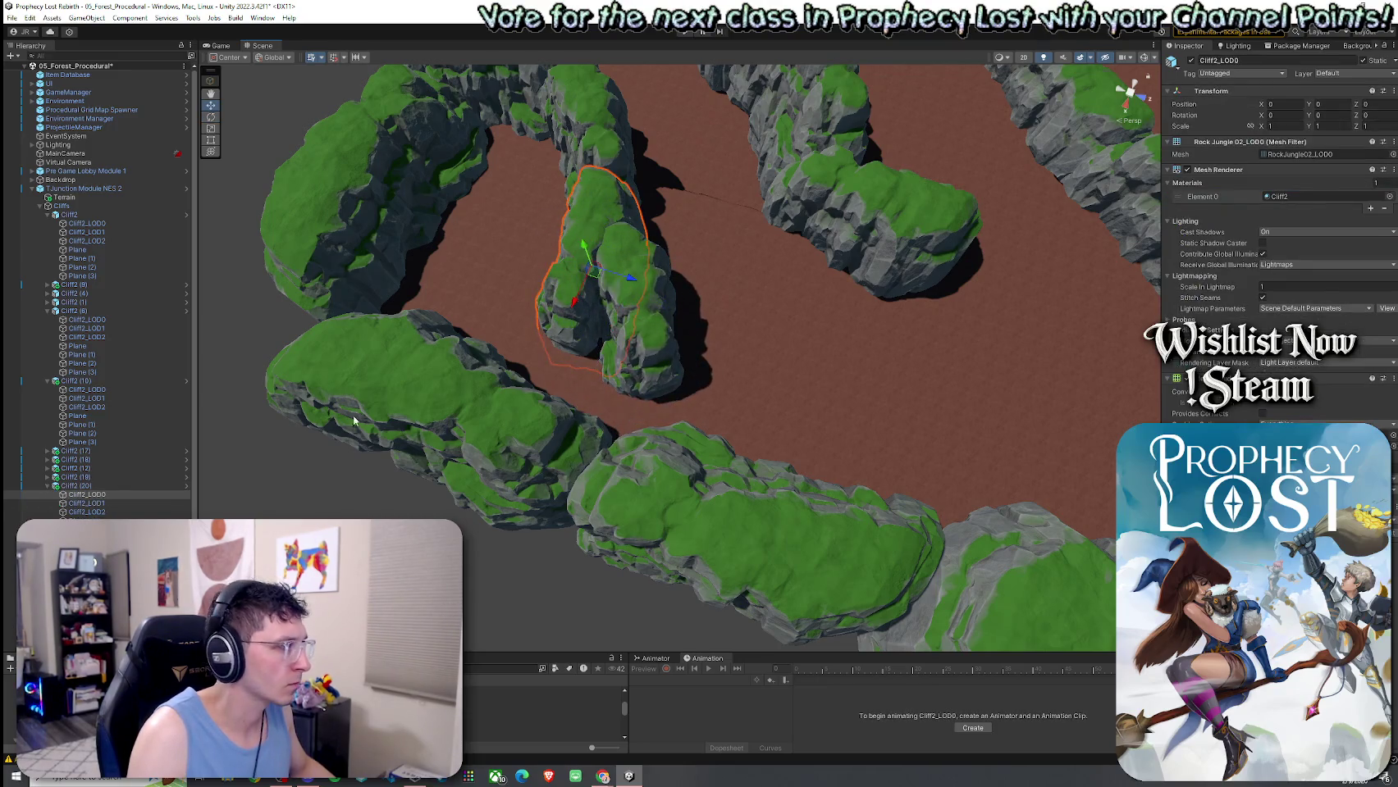
left_click(114, 487)
key("r")
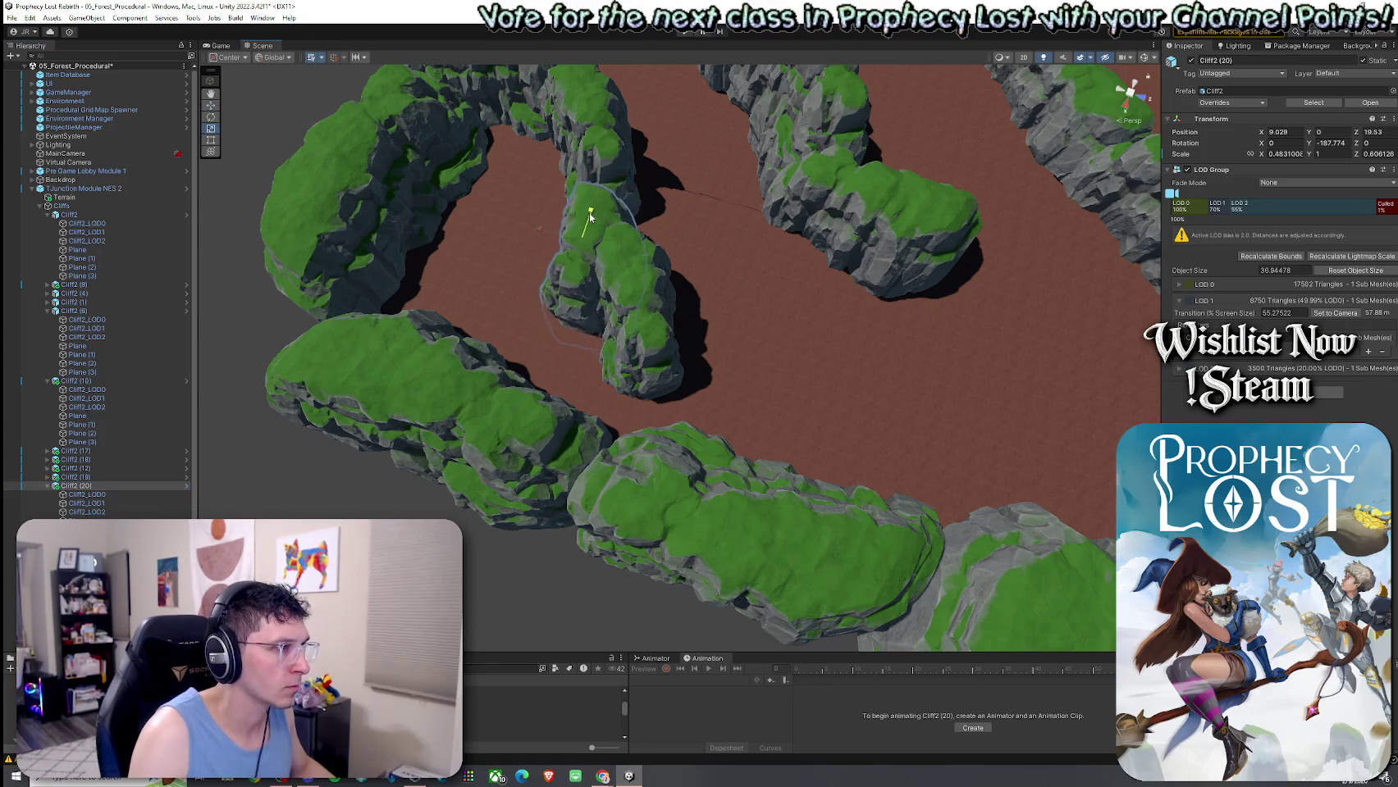
mouse_move(582, 235)
left_mouse_down()
mouse_move(518, 249)
mouse_move(369, 194)
mouse_move(472, 274)
left_mouse_up()
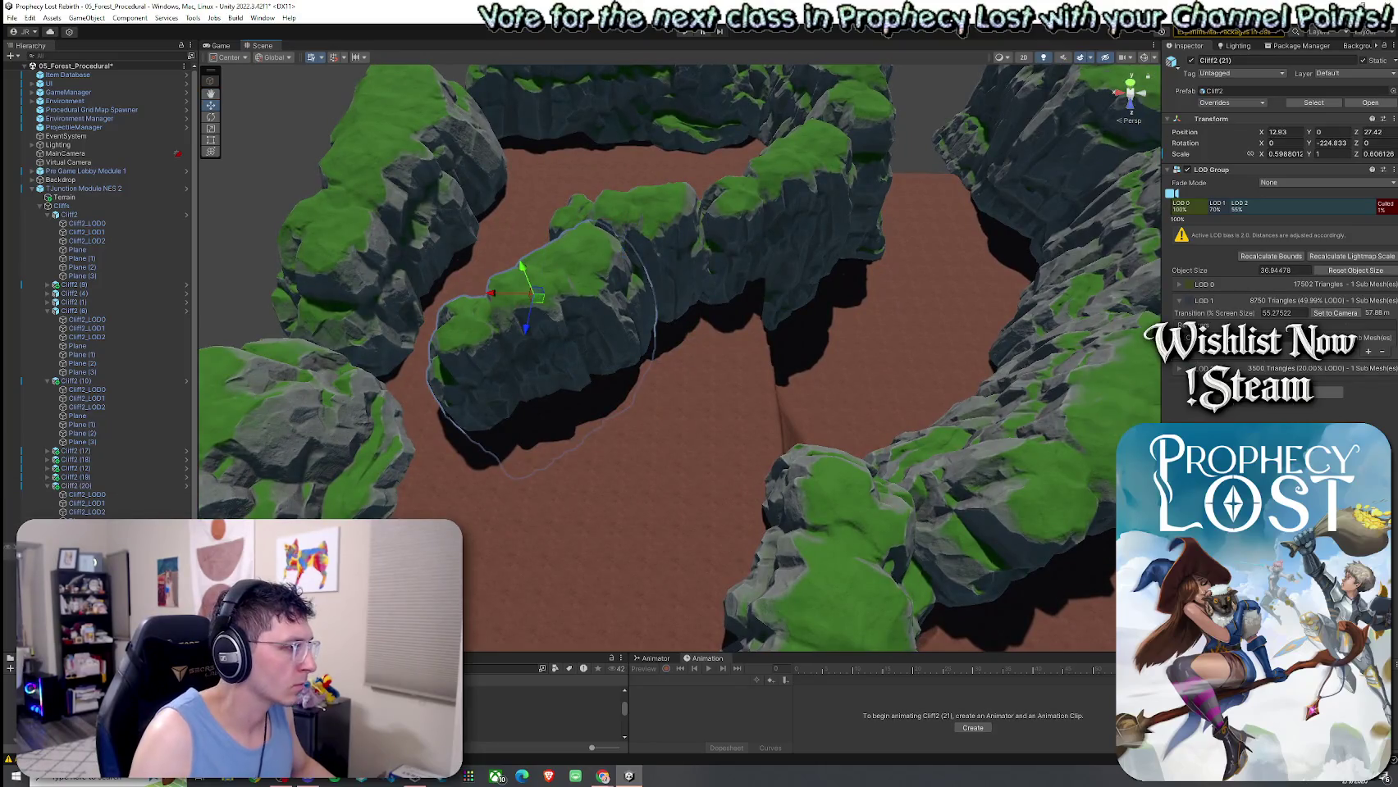
key("w")
left_click_drag(556, 291, 466, 282)
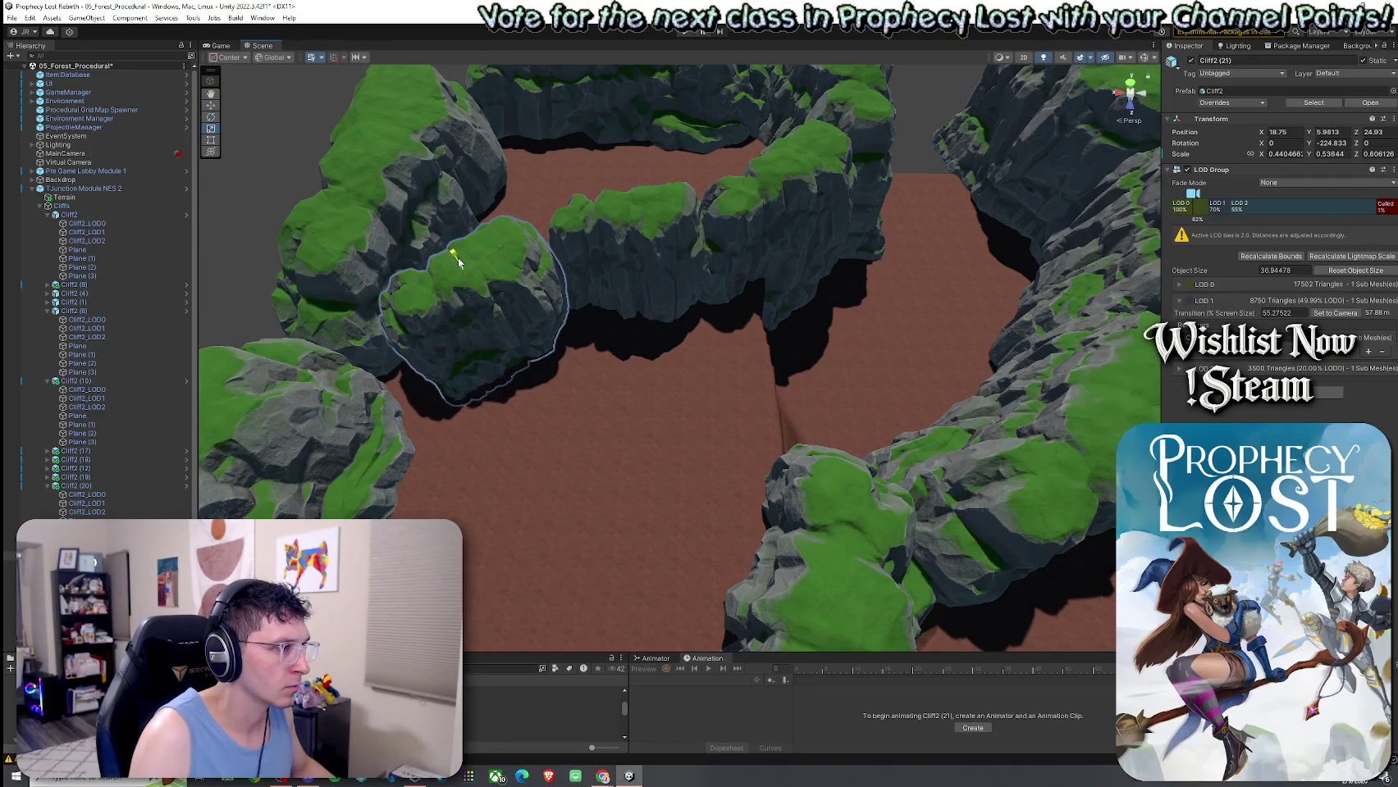
Squash the centre-top cliff rock to about half height and widen its neighbour.
left_click(627, 241)
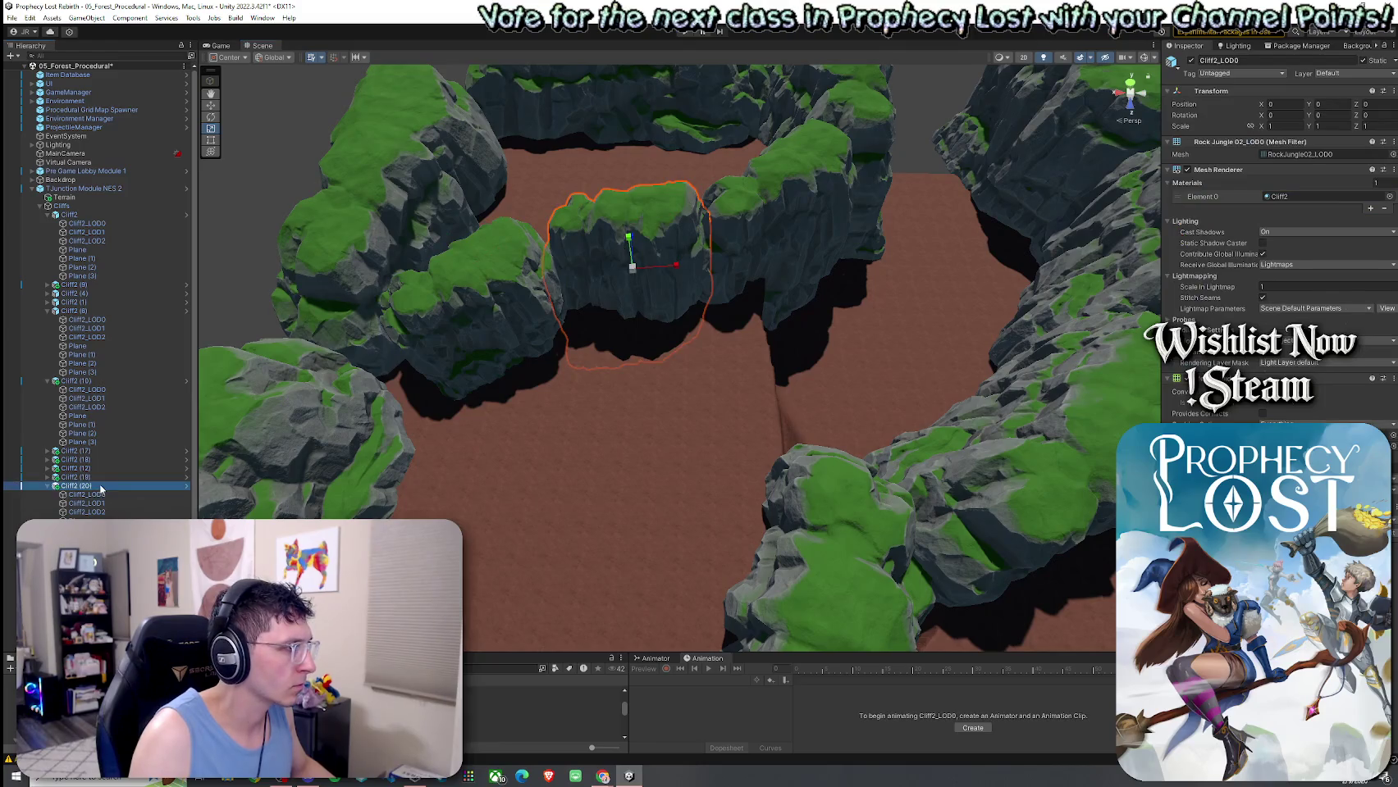
left_click_drag(621, 188, 625, 205)
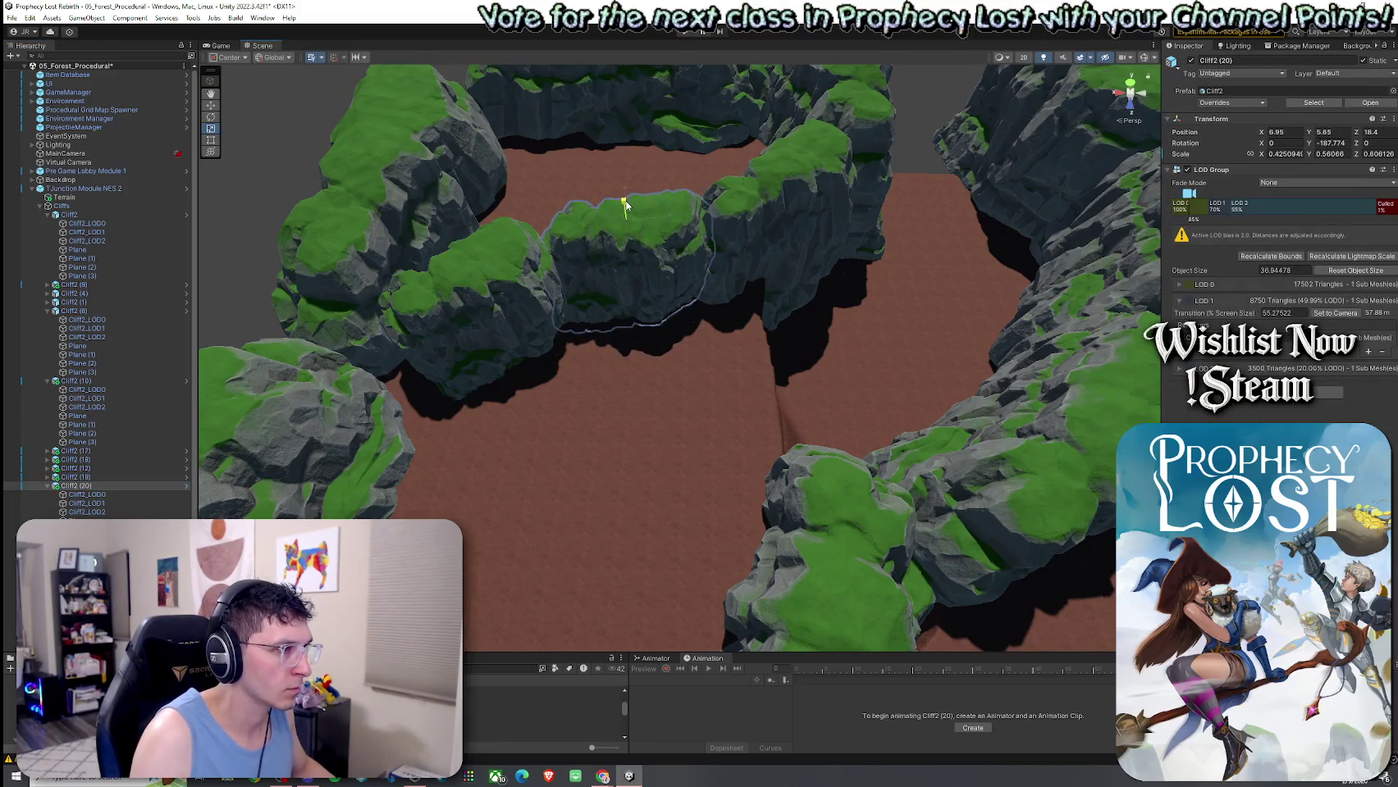
left_click(740, 213)
mouse_move(772, 210)
left_mouse_down()
mouse_move(680, 178)
mouse_move(759, 197)
mouse_move(657, 204)
mouse_move(629, 262)
mouse_move(571, 152)
mouse_move(490, 296)
mouse_move(905, 265)
mouse_move(1065, 292)
mouse_move(752, 288)
left_mouse_up()
left_click(752, 288)
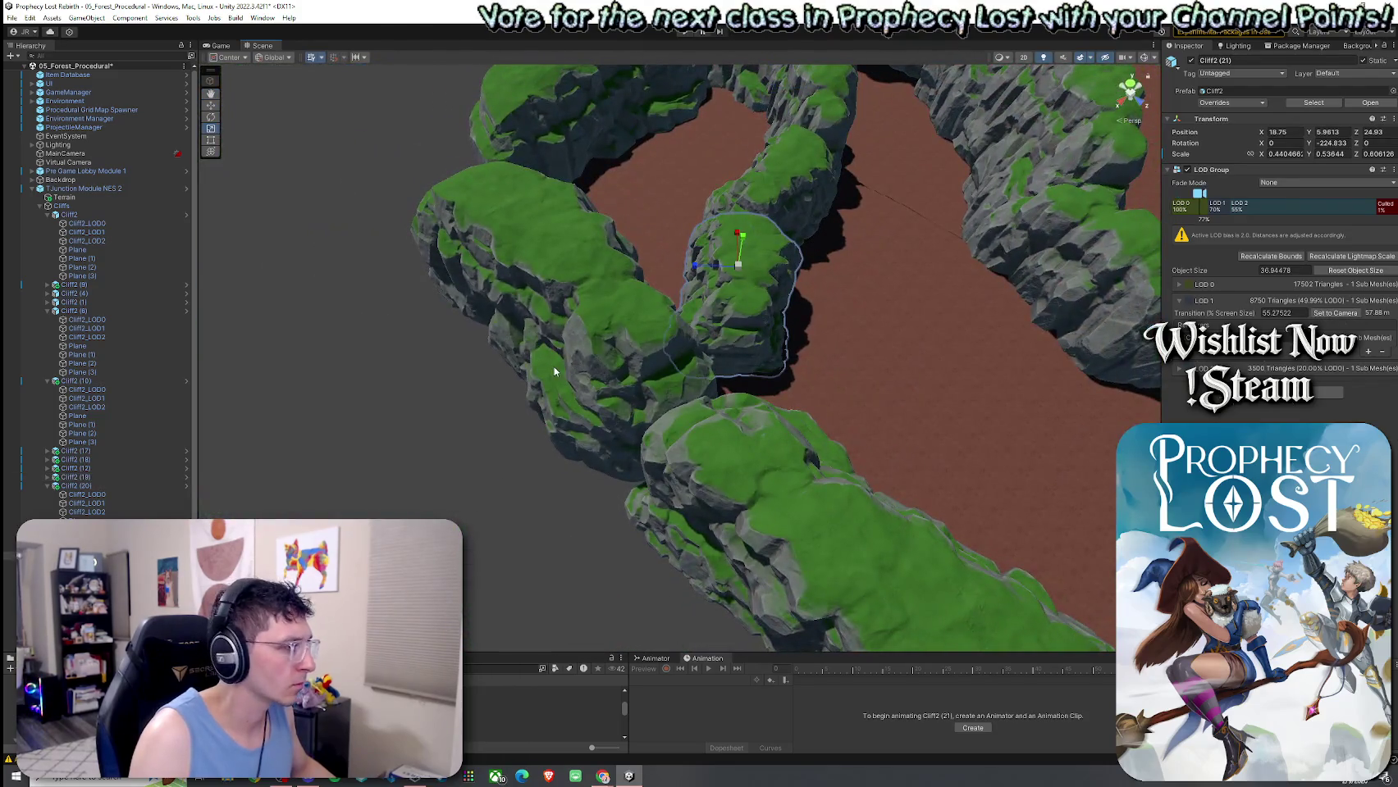
mouse_move(736, 240)
left_mouse_down()
mouse_move(727, 287)
mouse_move(739, 249)
mouse_move(727, 268)
mouse_move(591, 263)
mouse_move(569, 221)
mouse_move(845, 183)
mouse_move(834, 194)
left_mouse_up()
Rotate and shift the widened rock to close the gap in the inner wall.
key("e")
key("w")
mouse_move(578, 169)
left_mouse_down()
mouse_move(544, 200)
mouse_move(566, 156)
mouse_move(529, 154)
left_mouse_up()
left_click(501, 233)
key("w")
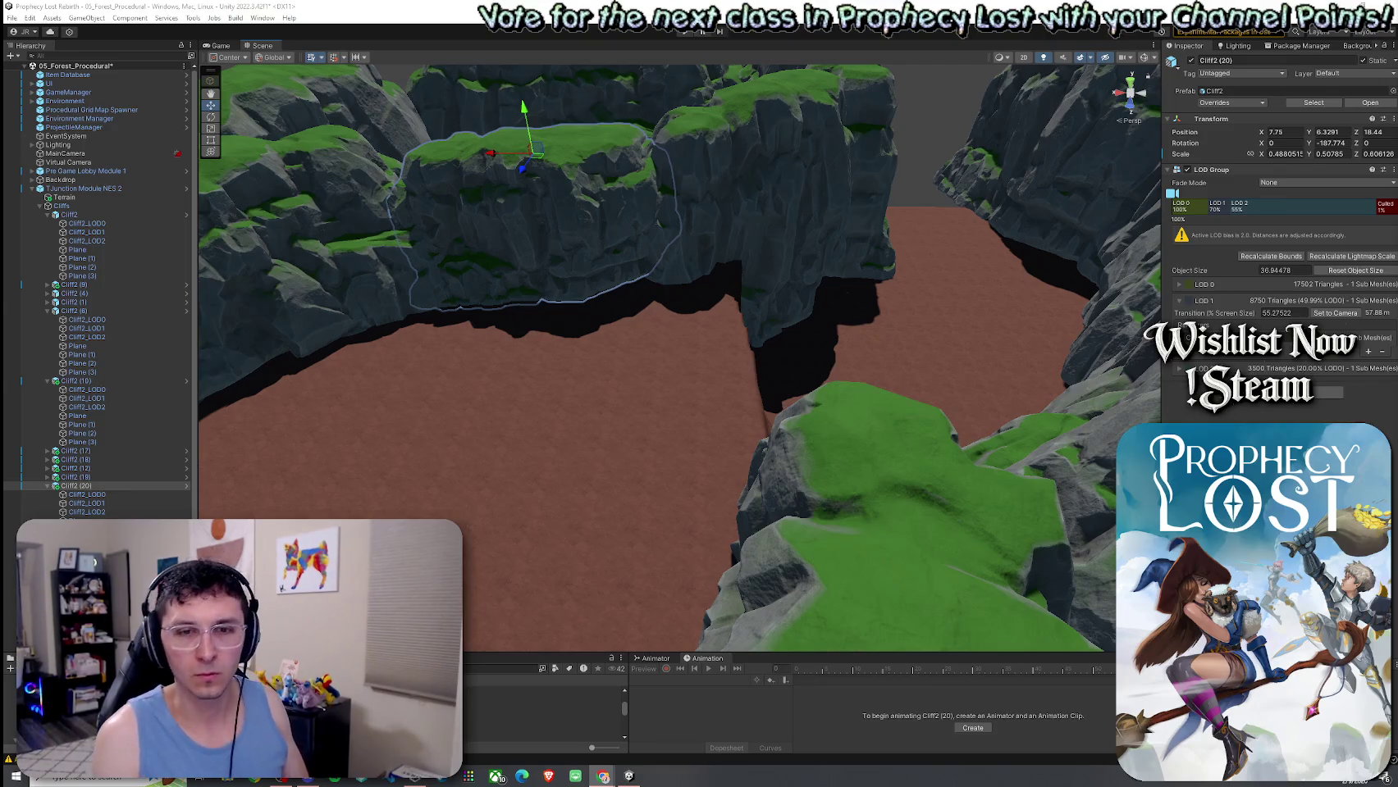
mouse_move(889, 243)
left_mouse_down()
mouse_move(722, 169)
mouse_move(747, 146)
mouse_move(1004, 289)
mouse_move(911, 310)
mouse_move(652, 326)
left_mouse_up()
Raise a round plateau on the terrain with Raise or Lower Terrain.
left_click(652, 326)
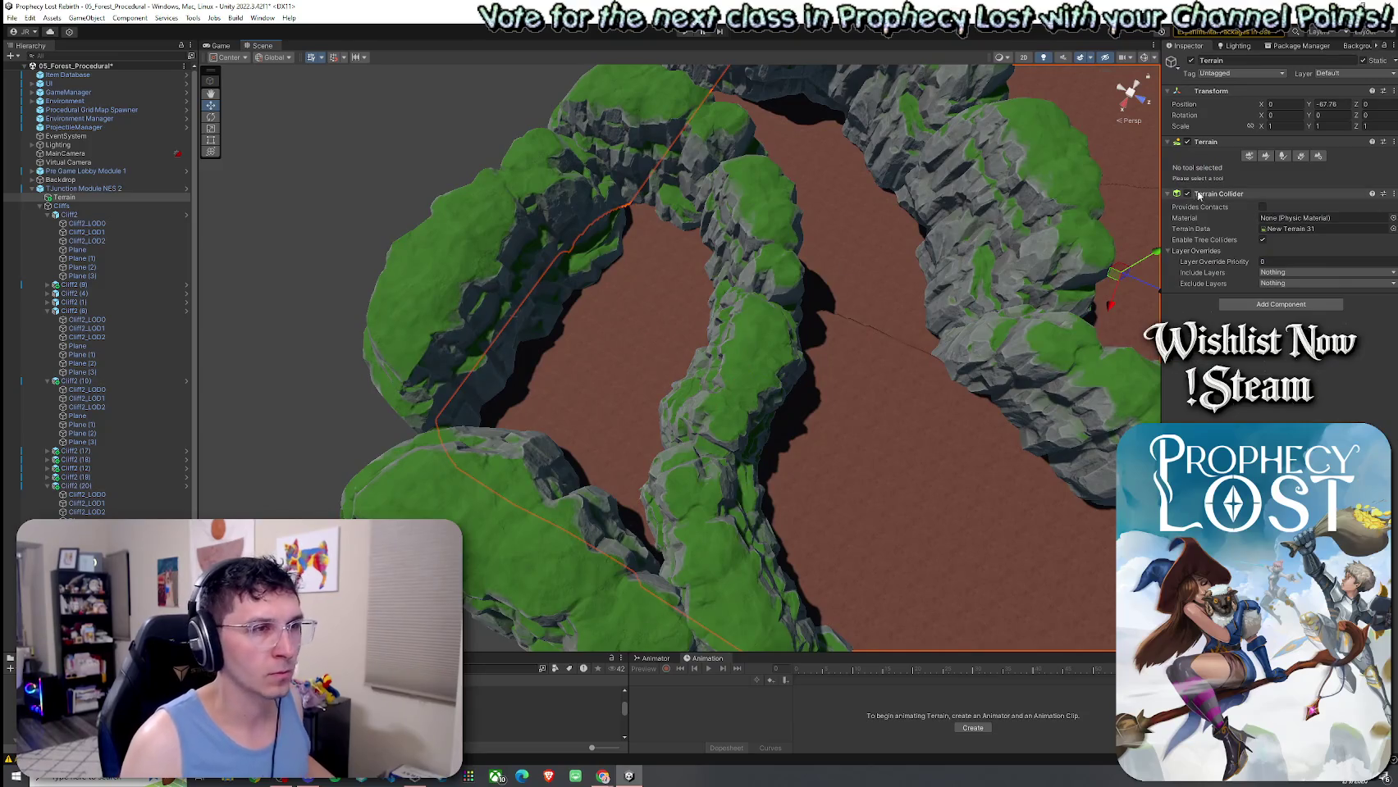
left_click(1264, 156)
left_click(1222, 168)
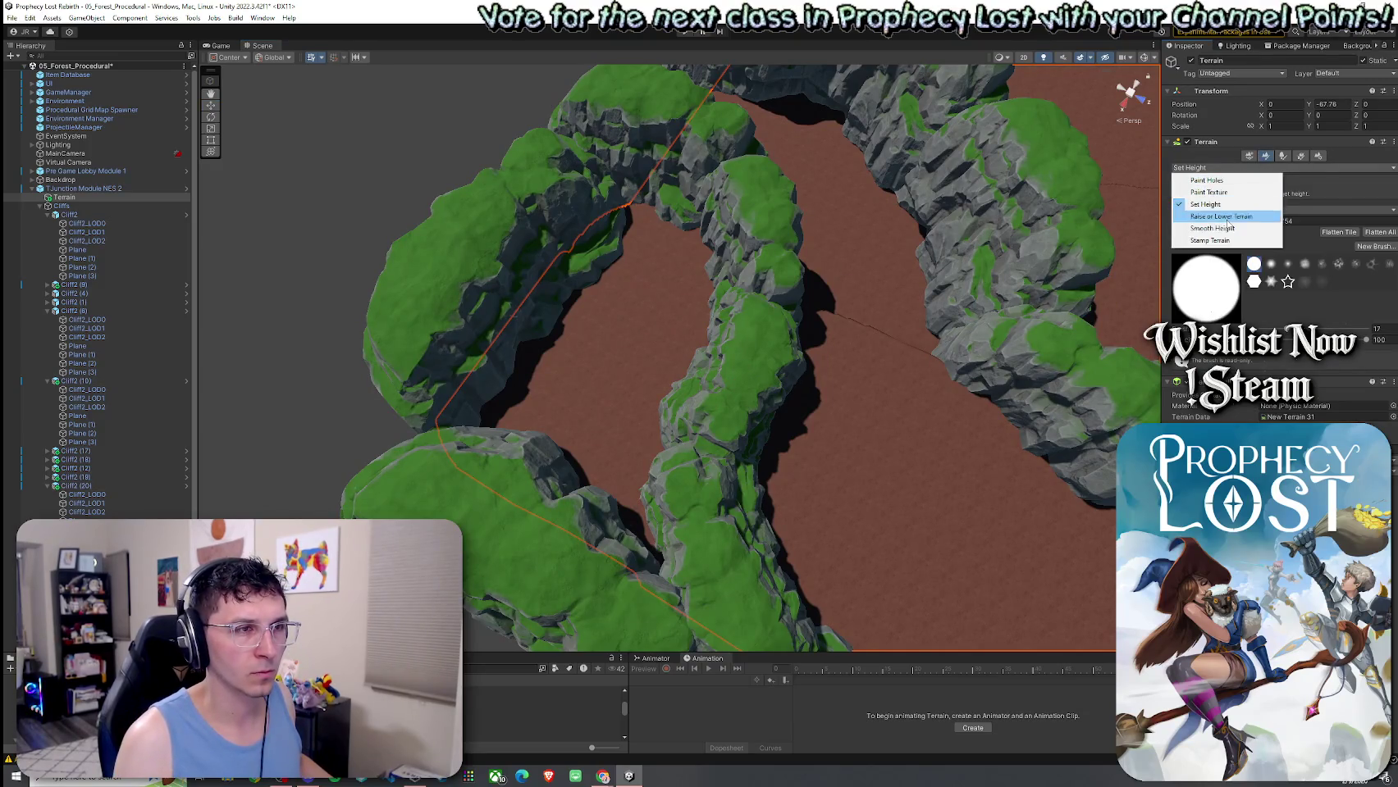
left_click(1226, 217)
mouse_move(639, 358)
left_mouse_down()
mouse_move(648, 341)
mouse_move(763, 356)
mouse_move(671, 375)
left_mouse_up()
Flatten the plateau and cliff edge with Set Height, then return to Raise or Lower Terrain at brush size 3.
left_click(1221, 168)
left_click(1224, 206)
mouse_move(884, 364)
left_mouse_down()
mouse_move(694, 350)
mouse_move(578, 380)
mouse_move(773, 427)
mouse_move(735, 370)
left_mouse_up()
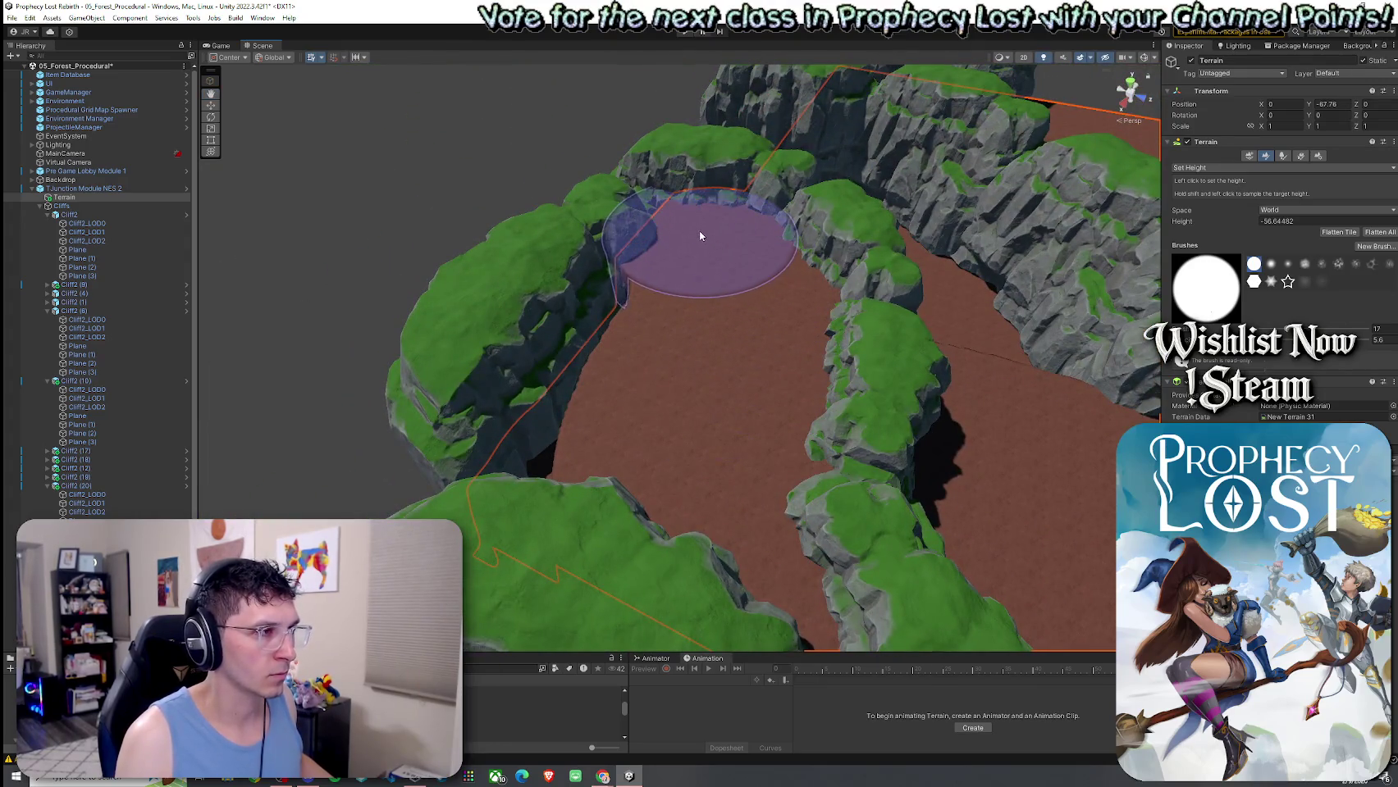
mouse_move(499, 467)
left_mouse_down()
mouse_move(726, 468)
mouse_move(630, 349)
mouse_move(374, 353)
mouse_move(171, 335)
mouse_move(1083, 314)
mouse_move(1098, 432)
left_mouse_up()
scroll(1084, 314, "down", 8)
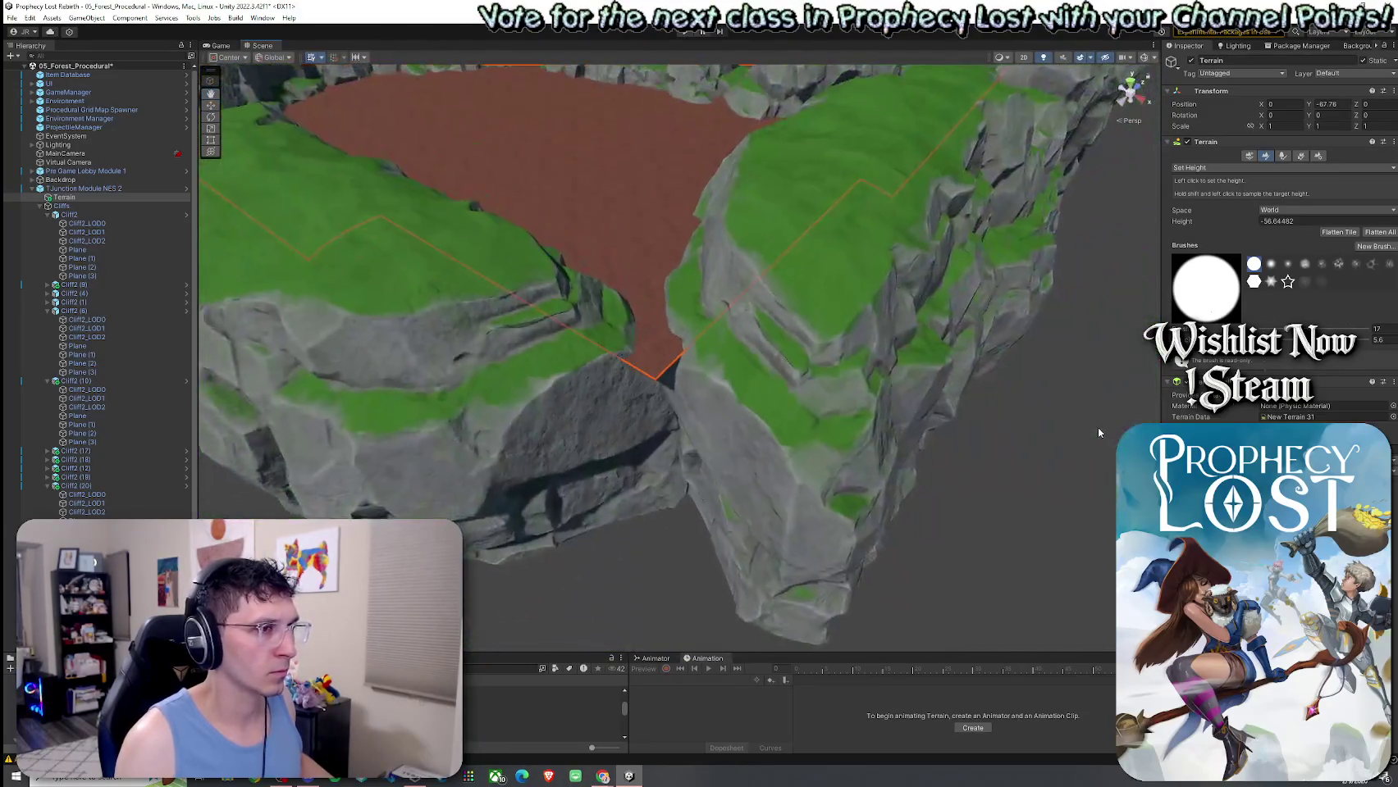
left_click(1228, 167)
left_click(1222, 216)
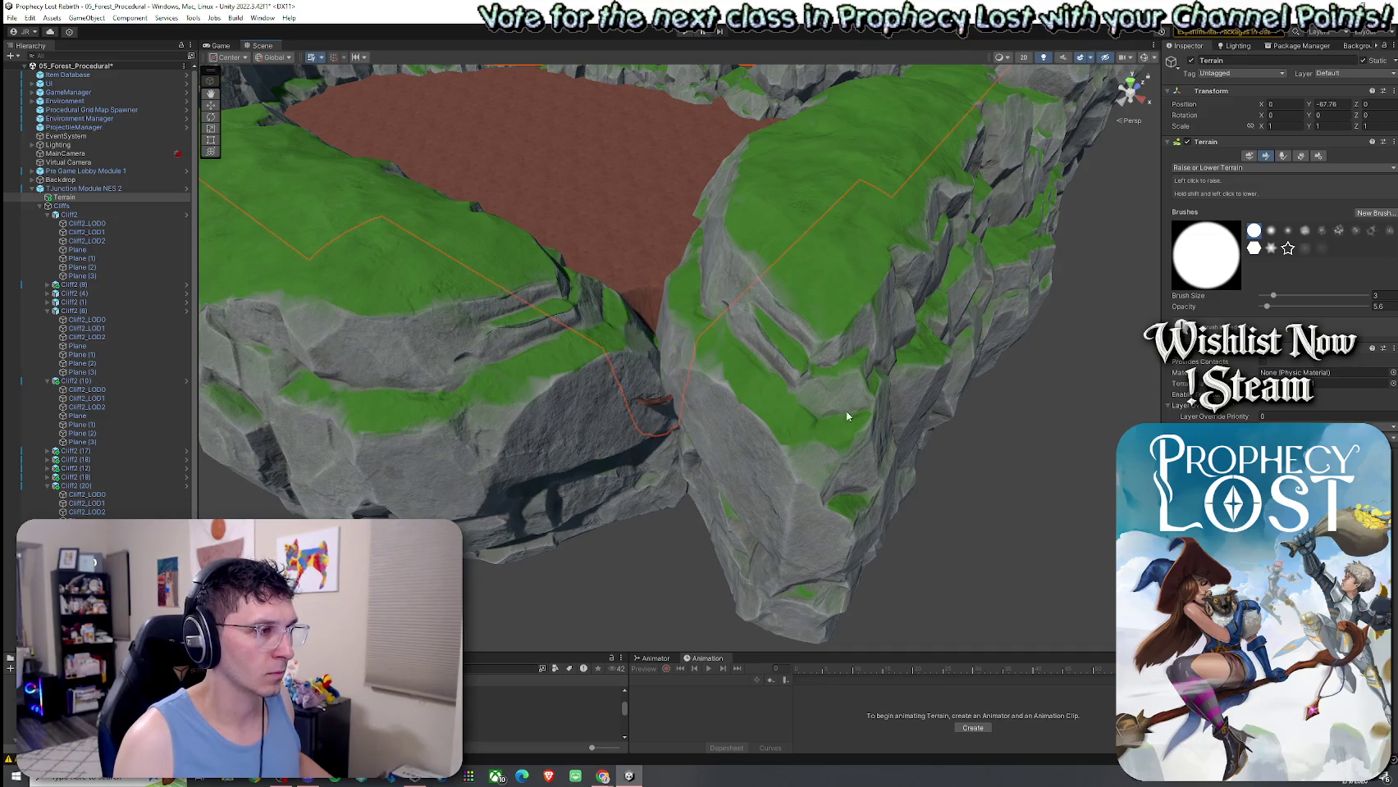
mouse_move(660, 405)
left_mouse_down()
mouse_move(812, 450)
mouse_move(657, 405)
left_mouse_up()
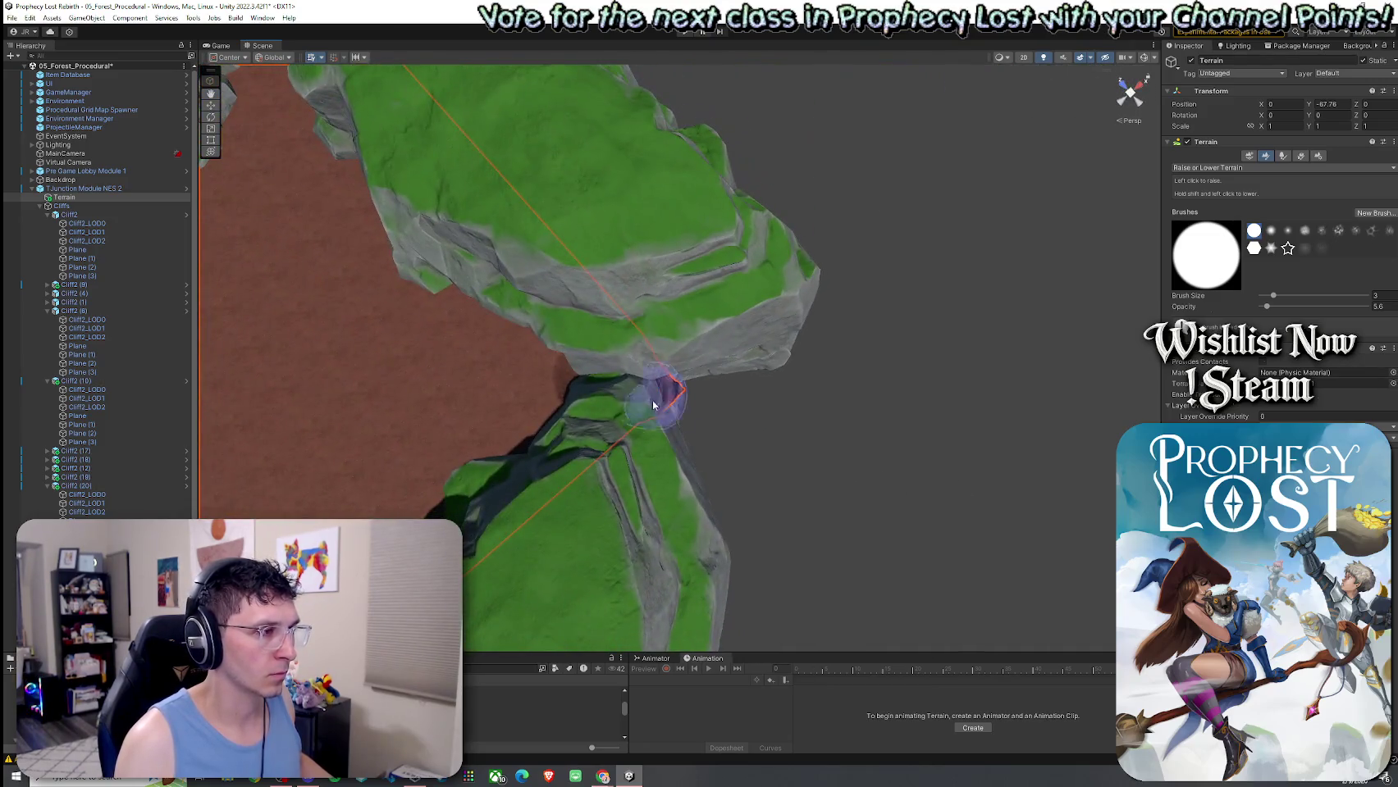